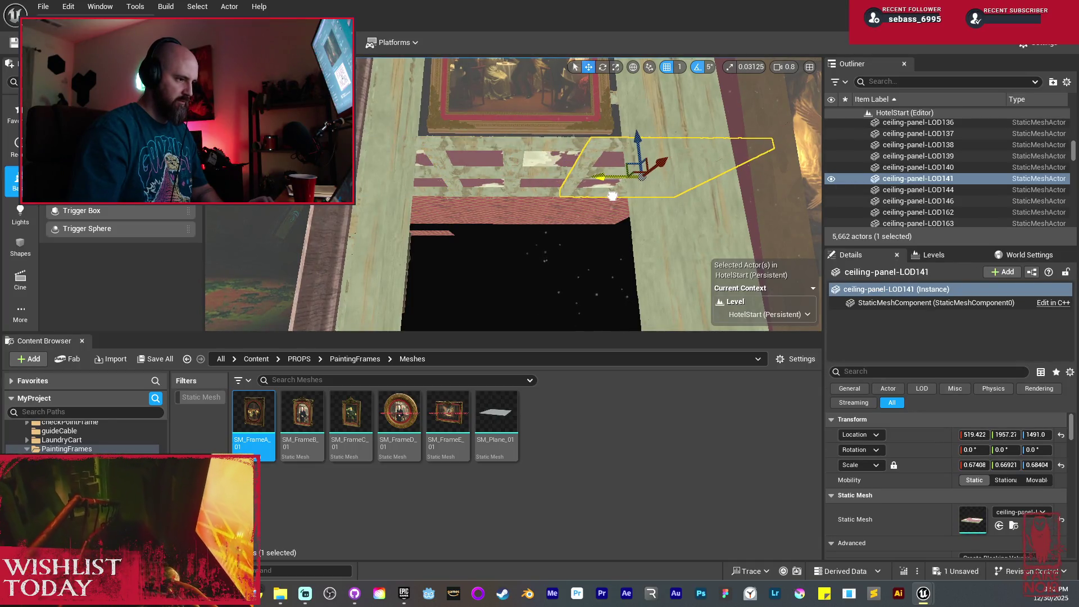
Select the tall paneled beams Paneled_beam_tall_15 and Paneled_beam_tall_14
drag(584, 198, 539, 211)
drag(463, 168, 494, 186)
click(393, 225)
drag(394, 225, 731, 212)
ctrl+click(731, 212)
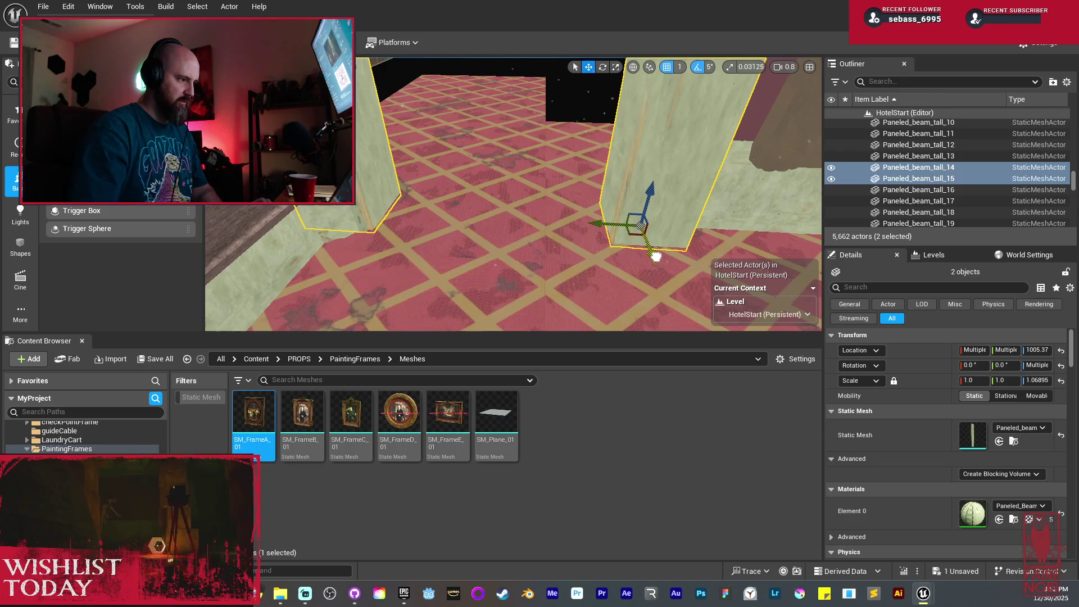
drag(512, 194, 491, 213)
drag(529, 145, 523, 147)
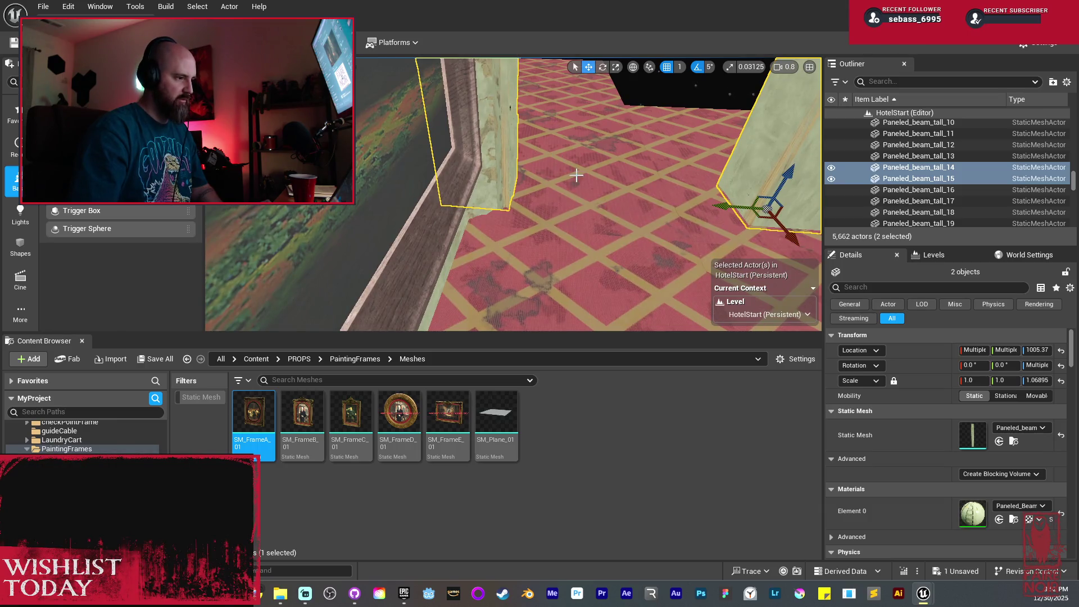
drag(506, 197, 539, 197)
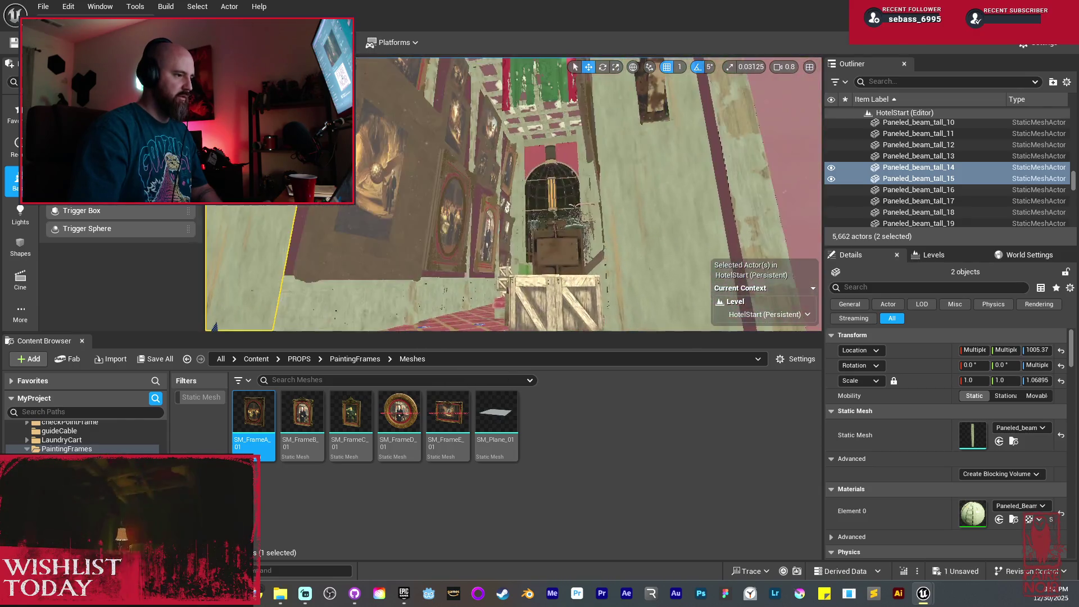
Duplicate wall-plain-tall-nanite44 and its paneling along the hallway
click(477, 190)
mouse_move(546, 177)
mouse_down()
mouse_move(477, 189)
mouse_move(506, 236)
mouse_up()
ctrl+click(463, 252)
mouse_move(588, 225)
mouse_down()
mouse_move(662, 204)
mouse_move(635, 221)
mouse_move(551, 220)
mouse_up()
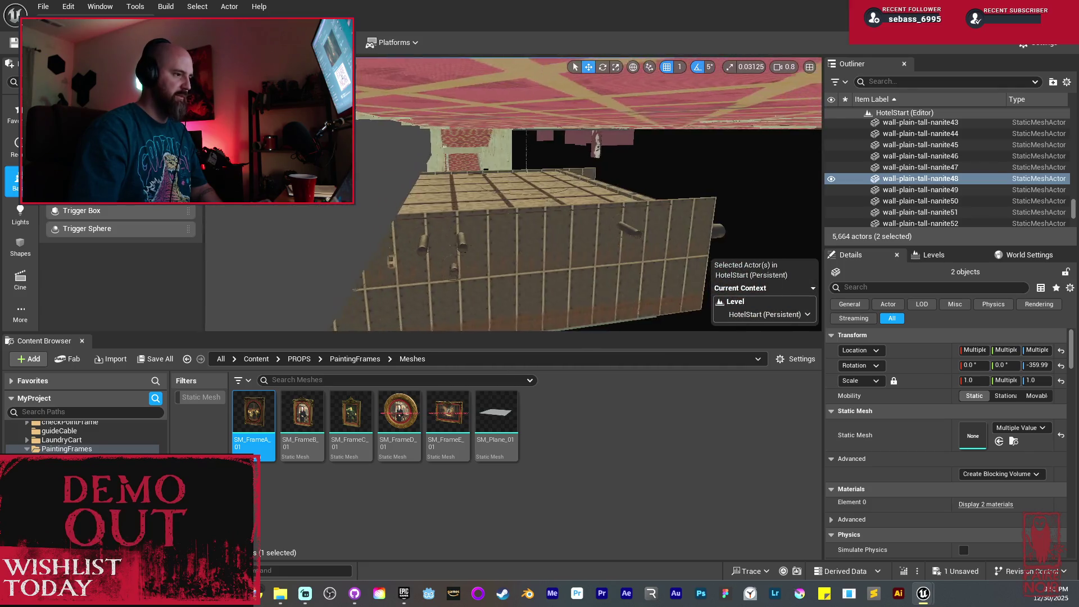
Select LargeWall_Slide_Right_BP and slide it down the hallway
key(f)
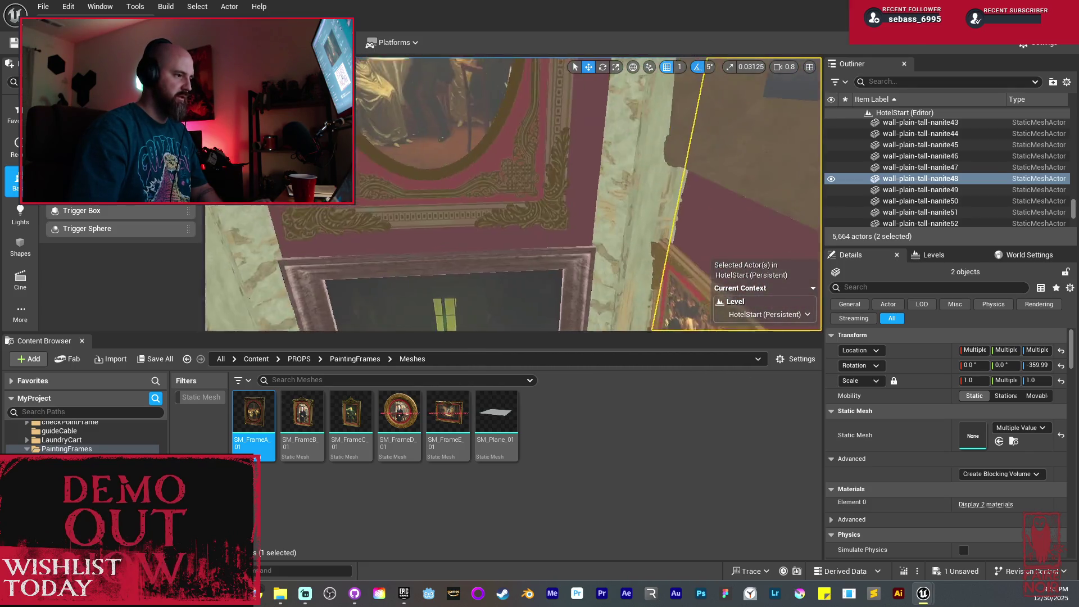
click(539, 179)
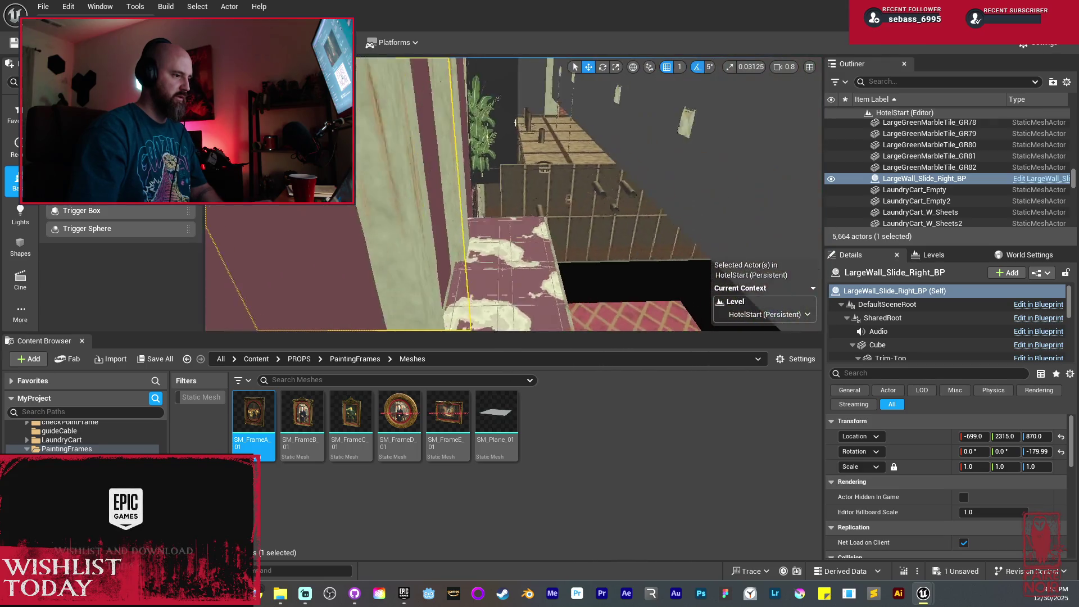
mouse_move(789, 325)
mouse_down()
mouse_move(633, 253)
mouse_move(724, 272)
mouse_up()
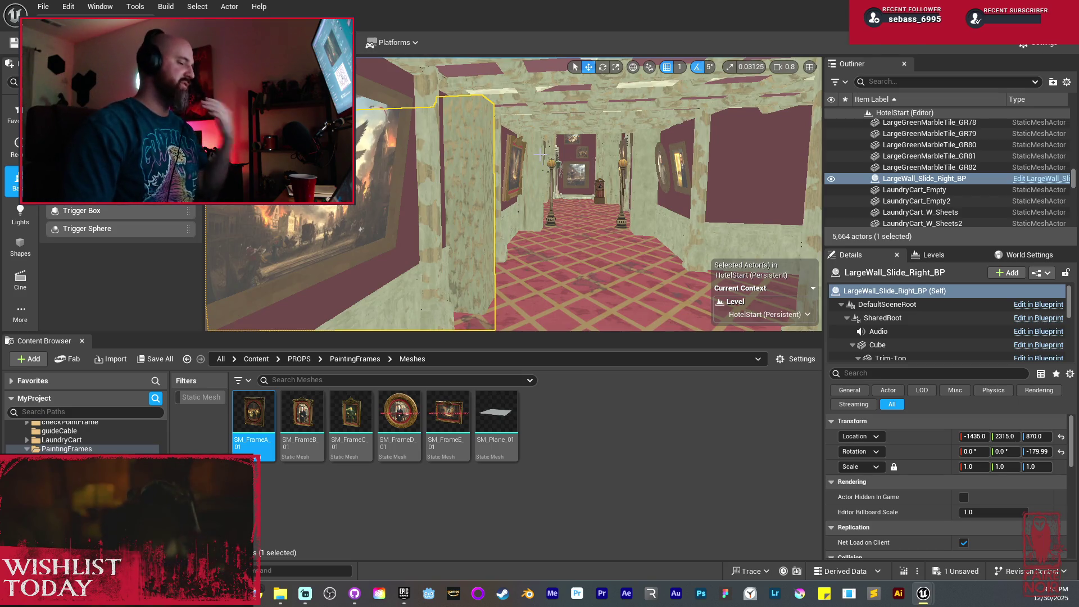
Move LargeWall_Slide_Right_BP from X -699 to about X -1475, redoing one attempt
mouse_move(575, 151)
mouse_down()
mouse_move(623, 154)
mouse_move(626, 186)
mouse_move(626, 169)
mouse_move(607, 163)
mouse_move(614, 205)
mouse_move(590, 179)
mouse_move(579, 183)
mouse_move(593, 194)
mouse_move(578, 183)
mouse_move(624, 184)
mouse_up()
key(ctrl+z)
drag(382, 247, 191, 236)
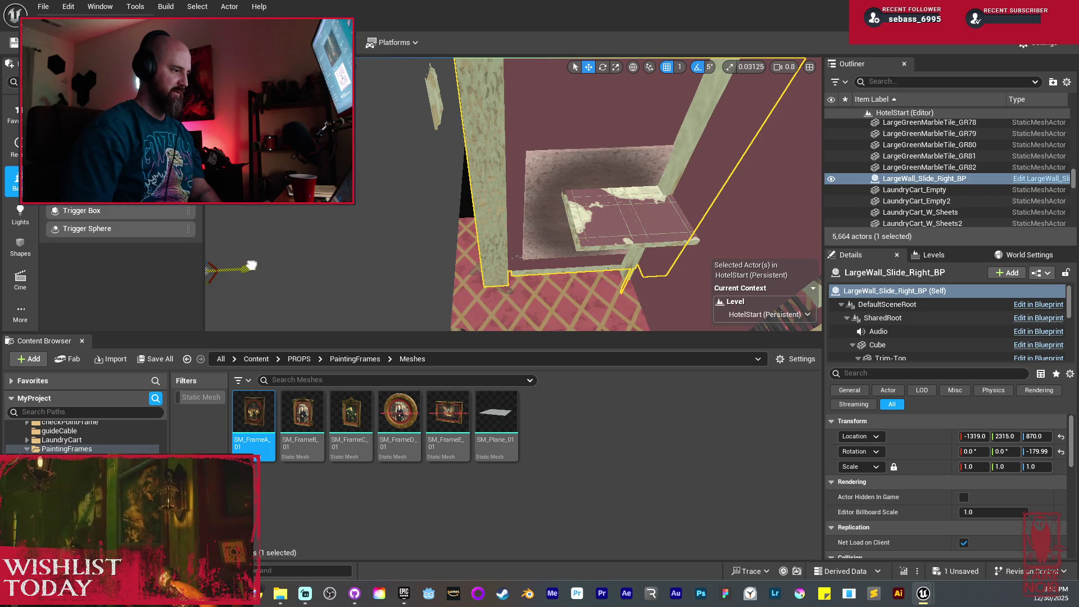
mouse_move(466, 172)
mouse_down()
mouse_move(427, 180)
mouse_move(494, 169)
mouse_move(460, 202)
mouse_move(450, 169)
mouse_move(483, 180)
mouse_move(472, 174)
mouse_move(473, 199)
mouse_move(427, 196)
mouse_up()
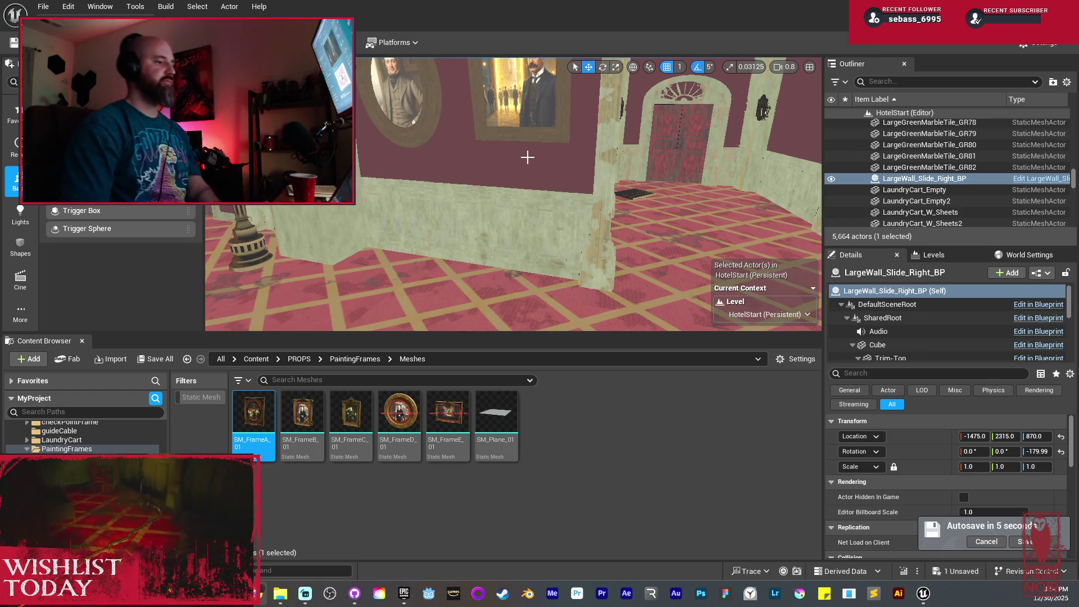
mouse_move(600, 179)
mouse_down()
mouse_move(556, 179)
mouse_move(578, 169)
mouse_move(600, 179)
mouse_up()
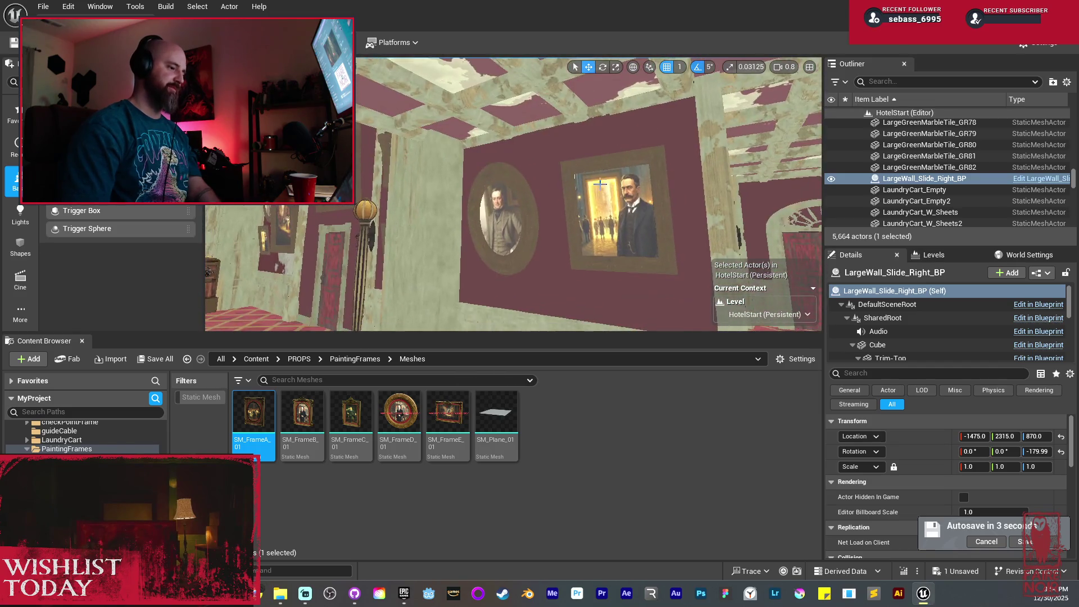
Slide the rectangular and oval portrait frames left along the wall
click(600, 179)
ctrl+click(490, 219)
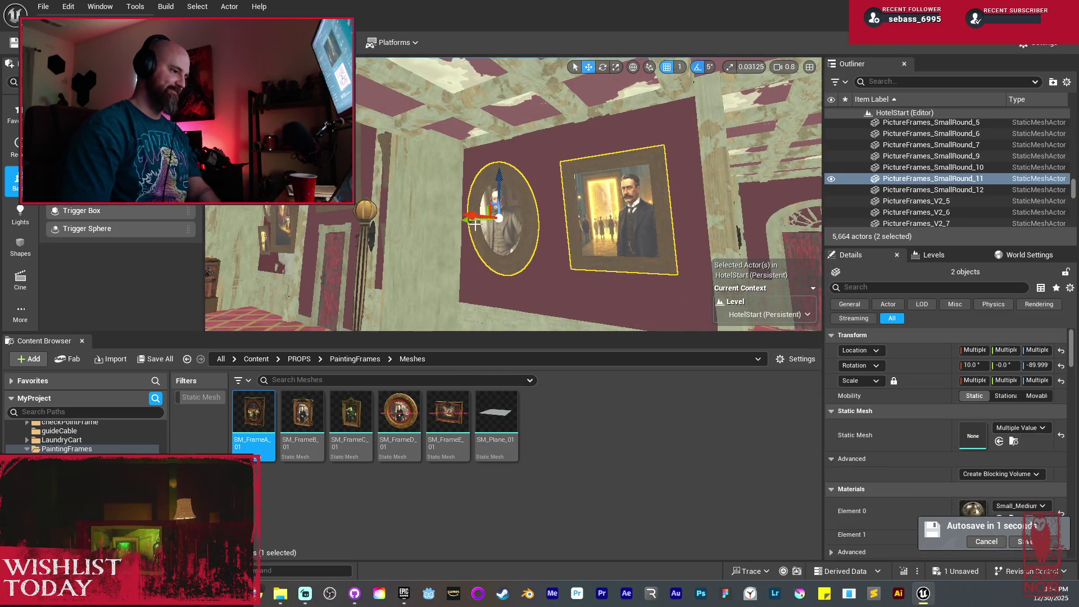
mouse_move(476, 225)
mouse_down()
mouse_move(411, 211)
mouse_move(338, 228)
mouse_up()
mouse_move(530, 197)
mouse_down()
mouse_move(568, 198)
mouse_move(506, 200)
mouse_move(584, 196)
mouse_move(607, 179)
mouse_move(579, 180)
mouse_up()
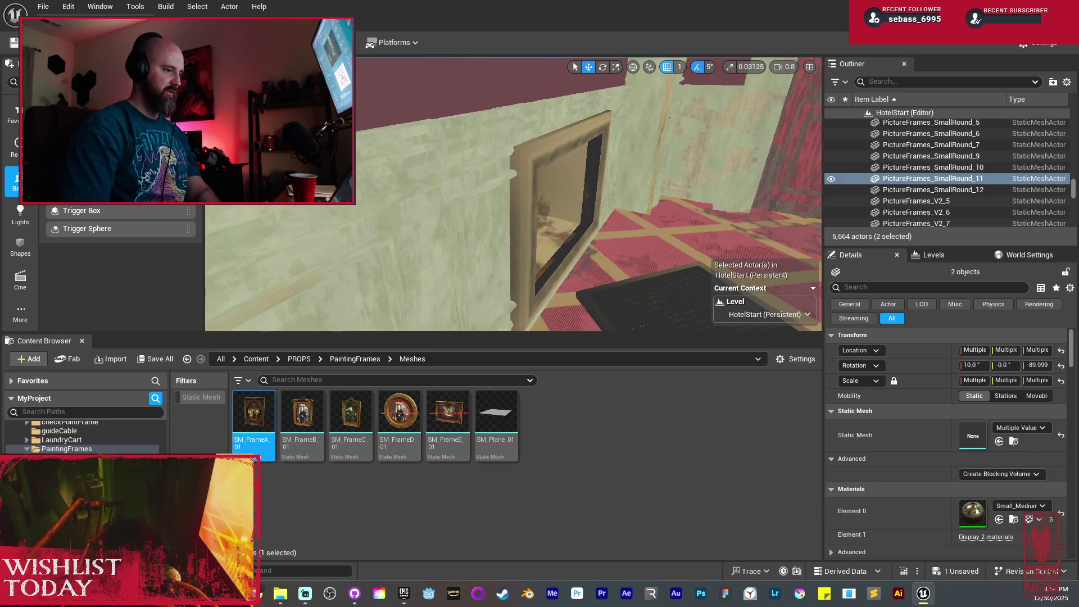
Delete the brass air duct and its grill
click(598, 217)
mouse_move(597, 217)
mouse_down()
mouse_move(577, 215)
mouse_move(555, 121)
mouse_move(600, 171)
mouse_up()
key(Delete)
Select wall pieces Boolean4 and Boolean3 and centre the view on them
click(618, 167)
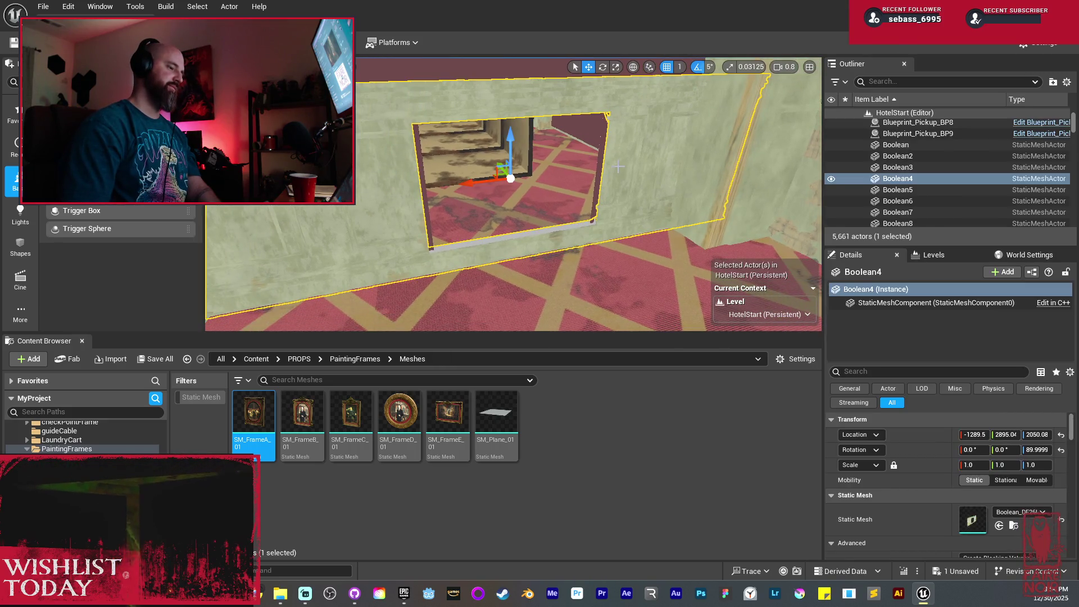
ctrl+click(598, 151)
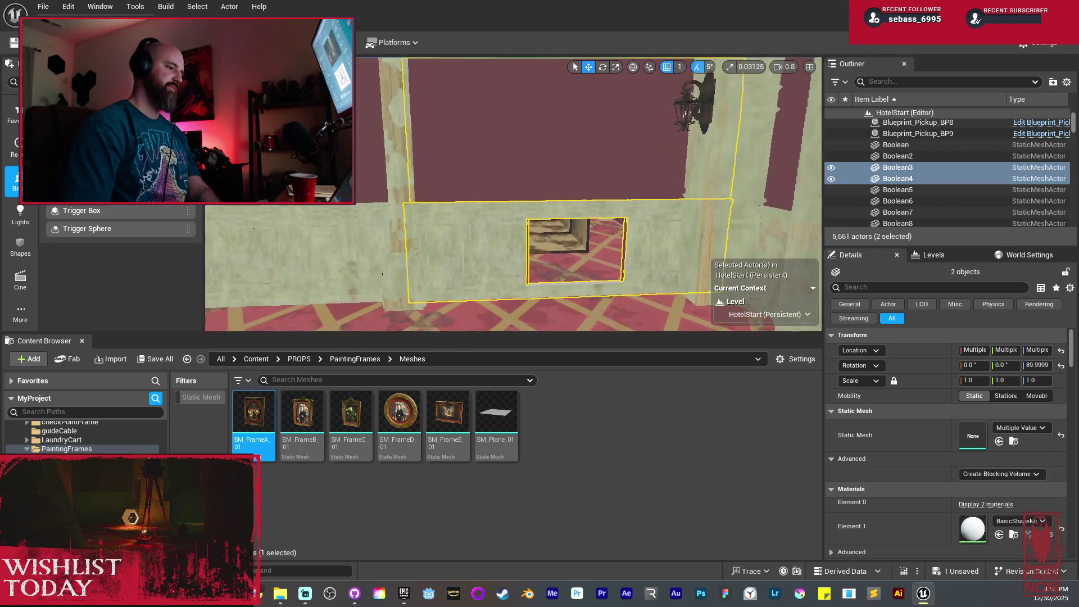
mouse_move(606, 193)
mouse_down()
mouse_move(599, 102)
mouse_move(567, 115)
mouse_move(571, 141)
mouse_up()
key(f)
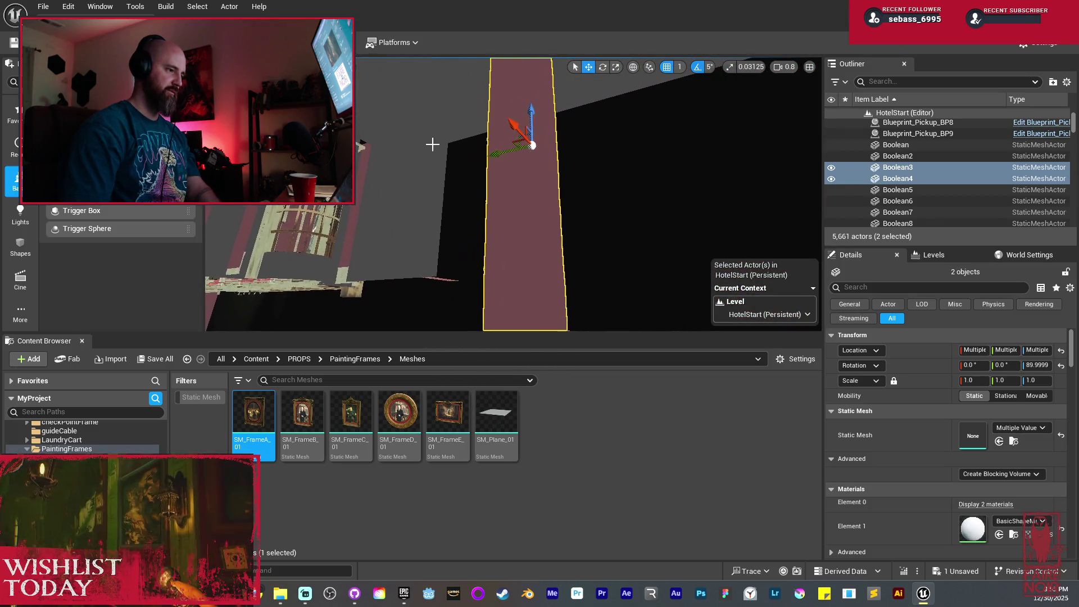
drag(495, 152, 519, 167)
Select the brass air duct box and several adjoining duct pieces
click(483, 248)
ctrl+click(506, 214)
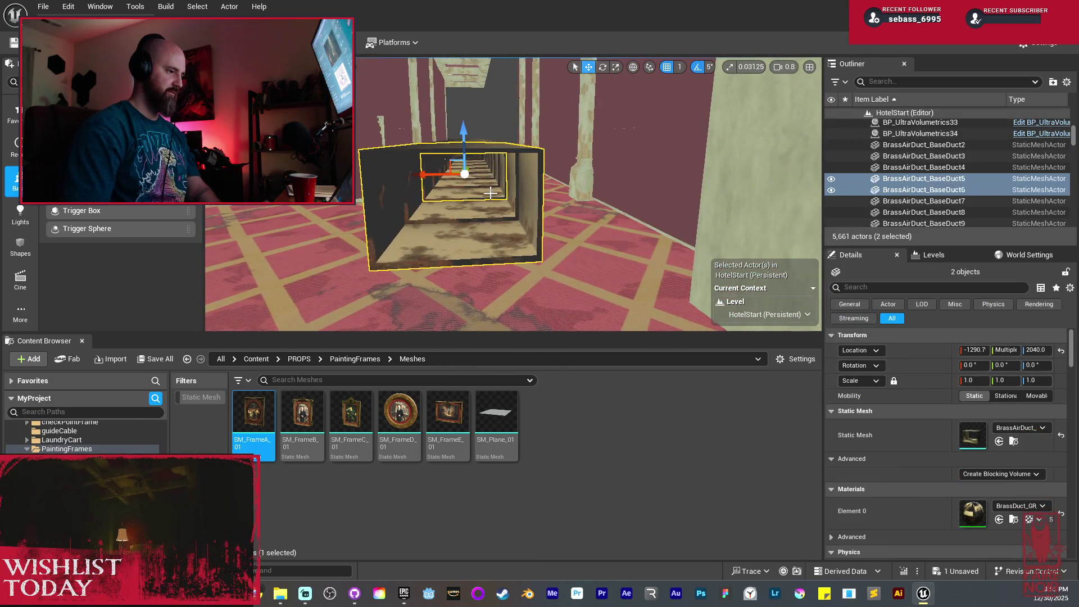
ctrl+click(490, 184)
ctrl+click(485, 178)
ctrl+click(486, 185)
scroll(487, 194, up, 5)
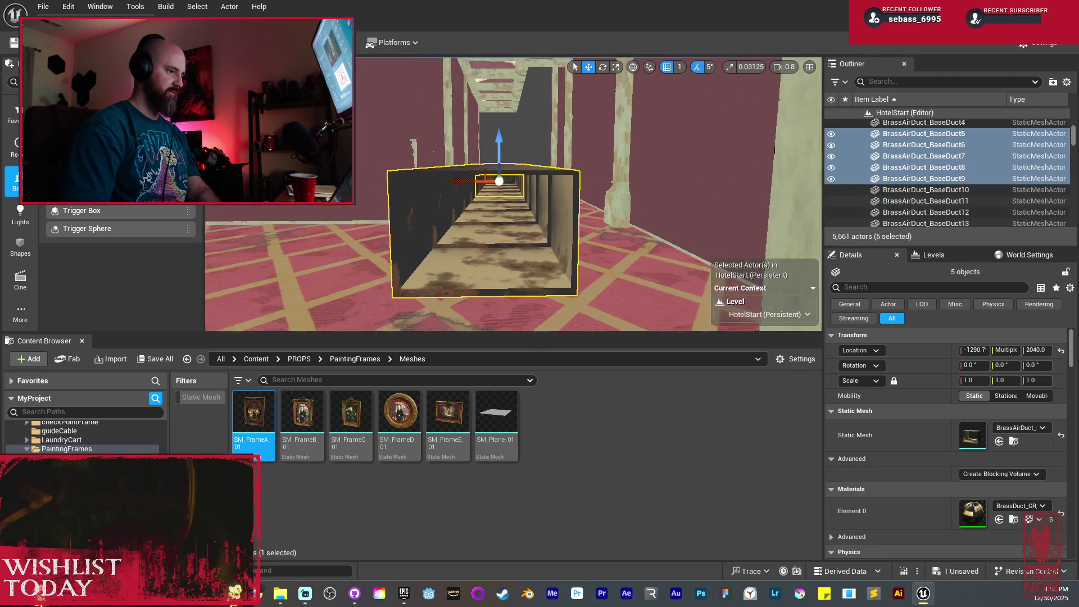
ctrl+click(487, 195)
ctrl+click(489, 185)
mouse_move(489, 185)
mouse_down()
mouse_move(491, 197)
mouse_move(538, 199)
mouse_move(538, 188)
mouse_move(462, 202)
mouse_up()
Add BrassAirDuct_BaseDuct12, 13, 3 and 2 to the duct selection
ctrl+click(538, 200)
ctrl+click(537, 197)
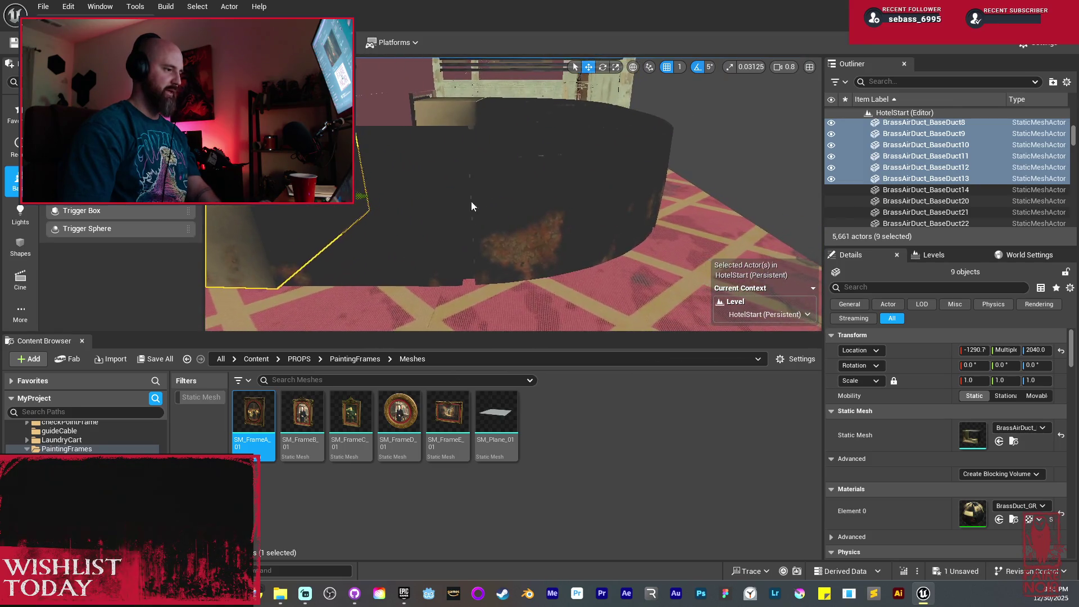
ctrl+click(534, 202)
drag(534, 203, 534, 196)
drag(646, 194, 651, 174)
ctrl+click(646, 185)
ctrl+click(647, 130)
mouse_move(646, 130)
mouse_down()
mouse_move(618, 109)
mouse_move(658, 90)
mouse_move(590, 173)
mouse_move(607, 193)
mouse_up()
Delete the nine selected duct pieces, undoing and repeating the deletion once
key(Delete)
key(ctrl+z)
key(ctrl+z)
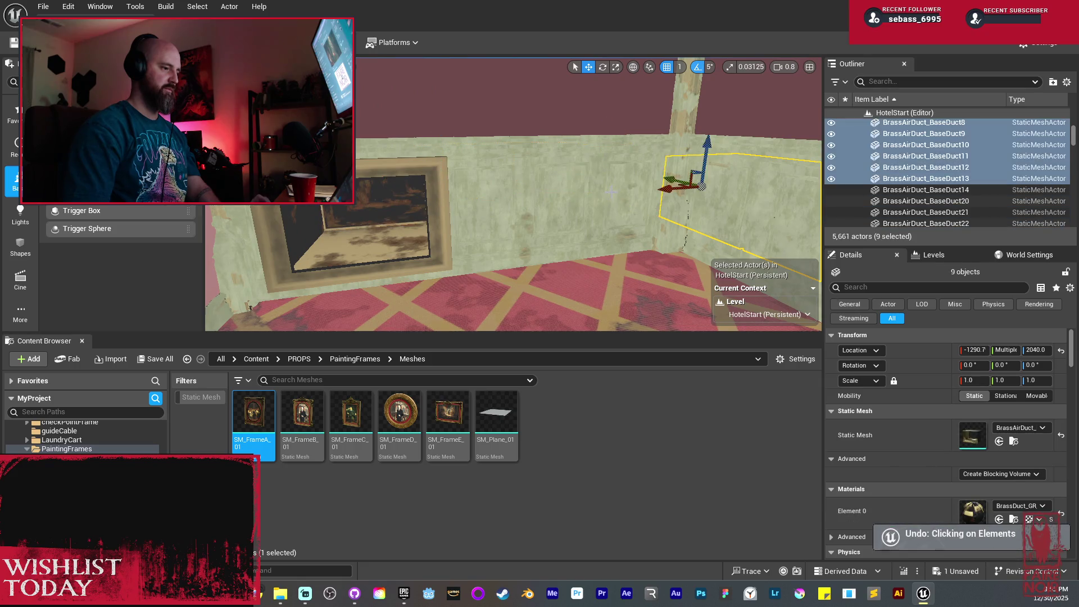
key(Delete)
Fly down the corridor and select the wall panel paneling-plain-nanite76
drag(594, 197, 598, 174)
key(w)
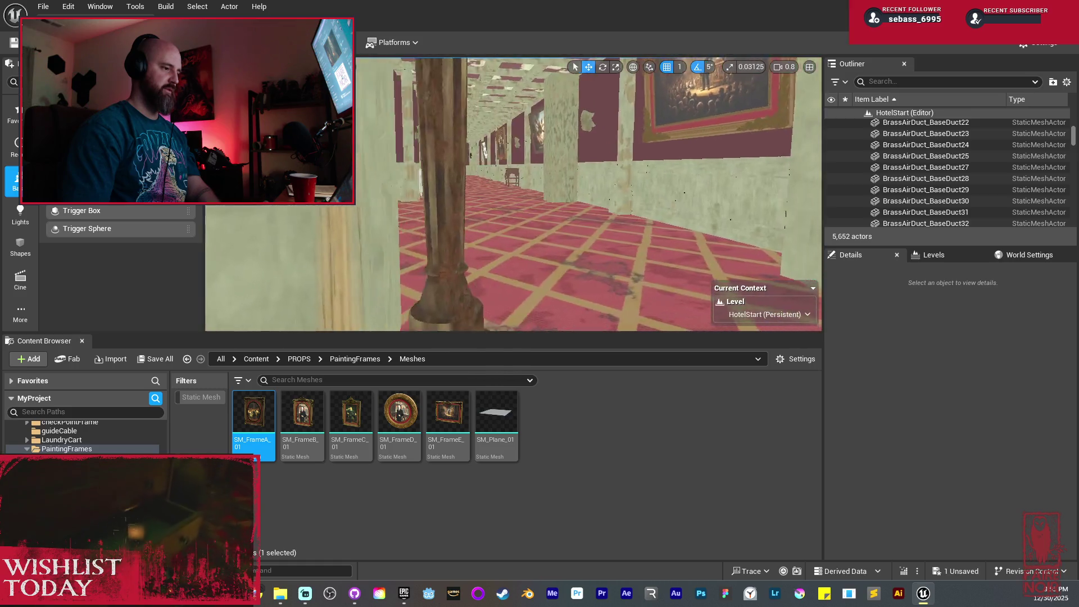
key(d)
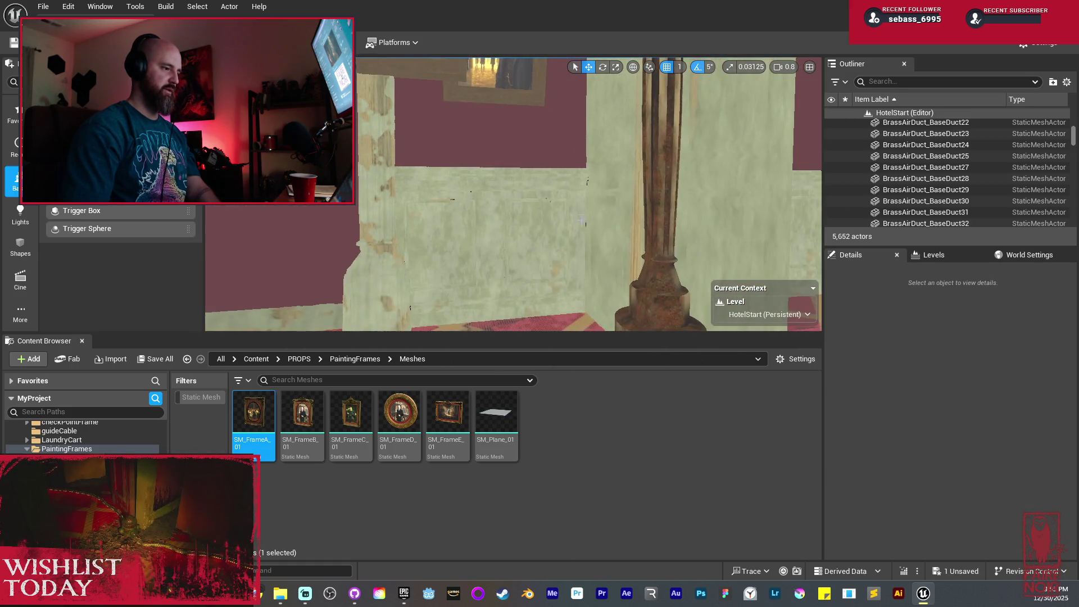
click(536, 223)
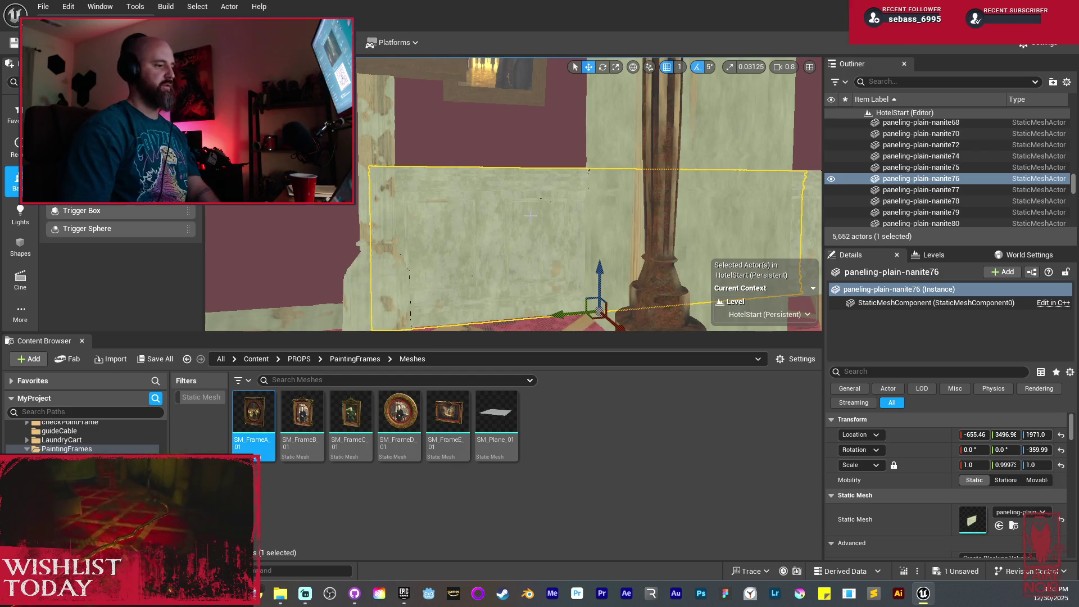
Bring the selected paneling-plain-nanite76 wall panel back into view
key(d)
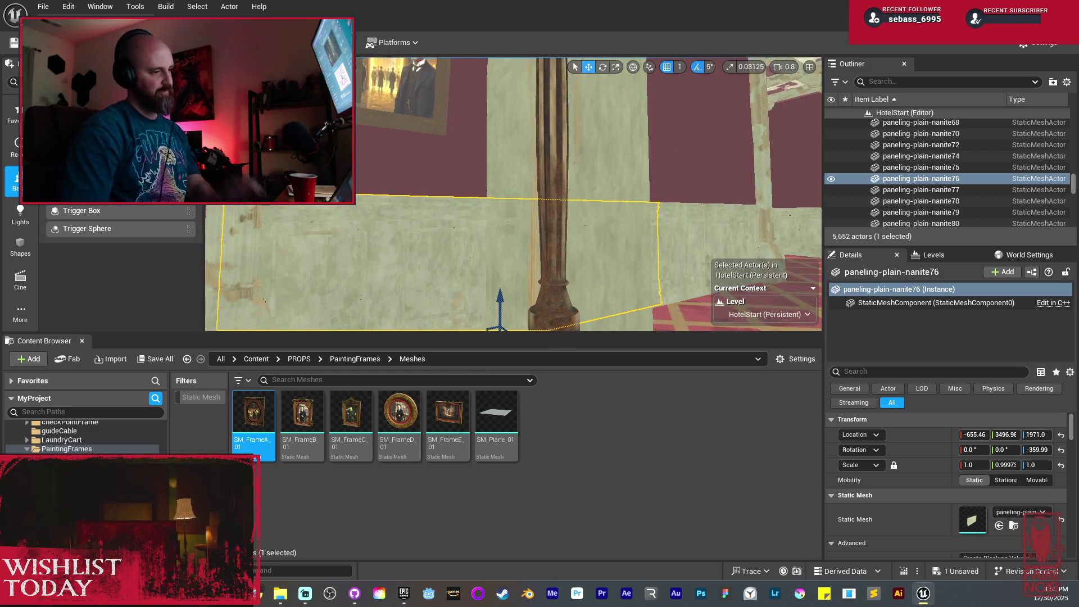
key(a)
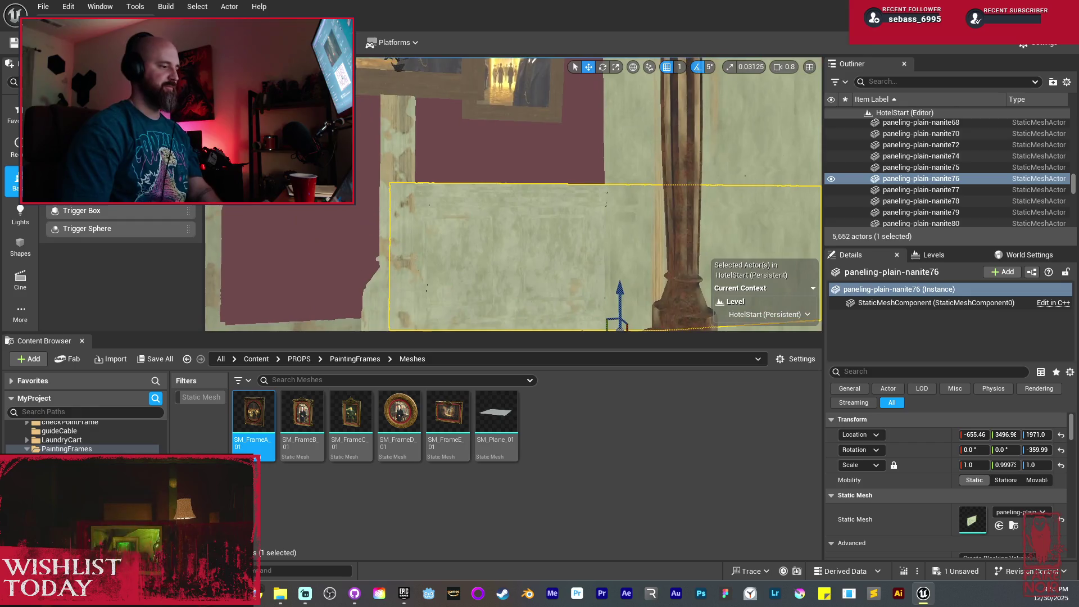
key(s)
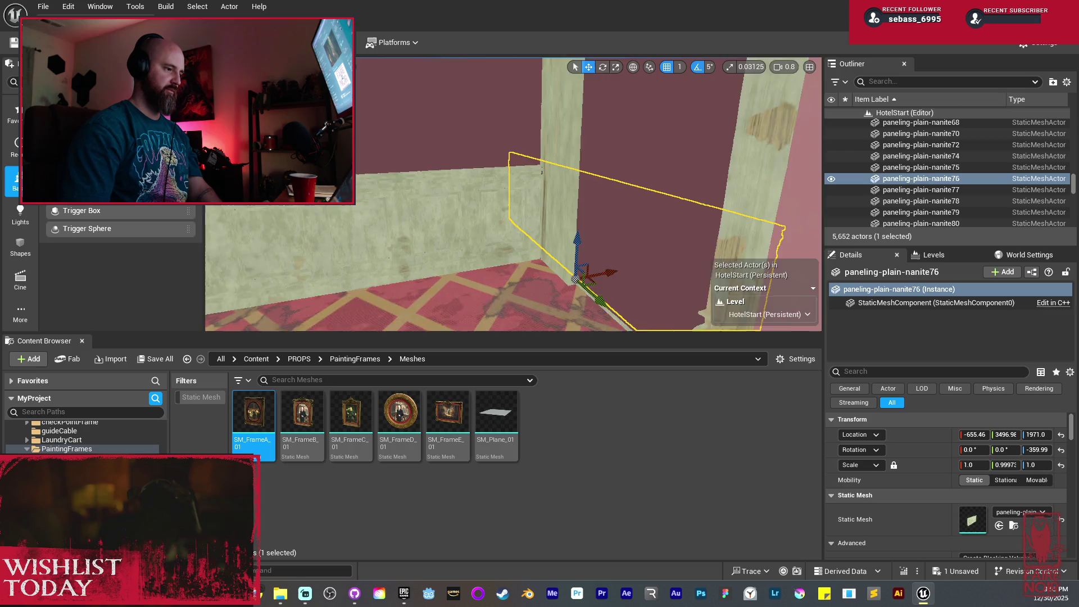
key(a)
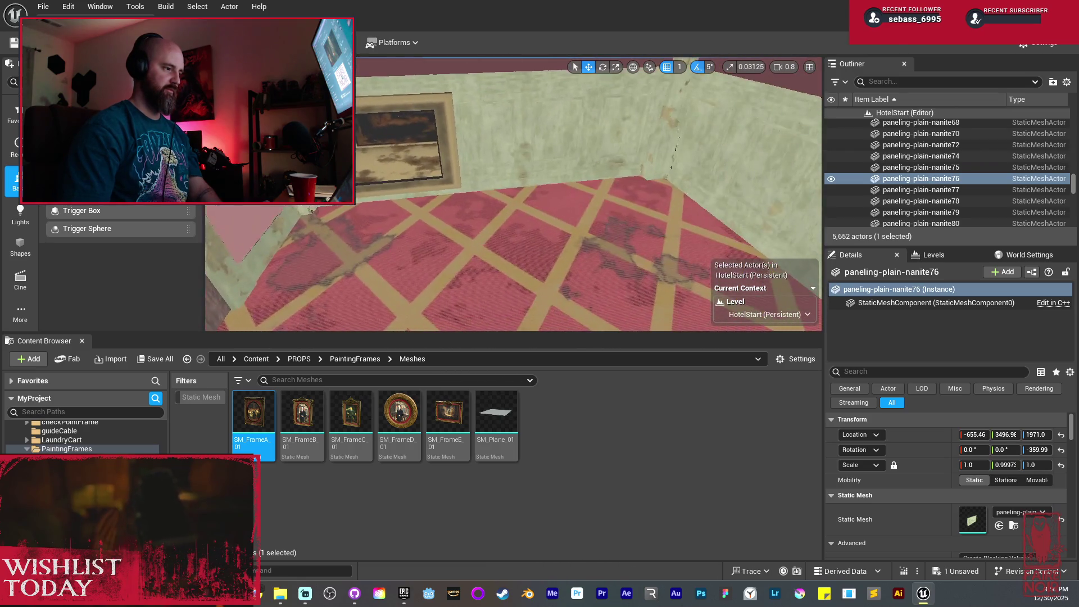
key(f)
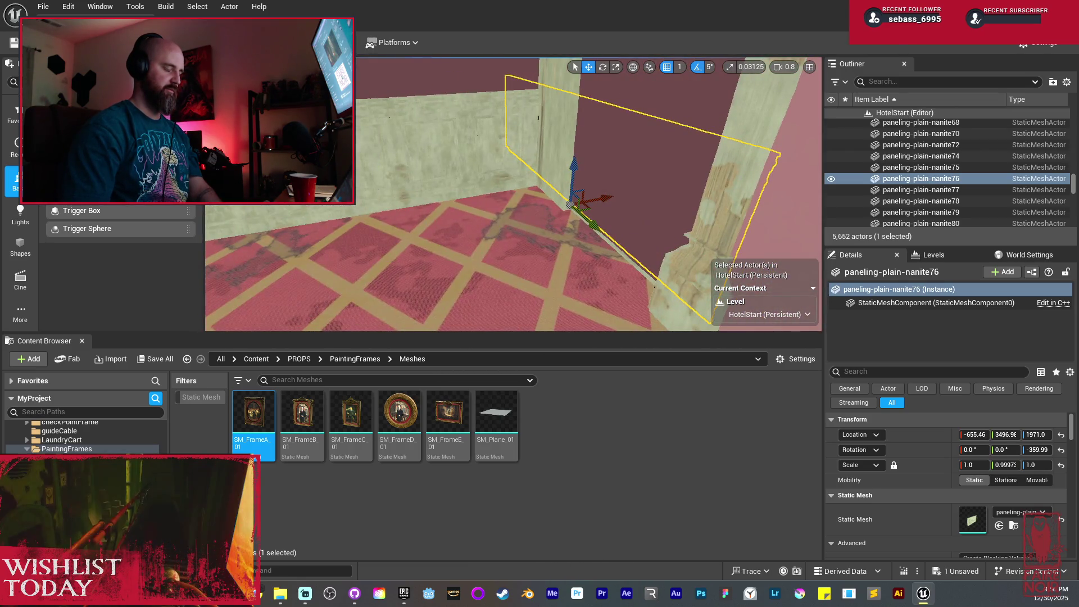
drag(513, 194, 580, 159)
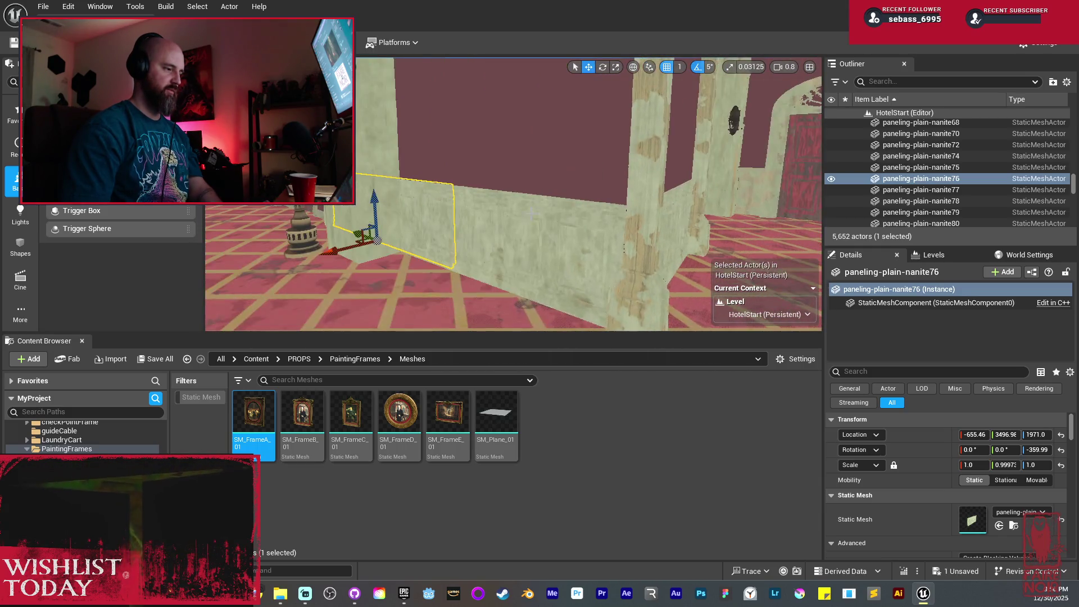
Select the corner paneling walls and rotate them -60° around Z
click(528, 227)
drag(496, 218, 439, 216)
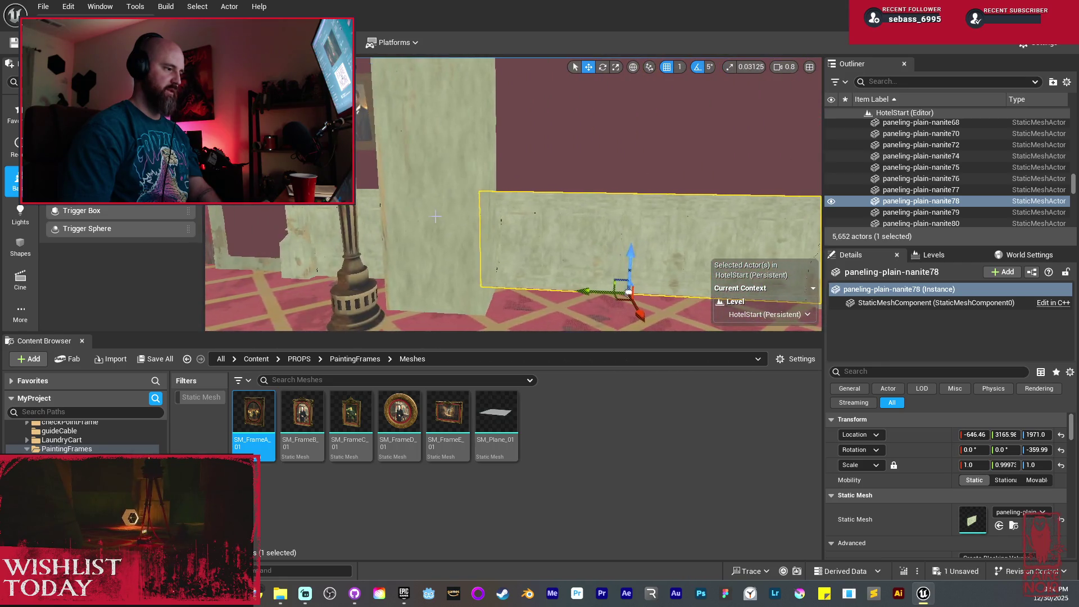
ctrl+click(369, 199)
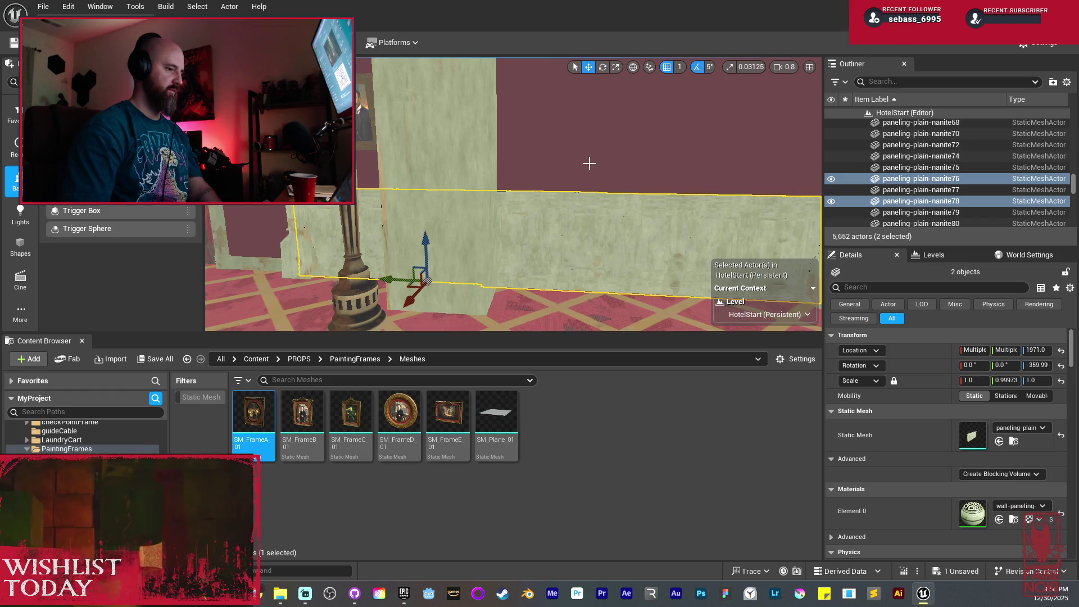
drag(589, 163, 390, 210)
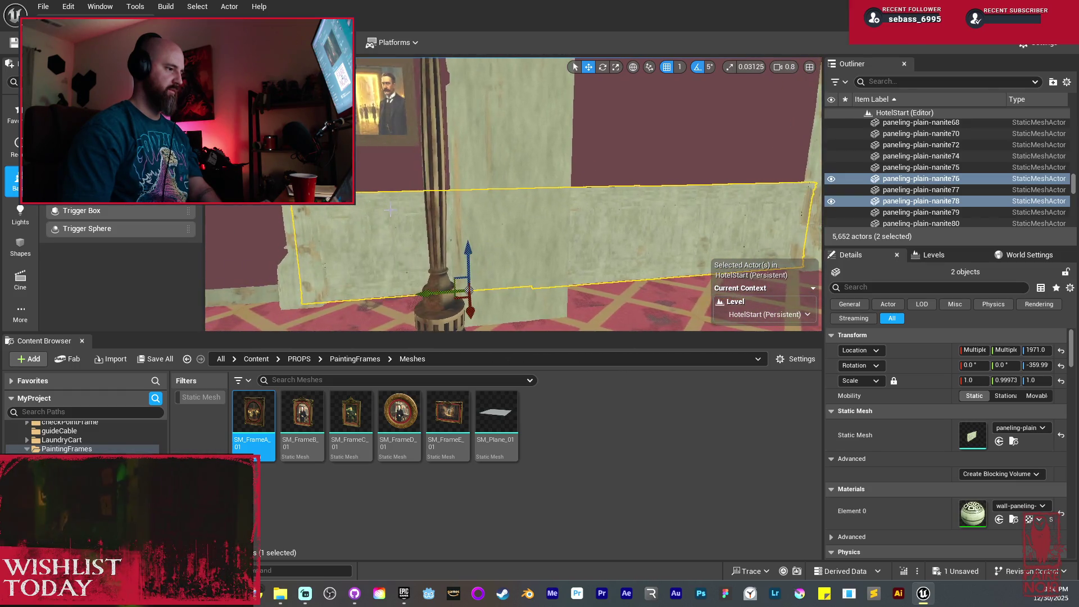
drag(562, 223, 629, 169)
click(629, 169)
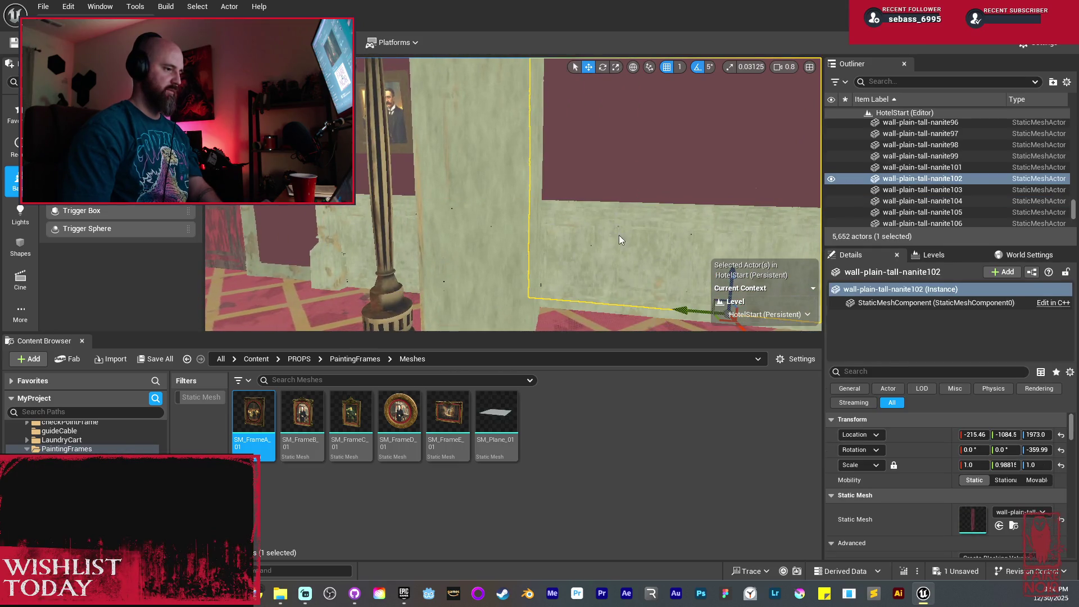
ctrl+click(619, 236)
key(e)
drag(646, 279, 755, 275)
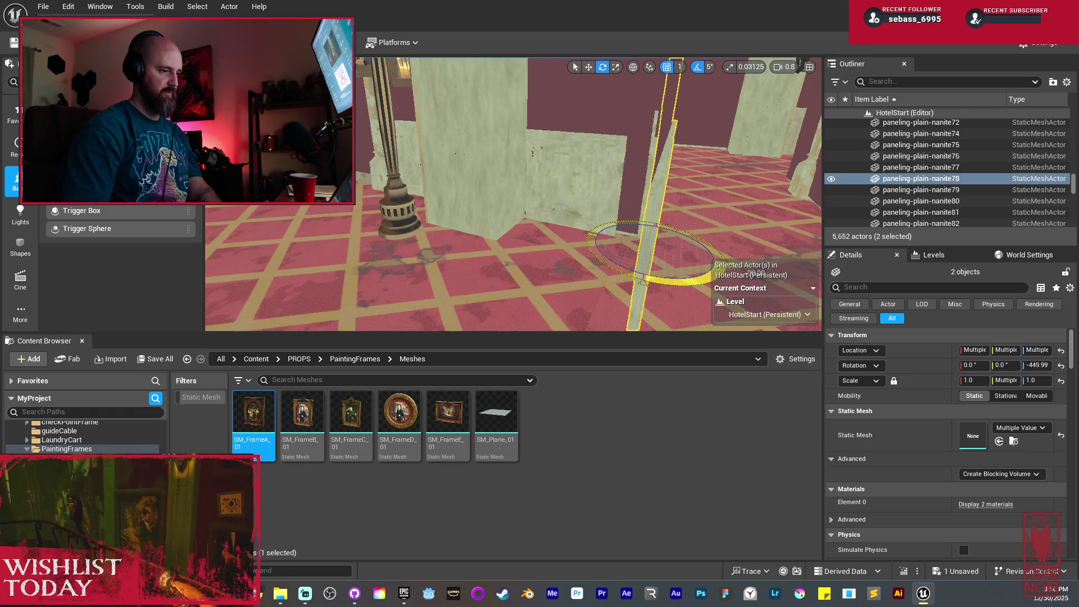
Delete paneling-plain-nanite117 together with the tall wall behind it
key(f)
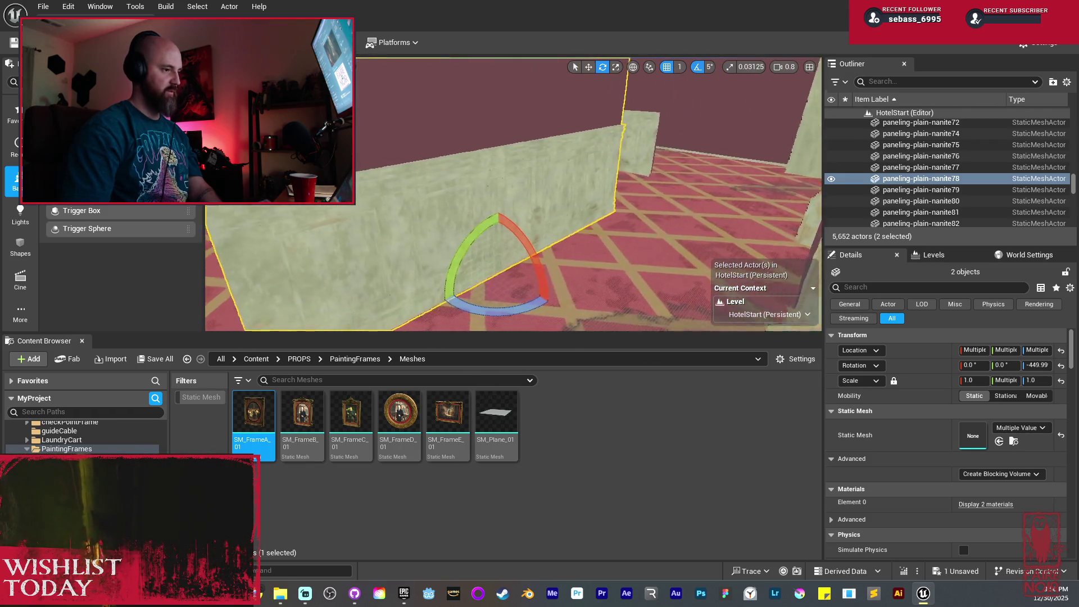
click(505, 163)
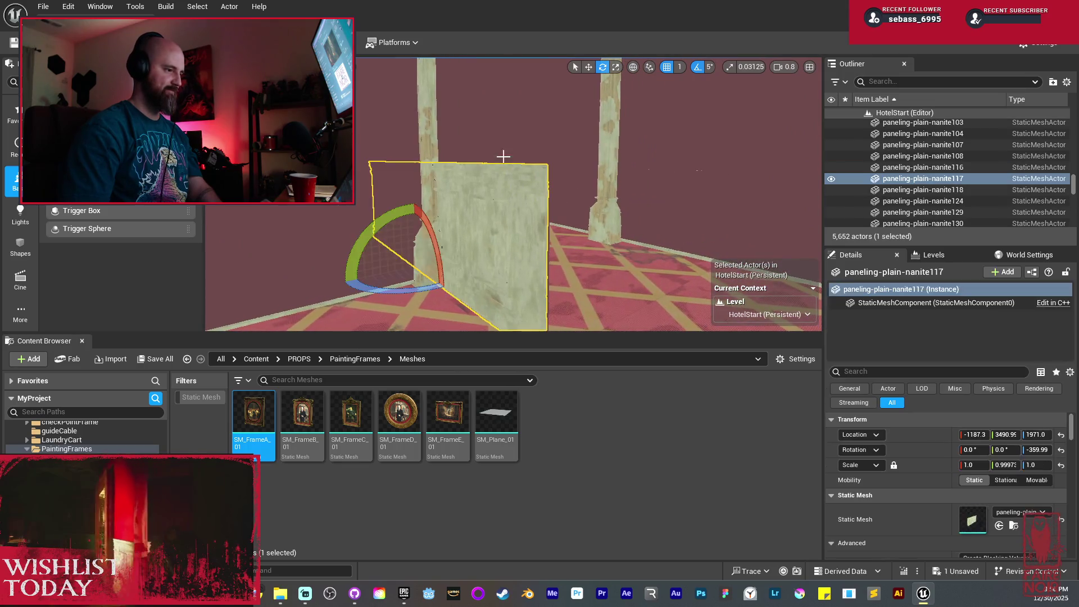
ctrl+click(500, 146)
key(Delete)
drag(500, 146, 472, 161)
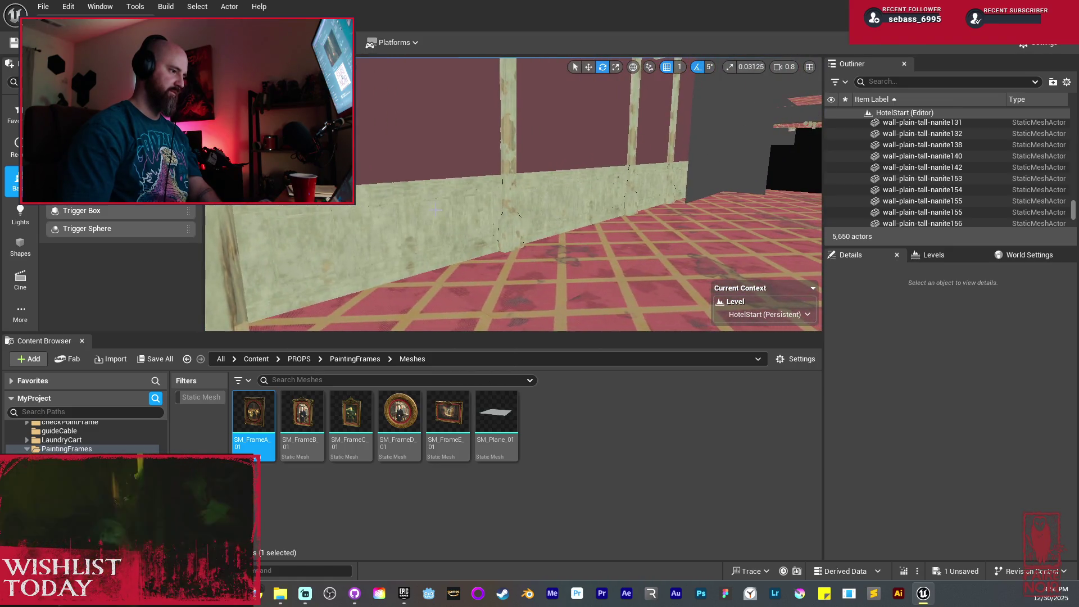
Delete nine wall, paneling and tall beam pieces along the wall
click(445, 156)
click(560, 159)
ctrl+click(623, 135)
ctrl+click(641, 166)
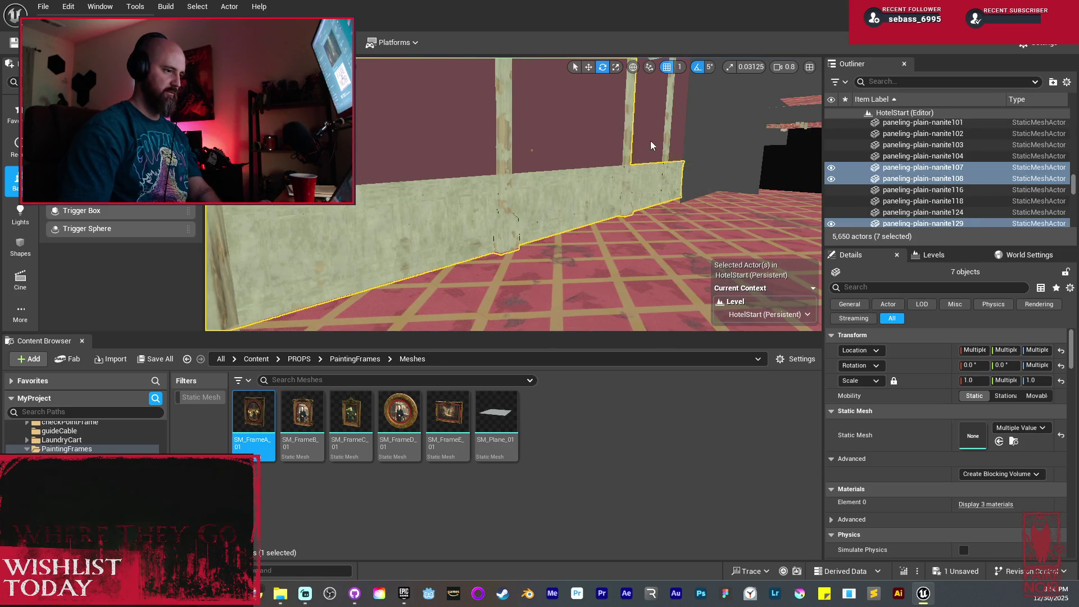
ctrl+click(668, 135)
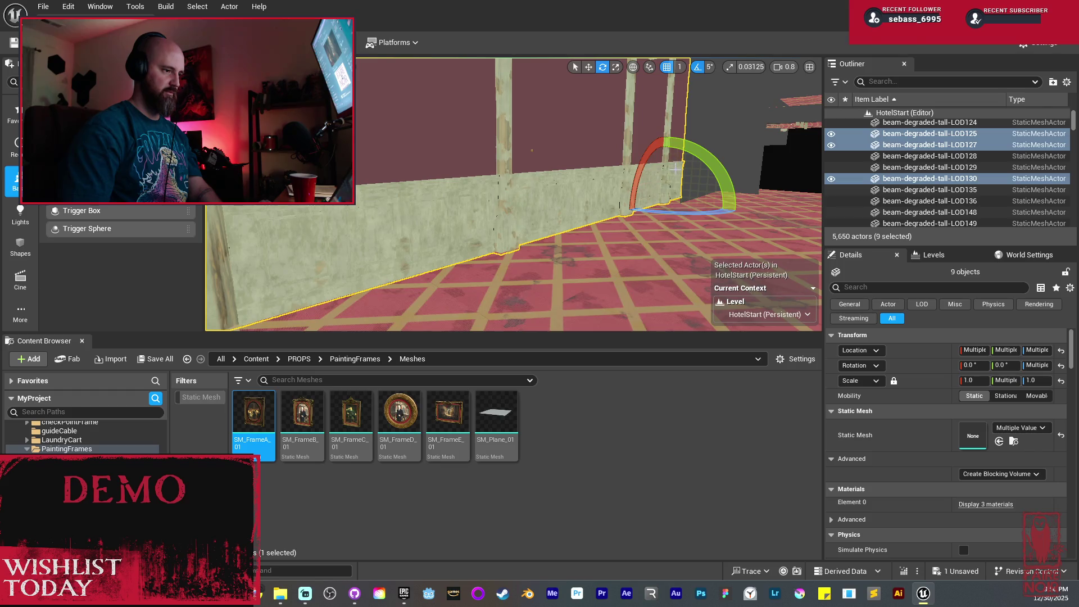
key(Delete)
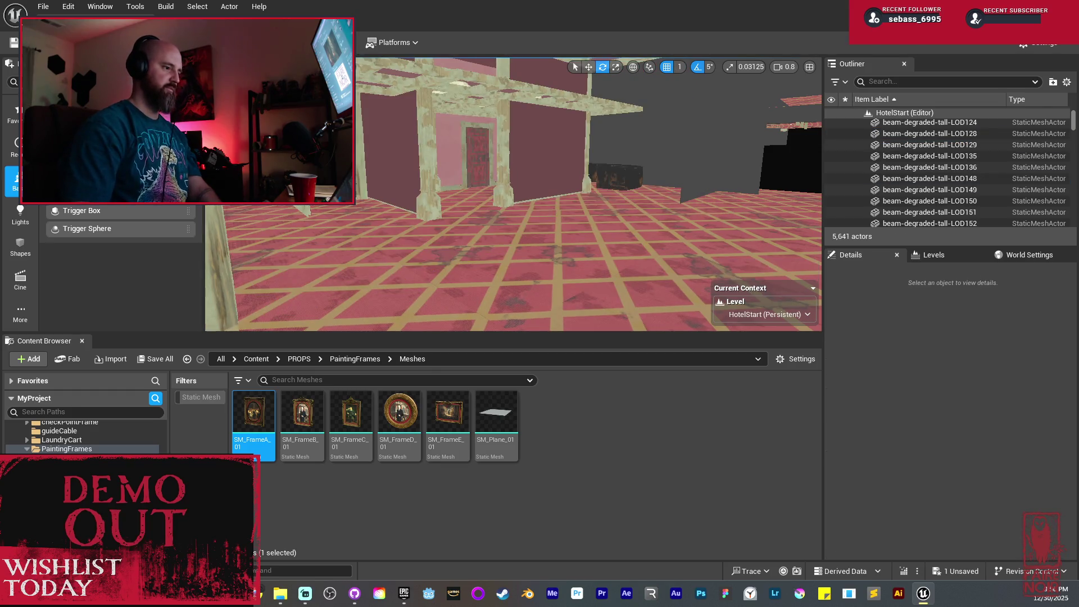
Delete the grey planes Plane47 and Plane46
key(w)
key(w)
click(562, 186)
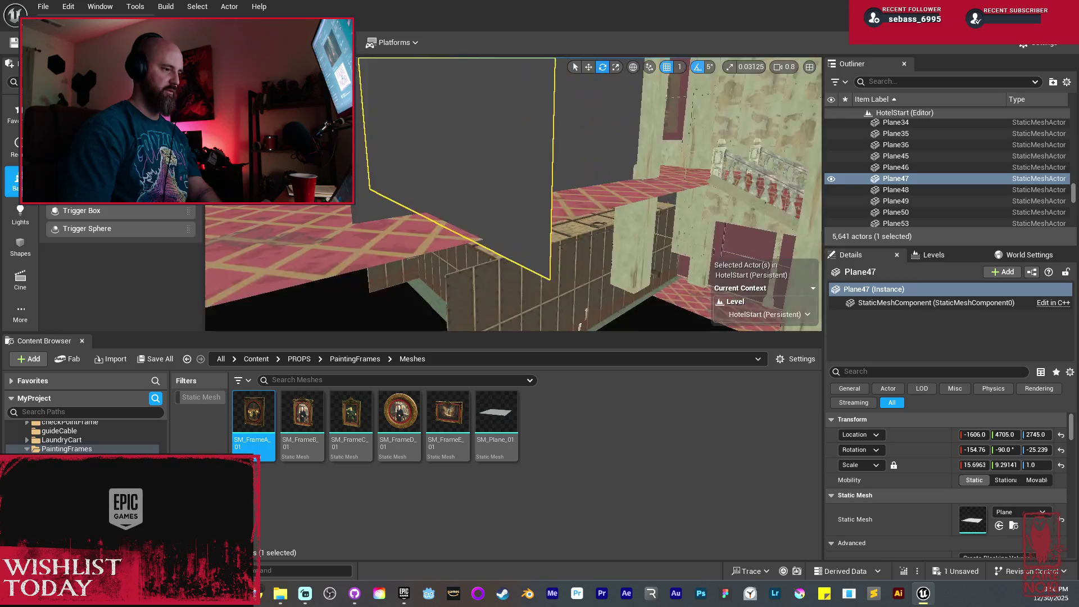
key(Delete)
click(544, 195)
key(Delete)
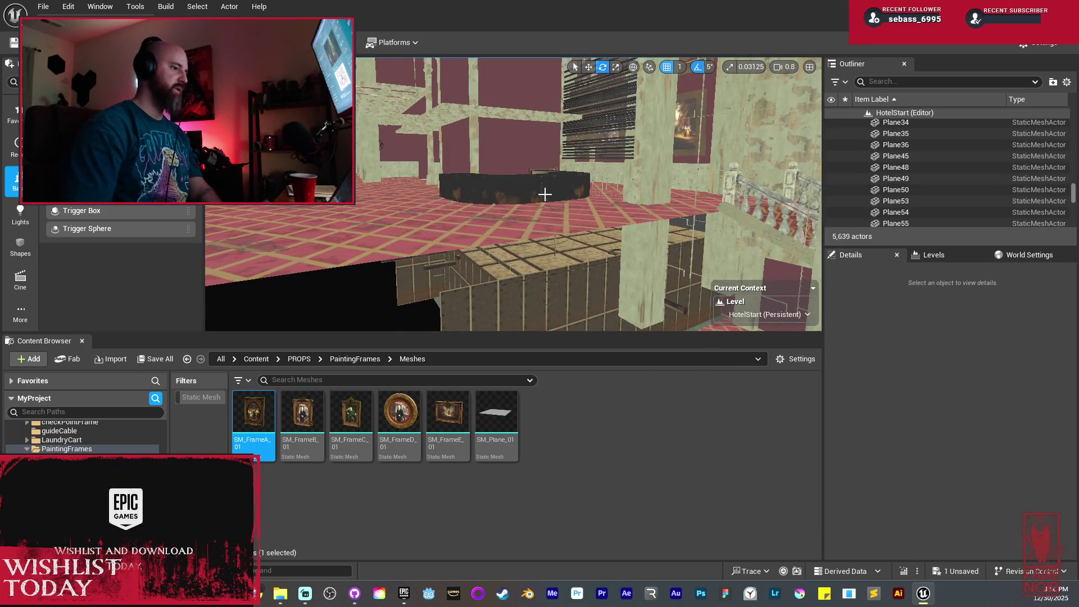
Select the corner paneling walls, then the tall beam Paneled_beam_tall_39
drag(535, 183, 535, 225)
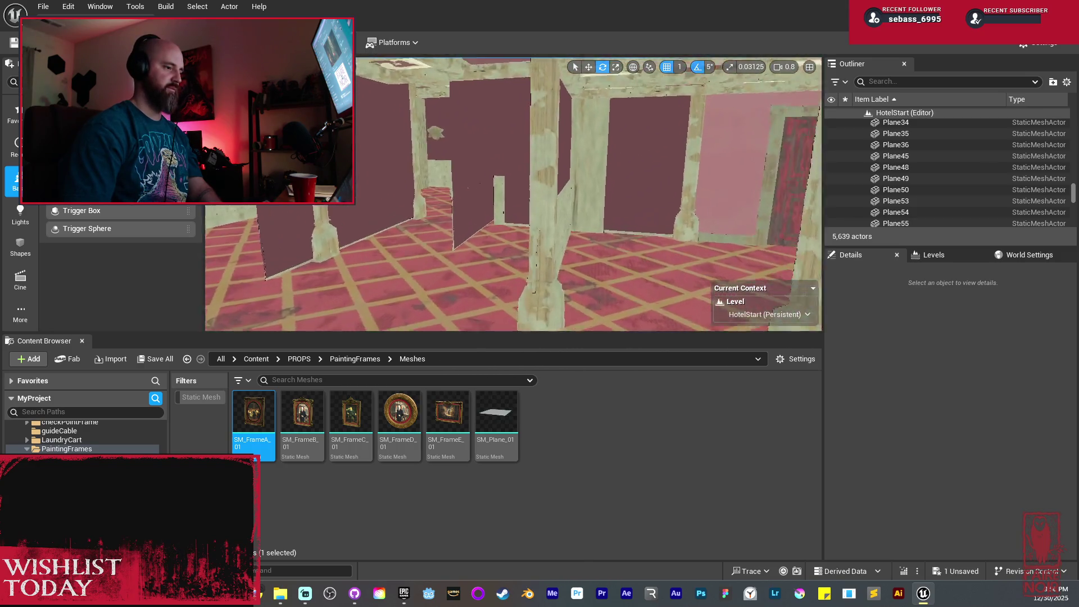
mouse_move(535, 225)
mouse_down()
mouse_move(479, 224)
mouse_move(534, 225)
mouse_move(535, 191)
mouse_move(512, 191)
mouse_move(551, 191)
mouse_up()
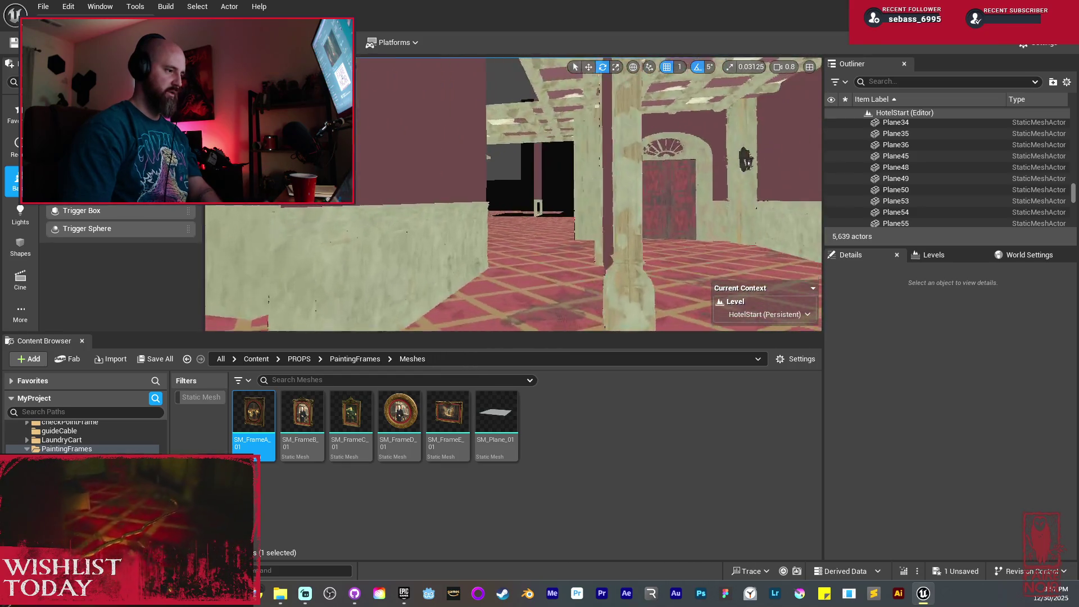
click(651, 193)
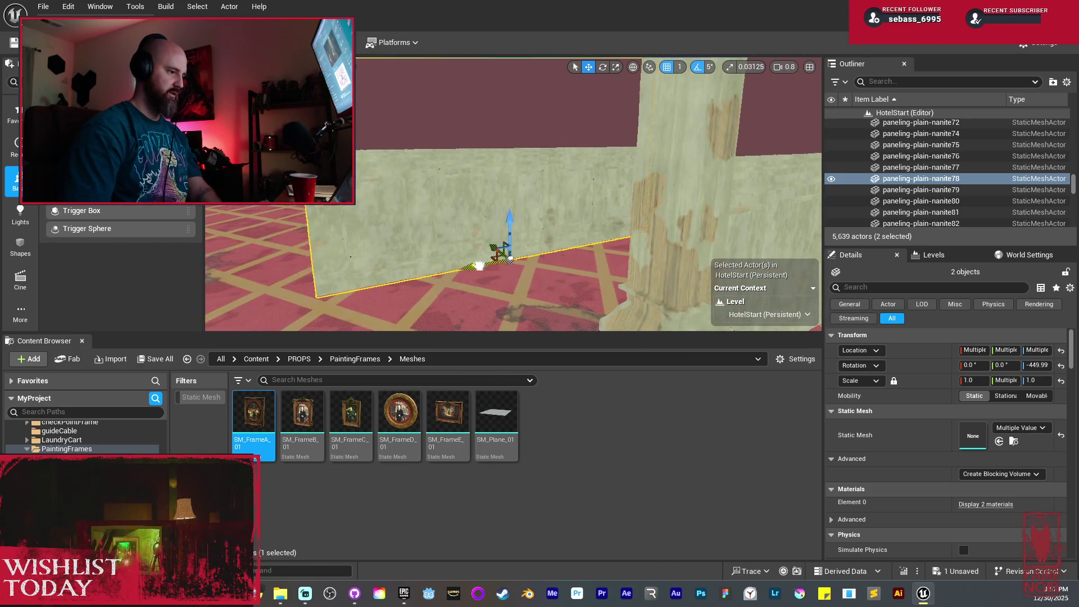
drag(585, 262, 549, 245)
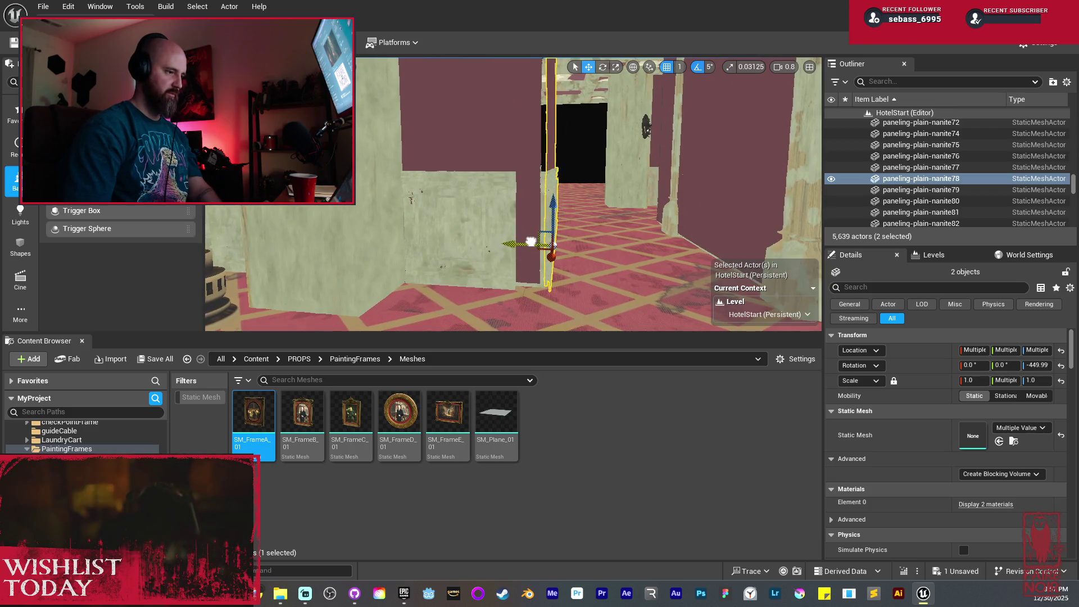
click(550, 245)
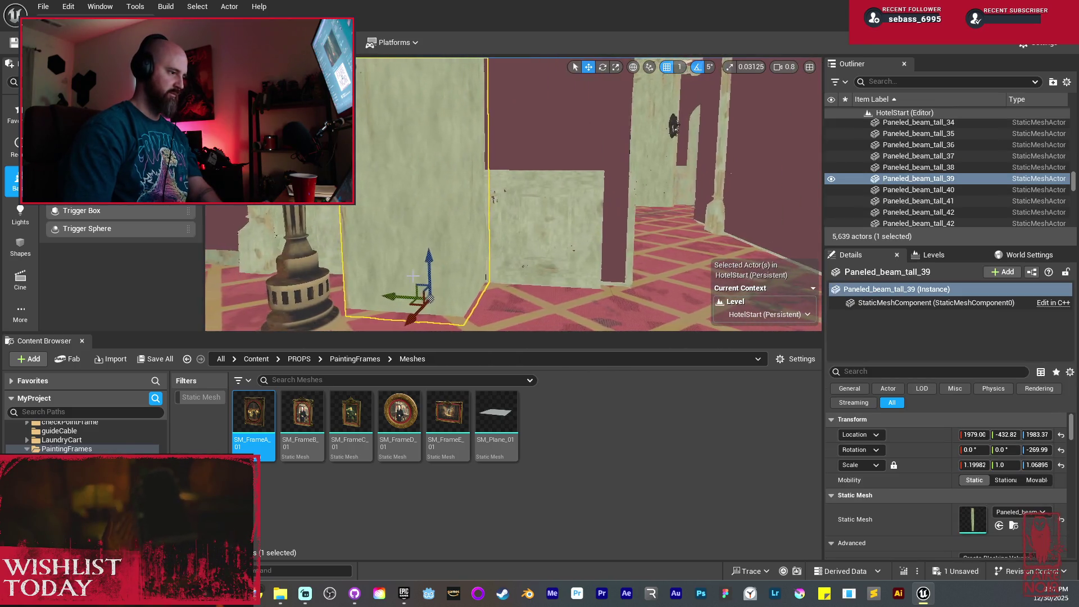
Nudge the paneled beam along the wall and rotate Paneled_beam_tall_67 a quarter turn
drag(532, 292, 555, 294)
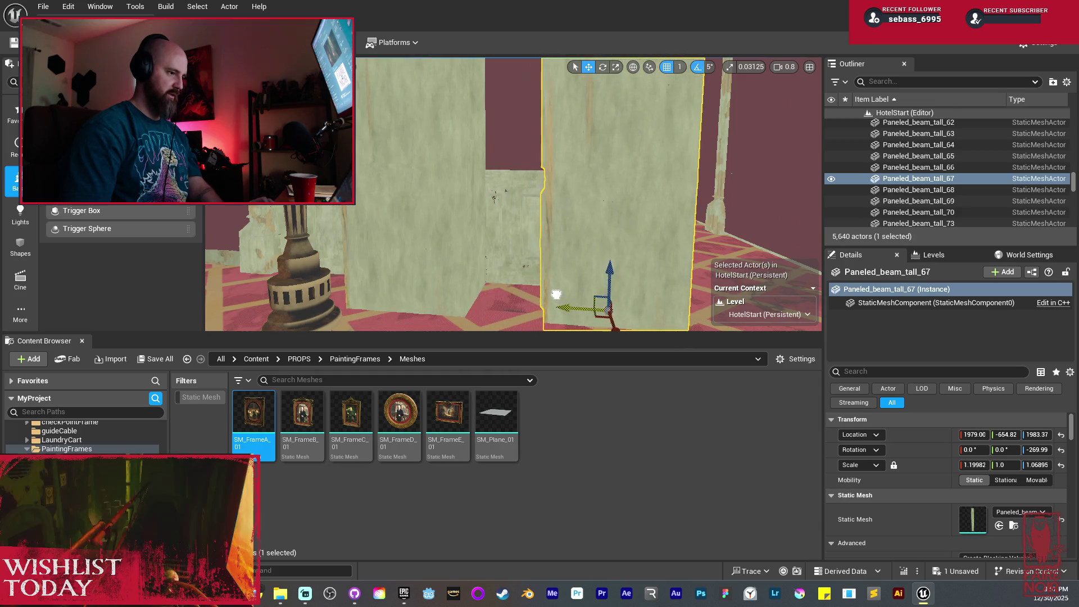
right_click(554, 247)
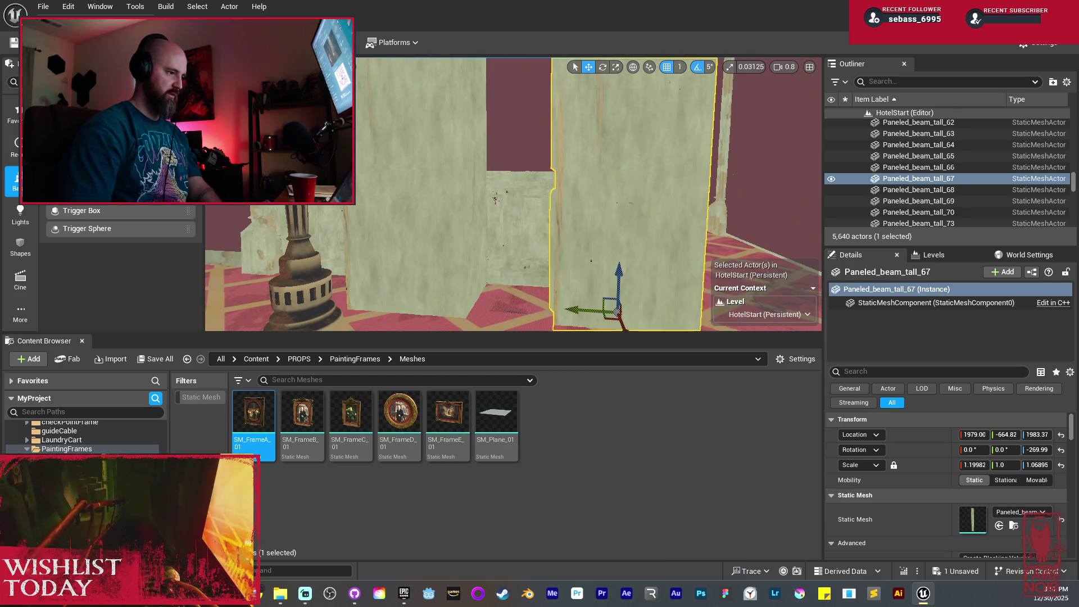
click(334, 303)
drag(333, 304, 424, 236)
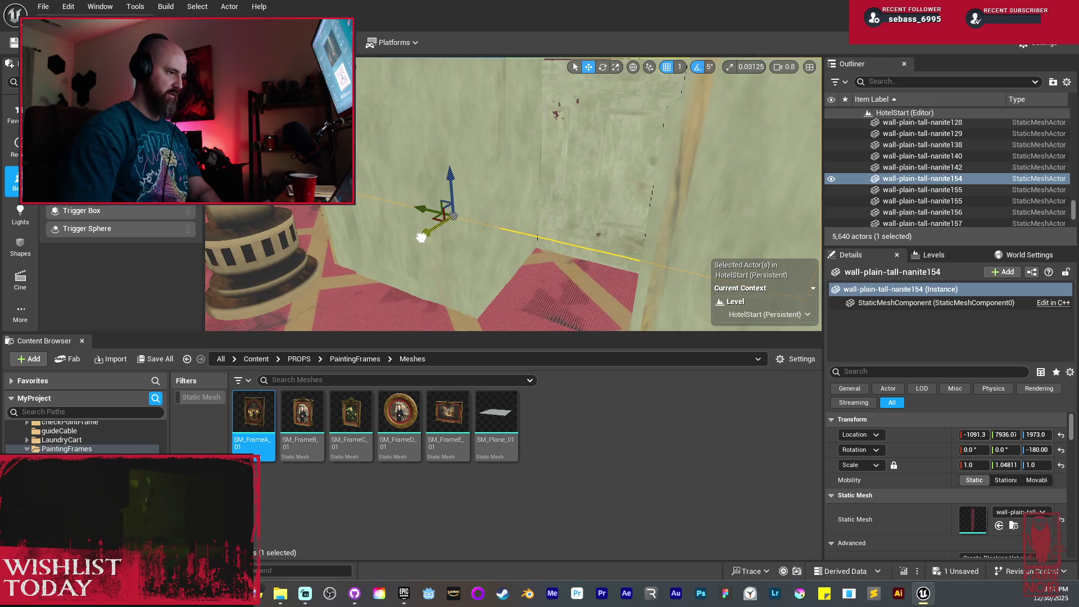
click(568, 297)
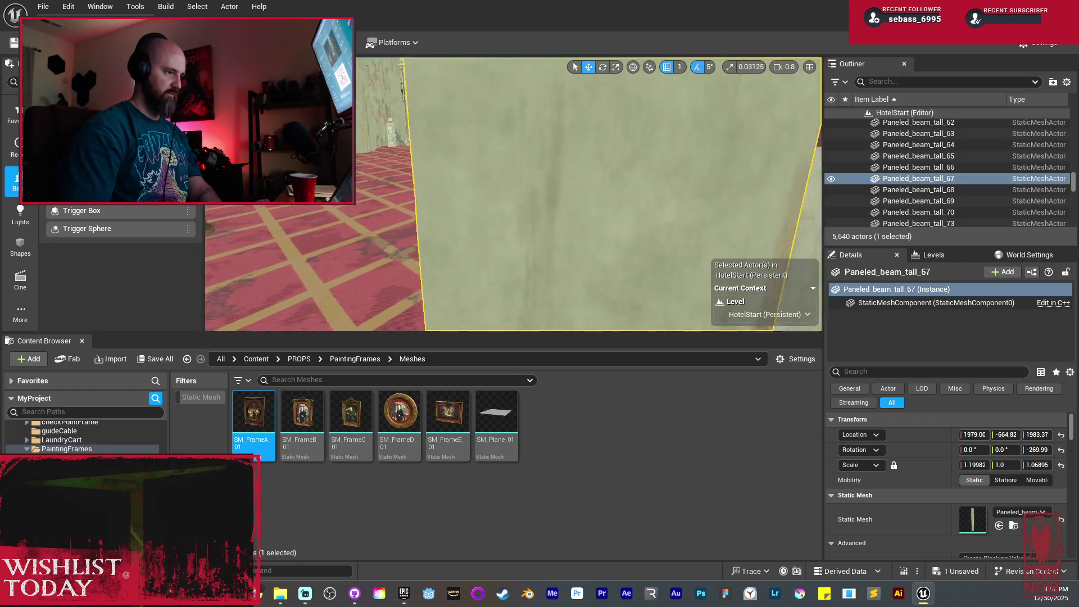
key(r)
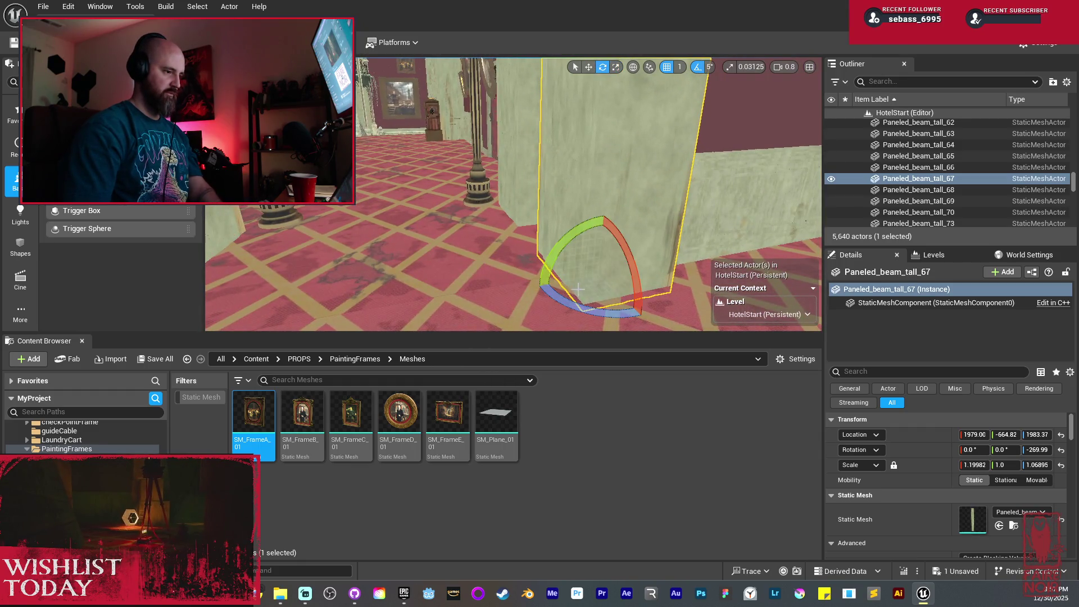
drag(569, 298, 623, 319)
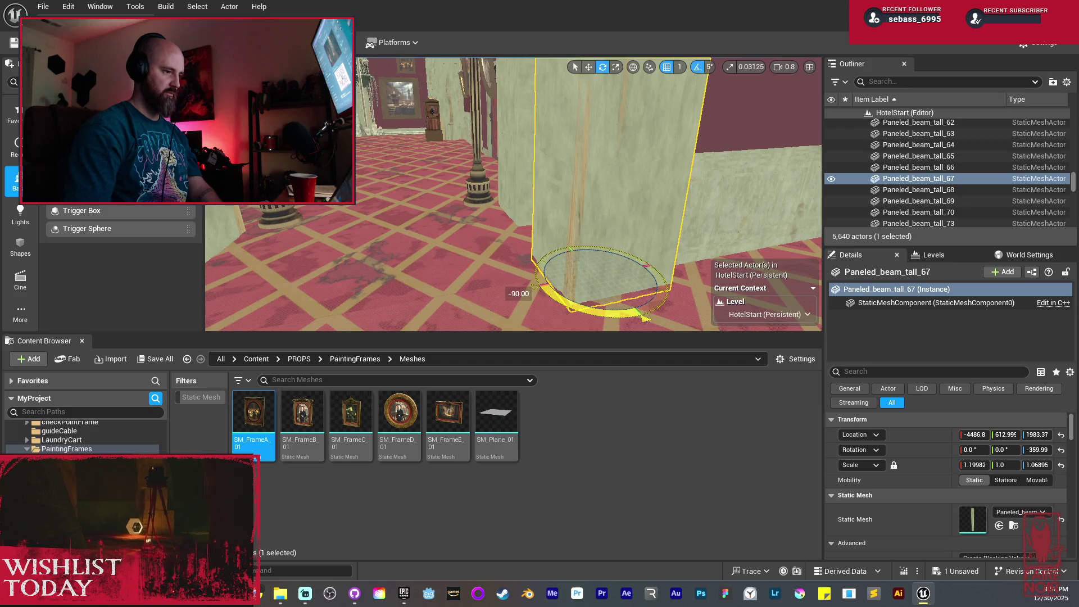
Delete the three paneling walls near the selected beam
drag(573, 218, 663, 222)
mouse_move(519, 203)
mouse_down()
mouse_move(508, 186)
mouse_move(520, 204)
mouse_up()
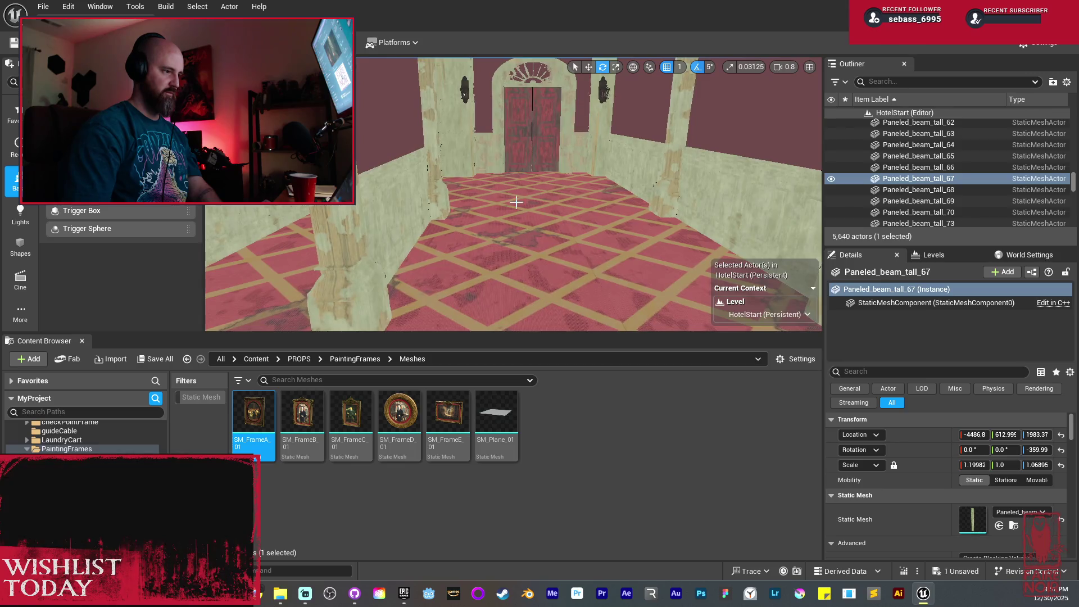
mouse_move(416, 190)
mouse_down()
mouse_move(349, 193)
mouse_move(371, 194)
mouse_up()
click(562, 168)
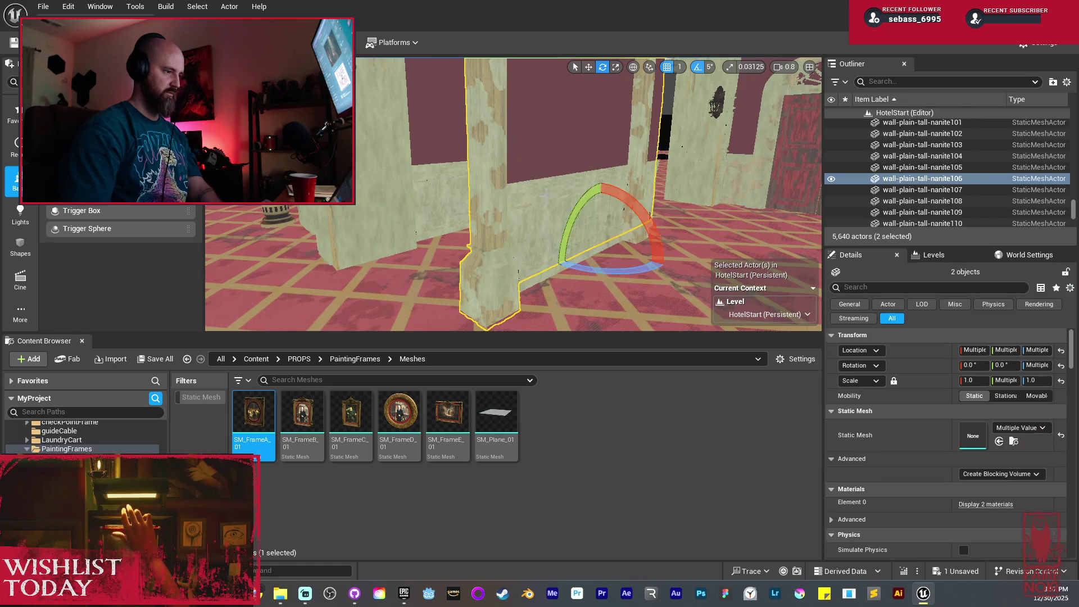
key(Delete)
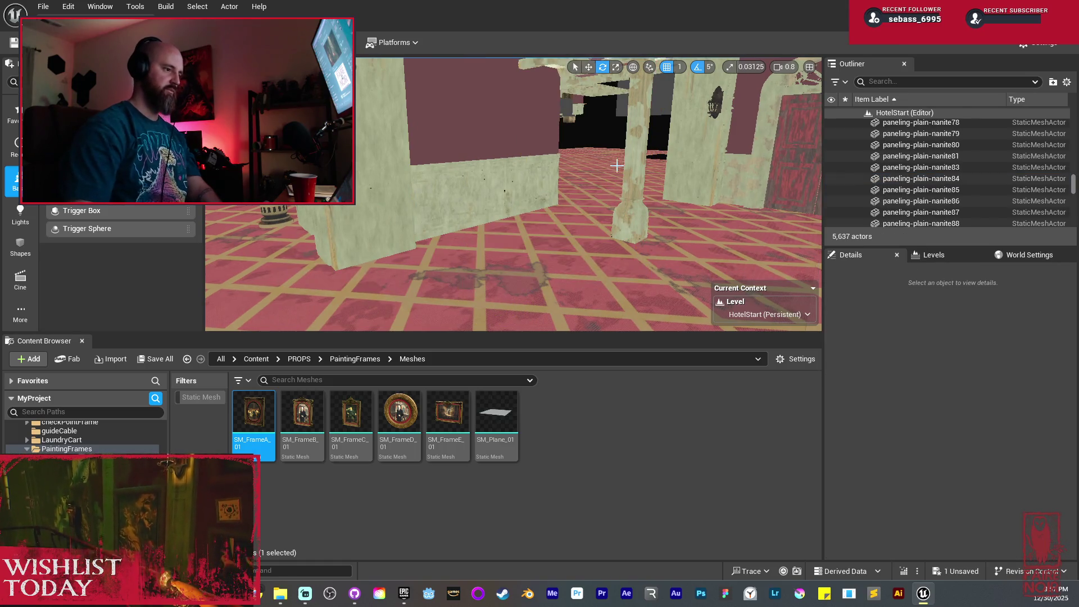
Move beam-degraded-tall-LOD106 against the wall corner, from Y 894 to 1189
click(617, 169)
key(f)
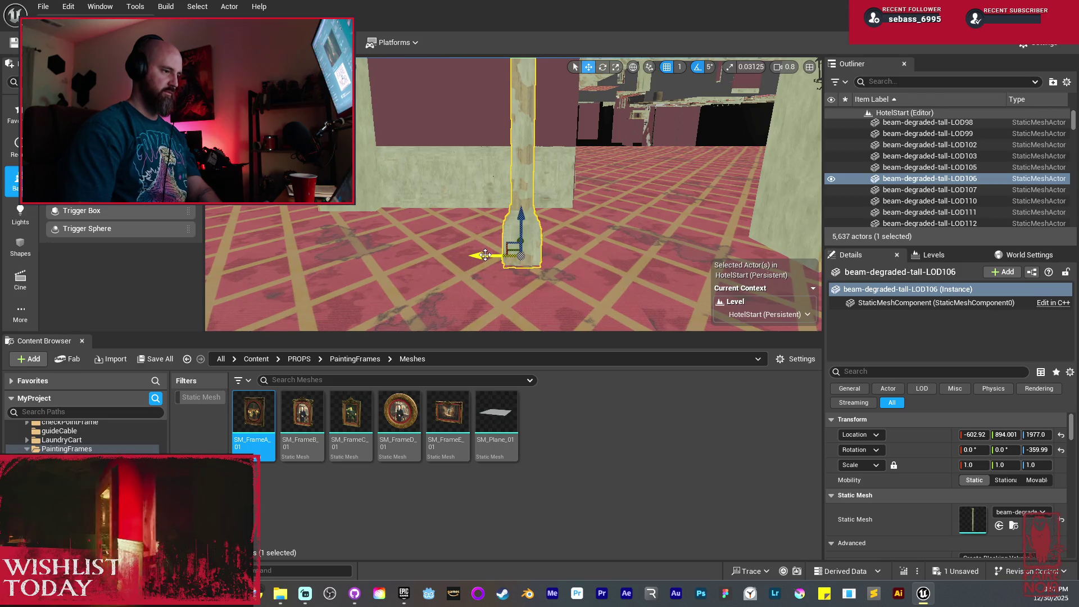
drag(485, 255, 528, 298)
drag(443, 247, 456, 254)
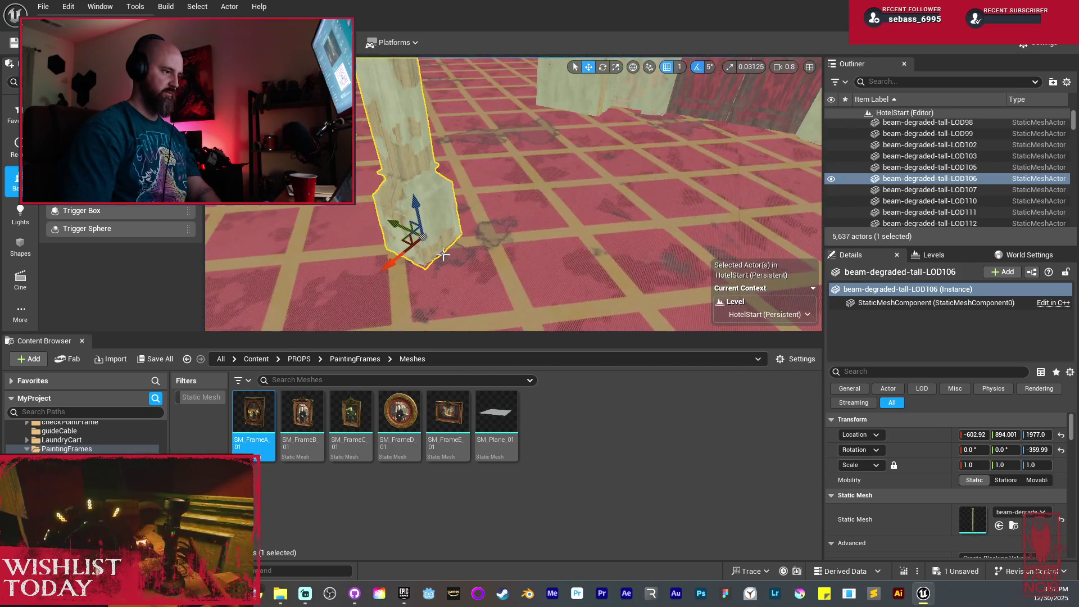
drag(399, 220, 393, 222)
mouse_move(506, 225)
mouse_down()
mouse_move(511, 203)
mouse_move(488, 206)
mouse_move(518, 203)
mouse_up()
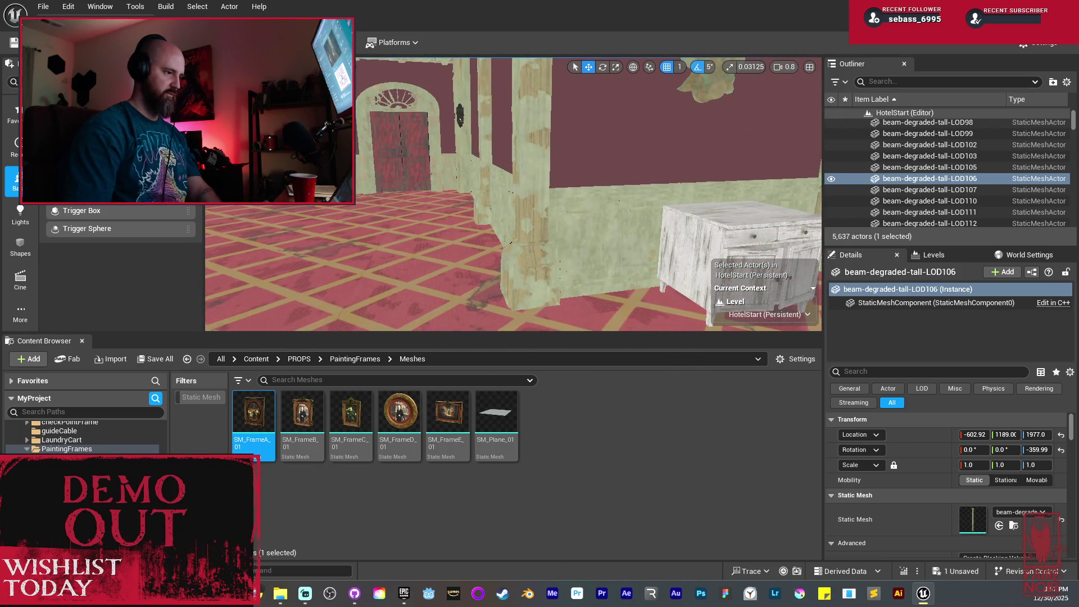
ctrl+click(494, 146)
Select the walls, beams, pillars, arch and double-door pieces as one group
drag(494, 146, 561, 133)
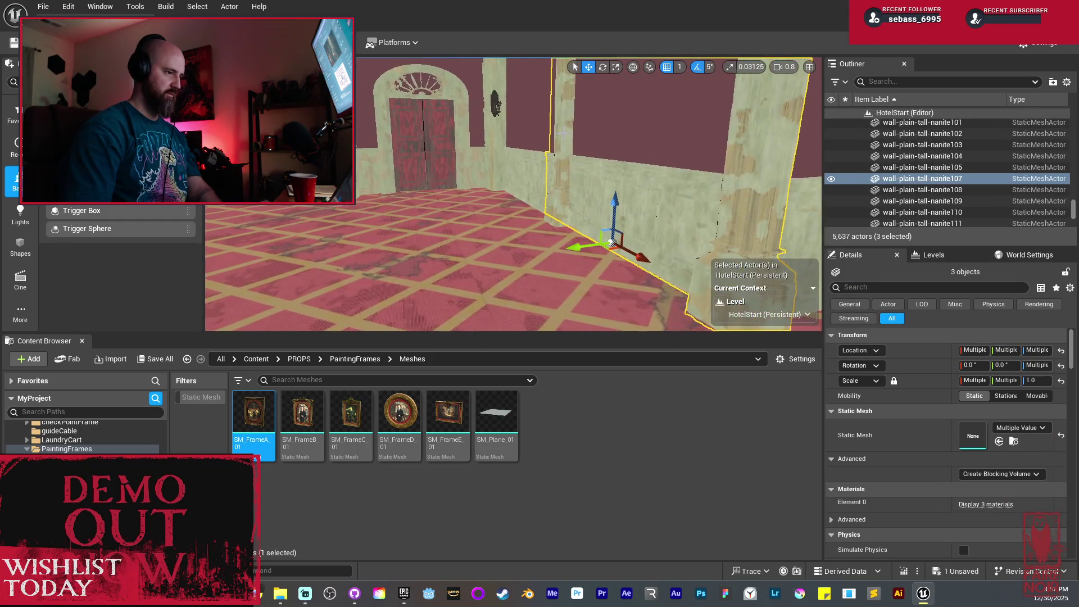
ctrl+click(560, 133)
ctrl+click(532, 141)
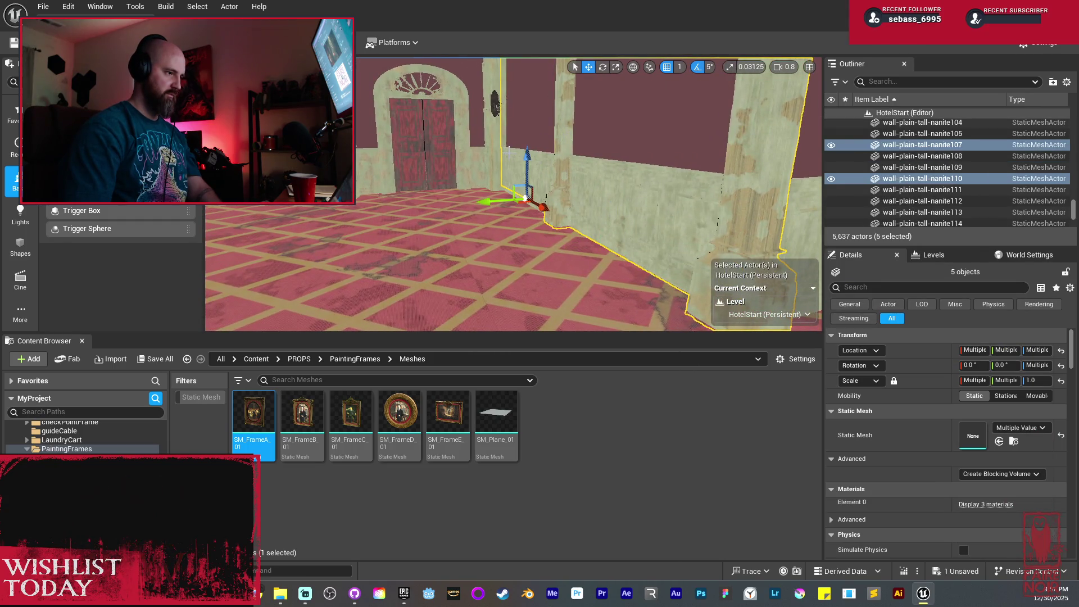
ctrl+click(495, 106)
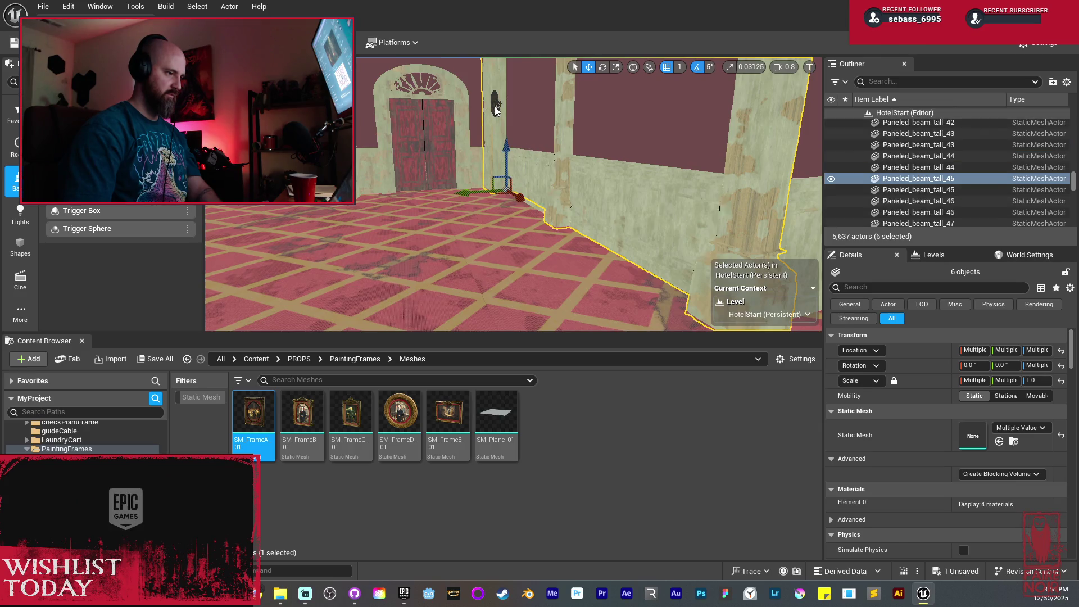
ctrl+click(495, 106)
ctrl+click(482, 151)
ctrl+click(447, 138)
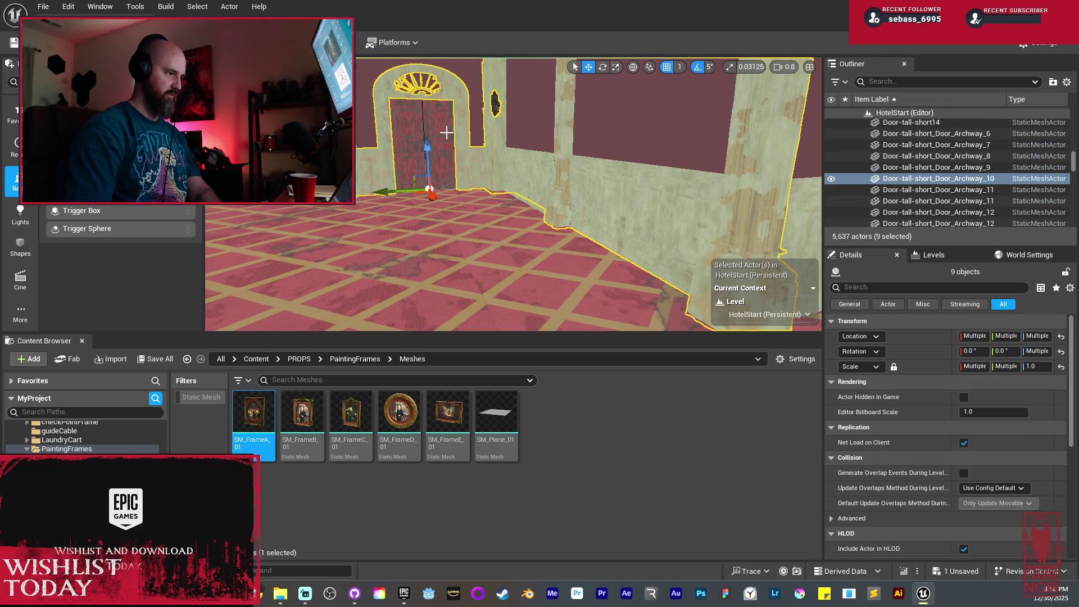
ctrl+click(419, 85)
ctrl+click(394, 118)
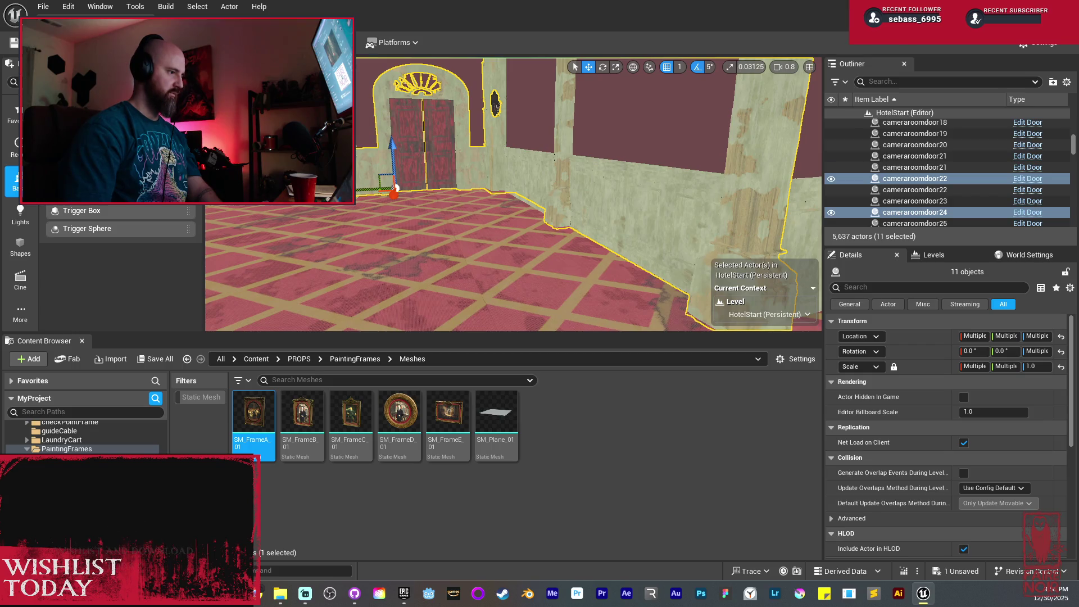
ctrl+click(562, 140)
ctrl+click(781, 140)
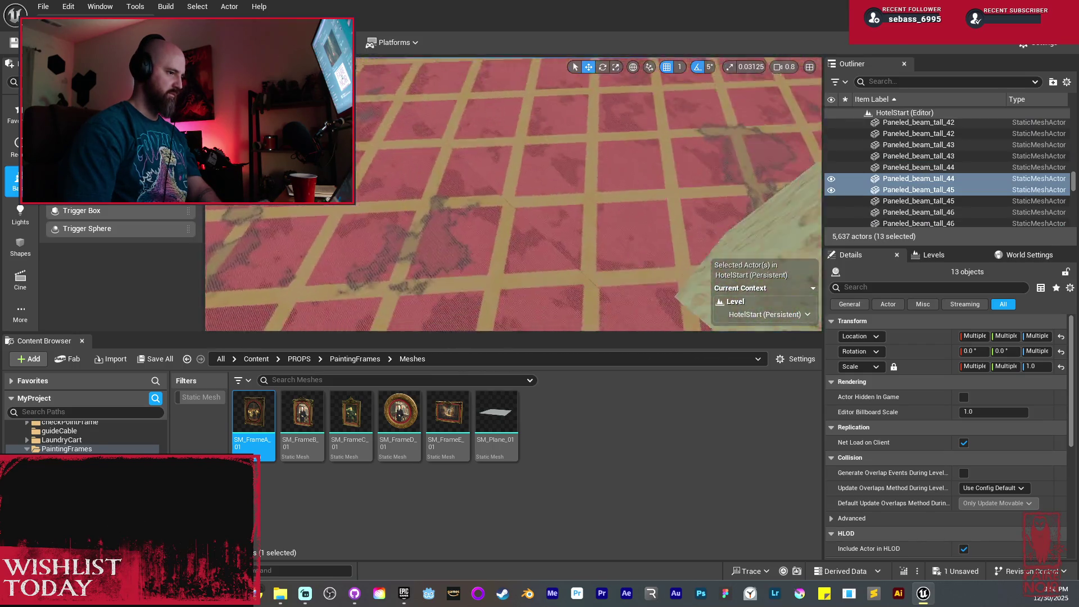
Undo the trial move of the wall and door group
key(s)
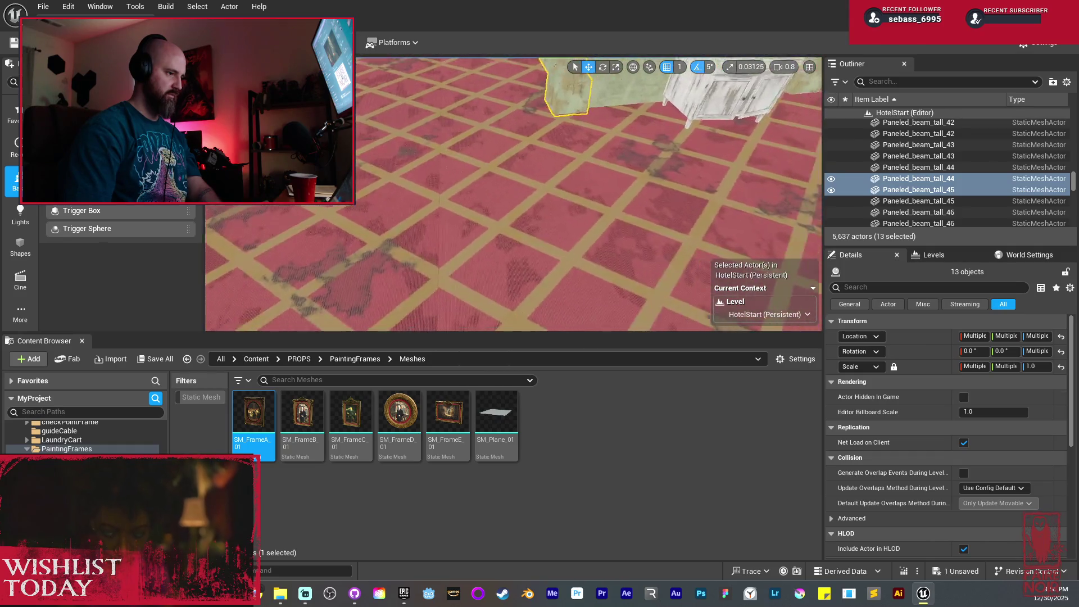
key(w)
key(s)
key(s)
key(d)
key(ctrl+z)
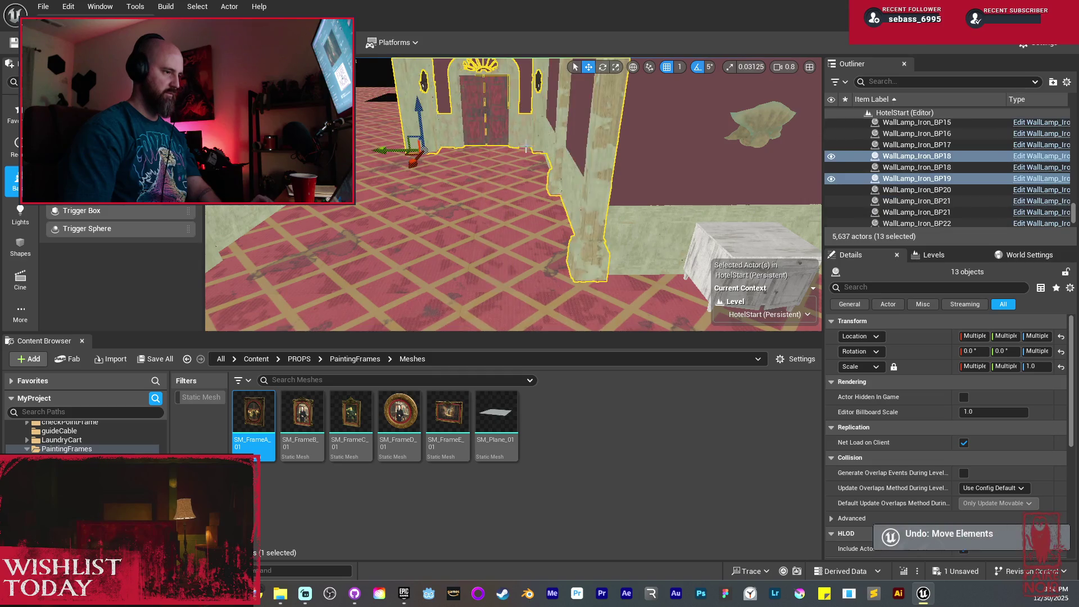
Copy the hallway wall, paneling and degraded beam into the corridor corner
key(d)
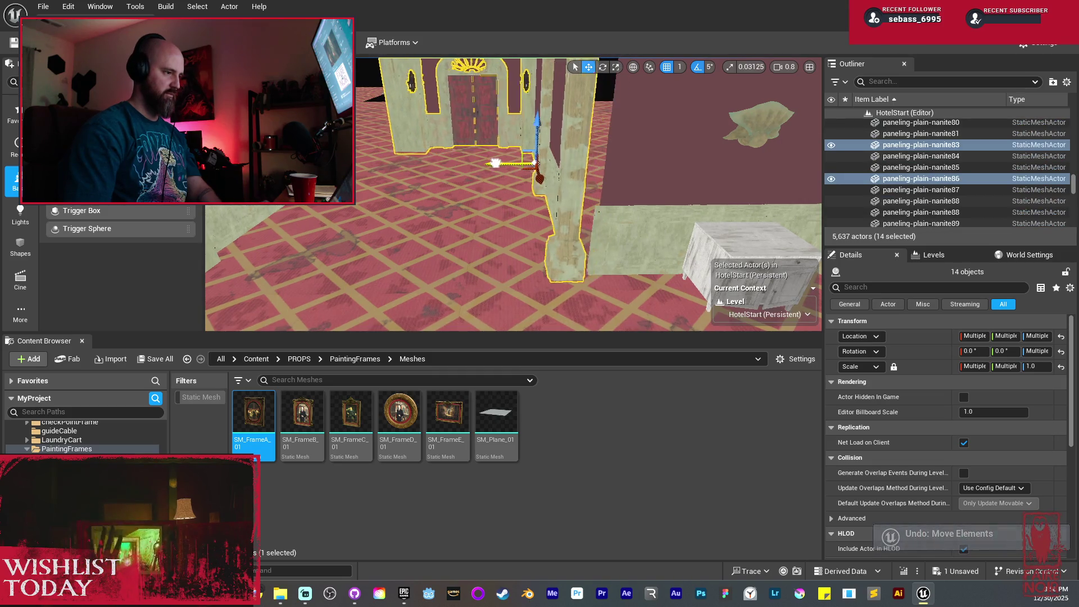
key(d)
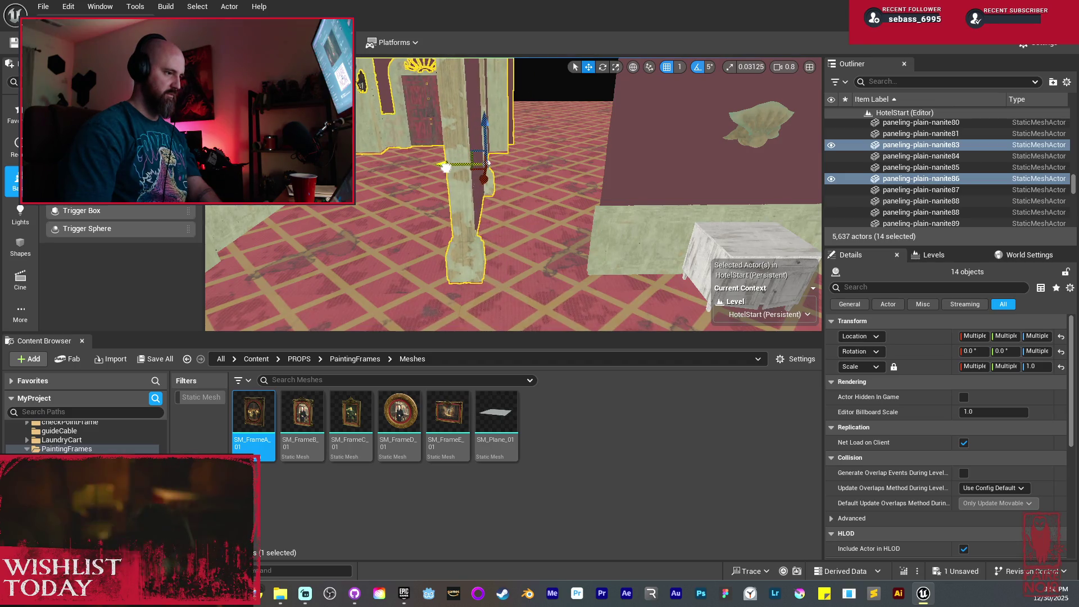
mouse_move(488, 163)
mouse_down()
mouse_move(488, 185)
mouse_move(490, 157)
mouse_move(492, 176)
mouse_up()
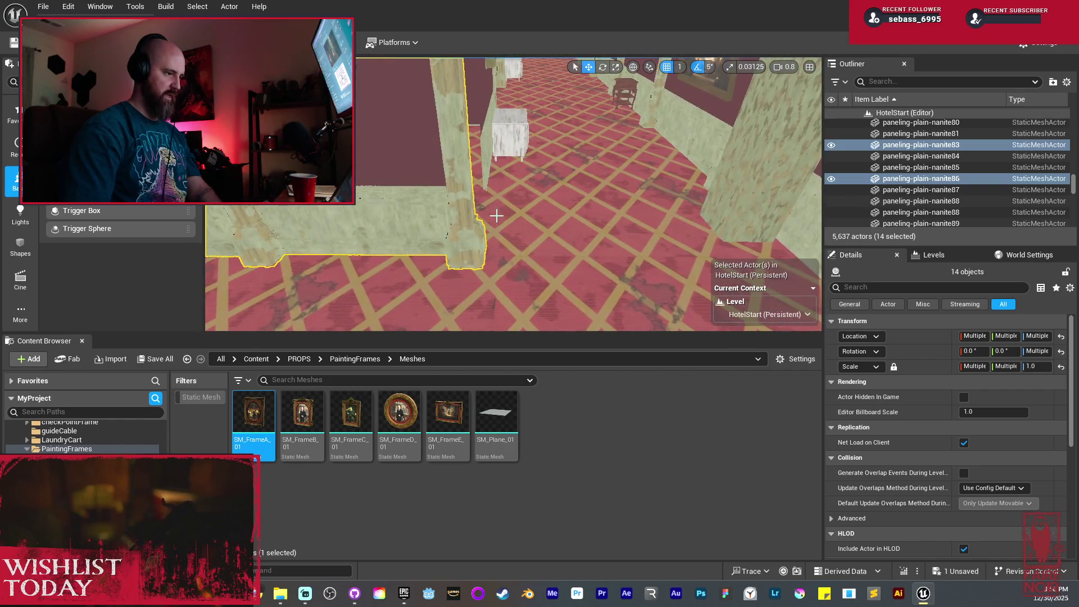
drag(496, 215, 386, 197)
click(407, 236)
ctrl+click(473, 207)
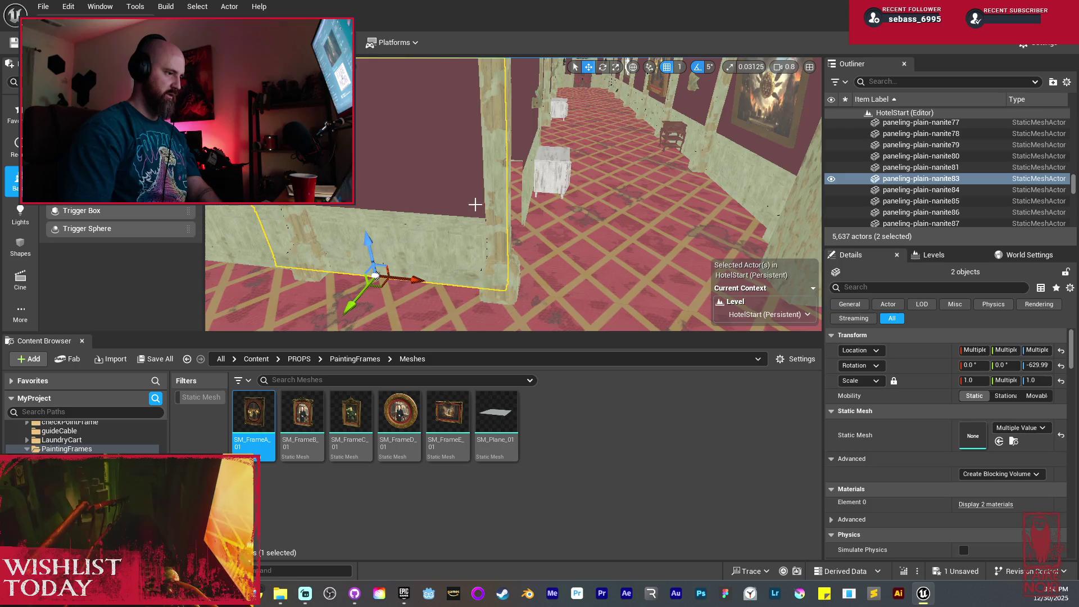
ctrl+click(493, 185)
mouse_move(492, 186)
mouse_down()
mouse_move(574, 251)
mouse_move(697, 247)
mouse_move(787, 266)
mouse_move(586, 255)
mouse_move(506, 236)
mouse_up()
click(570, 167)
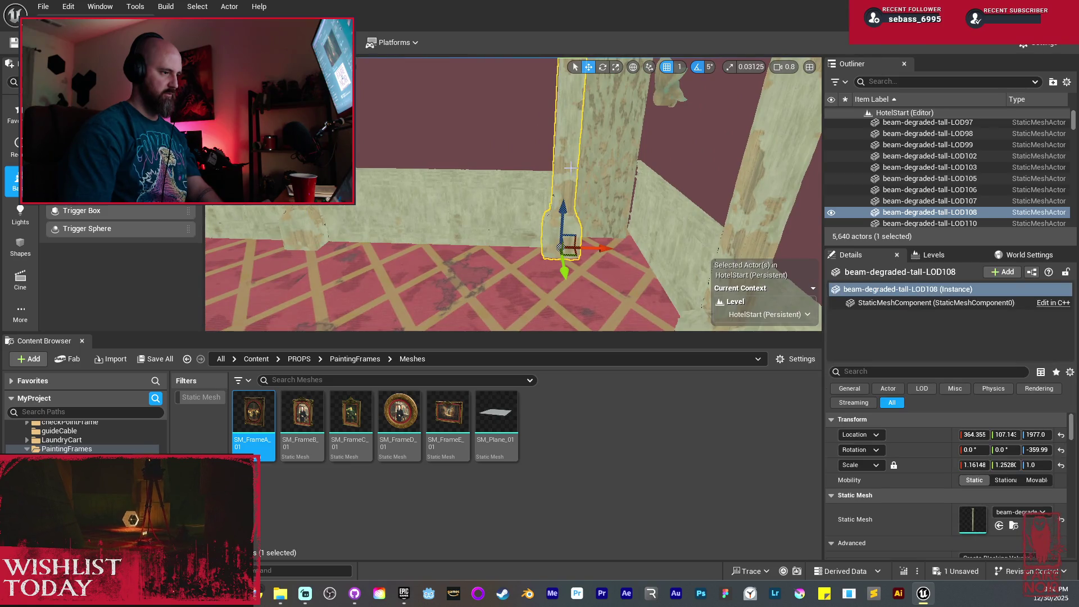
Delete the extra degraded tall beam, beam-degraded-tall-LOD108
key(Delete)
mouse_move(573, 173)
mouse_down()
mouse_move(551, 163)
mouse_move(585, 187)
mouse_move(655, 186)
mouse_move(574, 139)
mouse_move(692, 186)
mouse_up()
click(559, 177)
Alt-drag a duplicate of Paneled_beam_tall_40 further along the painting wall
click(692, 186)
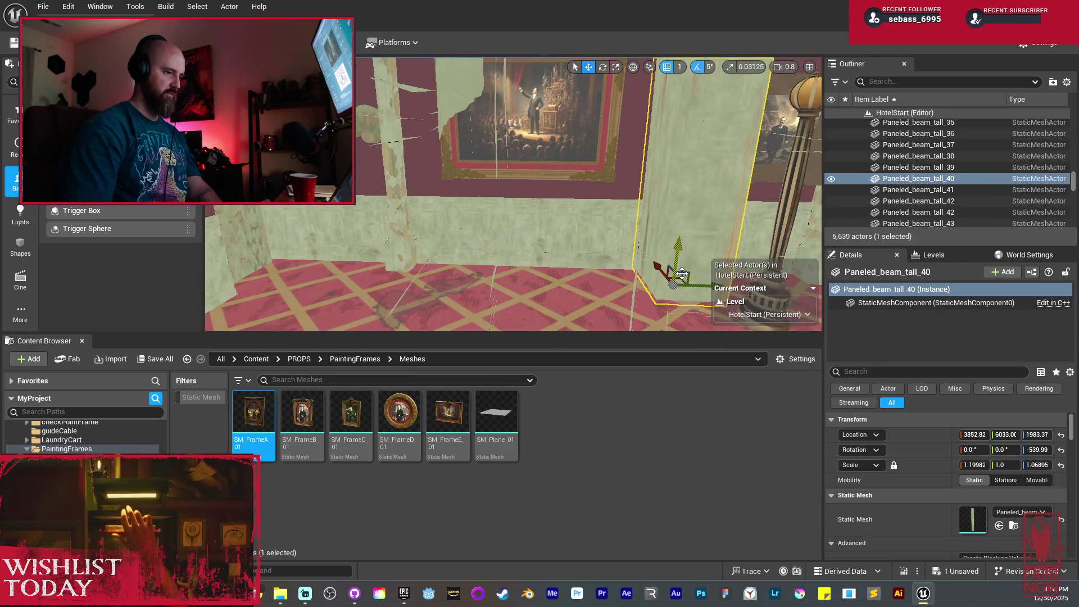
mouse_move(701, 284)
mouse_down()
mouse_move(289, 241)
mouse_move(297, 256)
mouse_move(414, 275)
mouse_move(481, 268)
mouse_up()
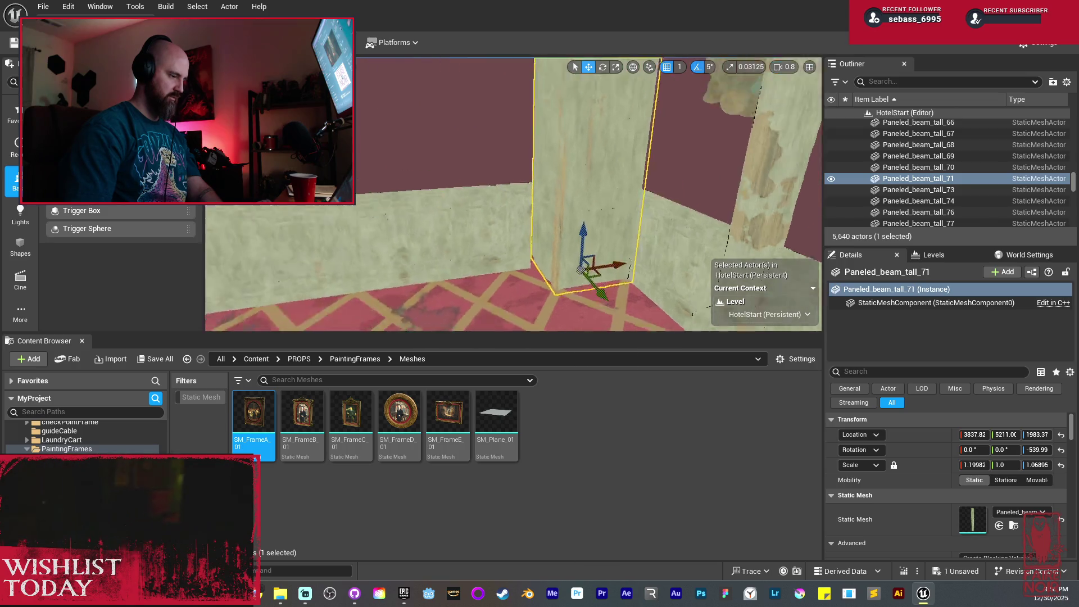
ctrl+click(485, 239)
drag(487, 276, 486, 255)
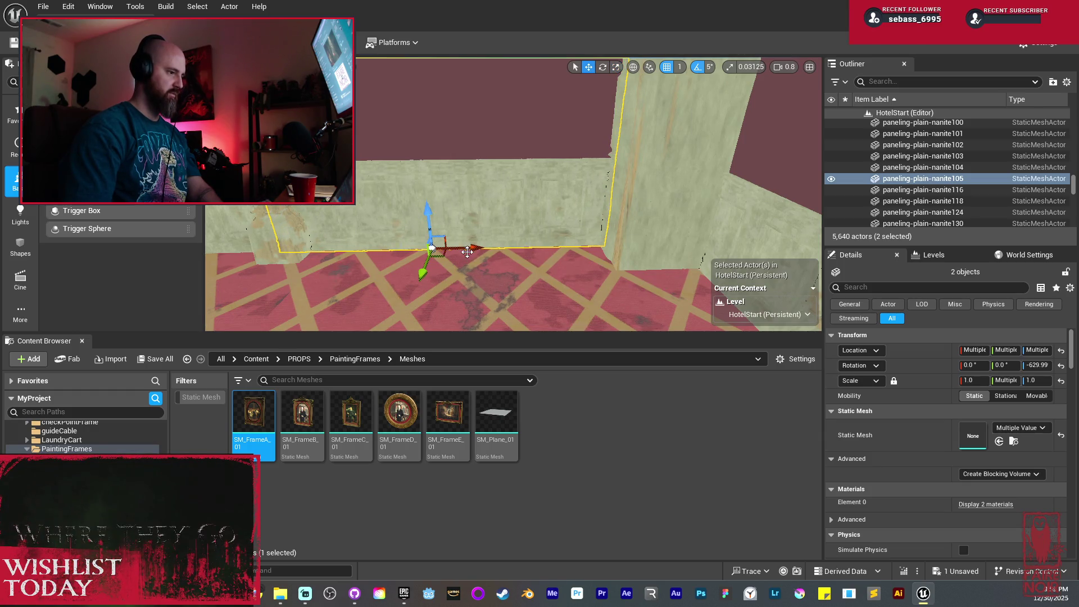
drag(497, 248, 558, 244)
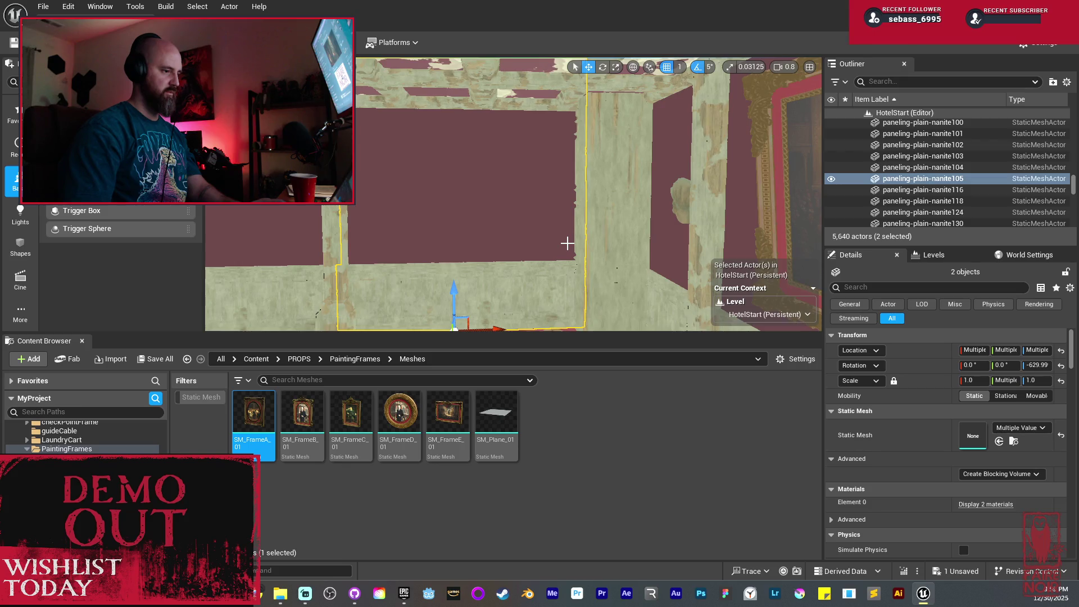
click(652, 199)
Slide ClamShell_Lamp_Blueprint7 from Y 2820 to Y 2616 and rotate it from 90° to 0°
key(f)
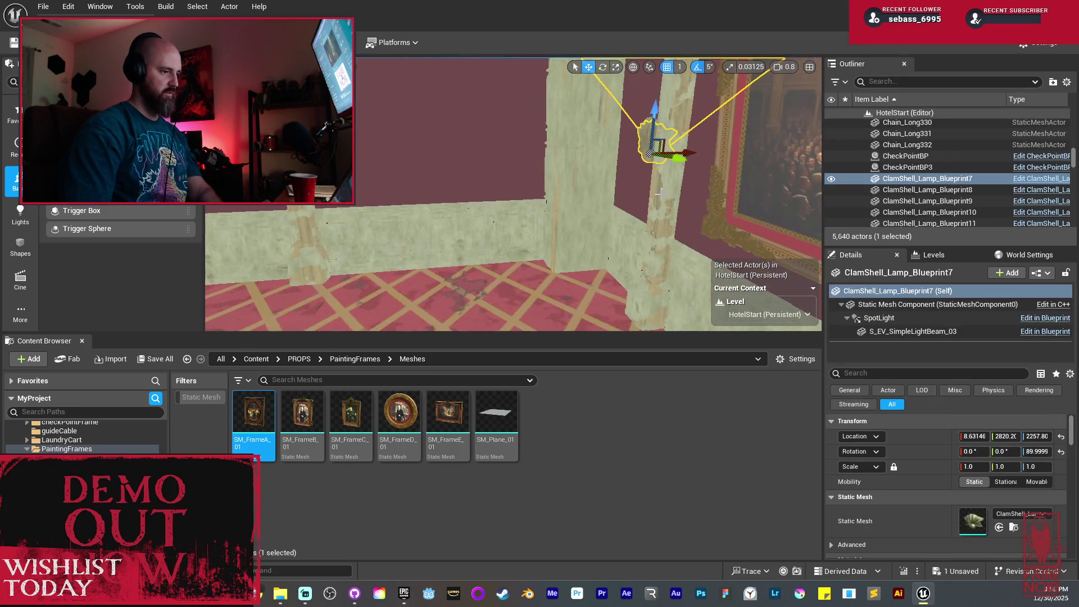
drag(544, 149, 474, 152)
key(e)
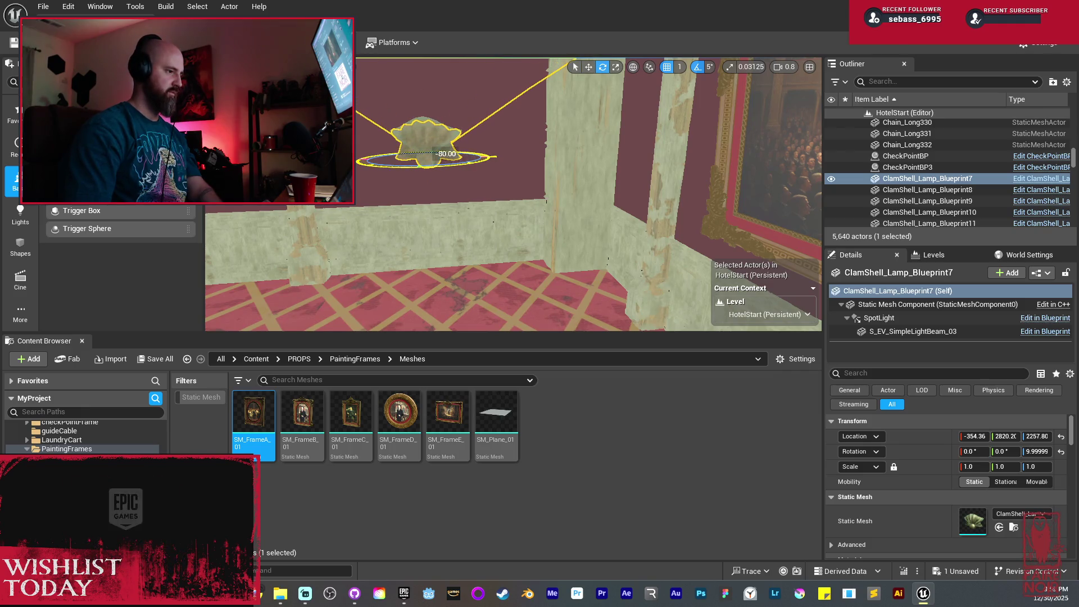
mouse_move(431, 175)
mouse_down()
mouse_move(494, 188)
mouse_move(587, 168)
mouse_up()
key(w)
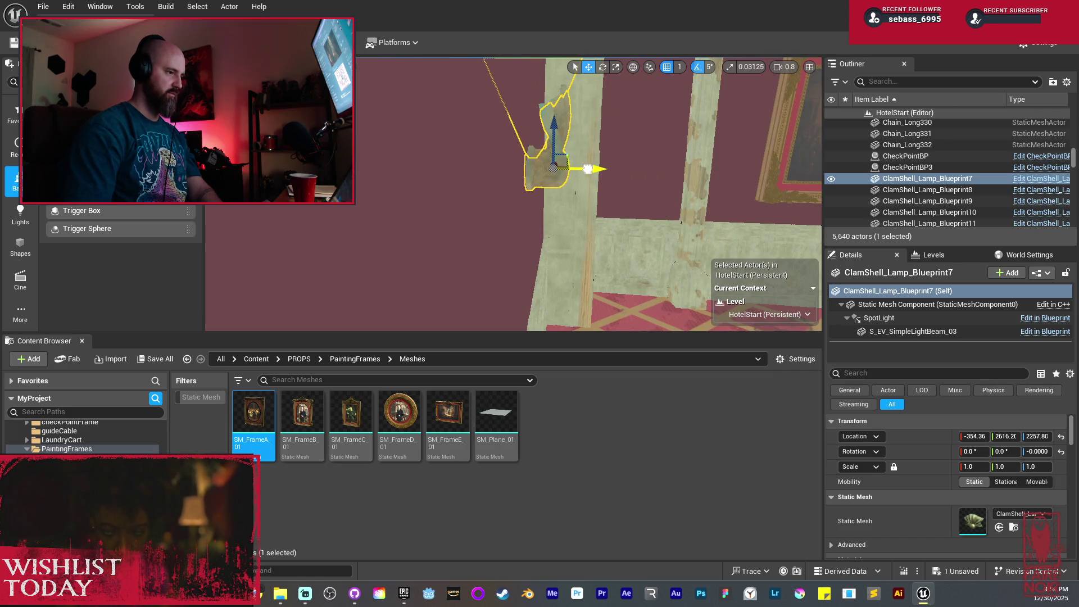
key(f)
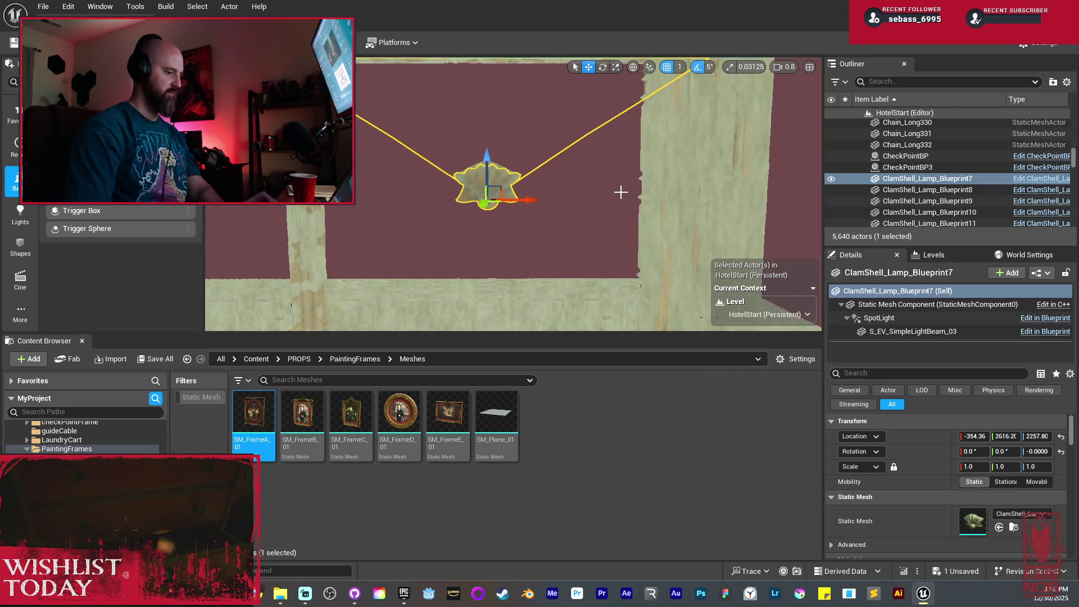
key(Escape)
Fly down the hallway and delete the ceiling panel ceiling-panel-LOD117
scroll(567, 228, down, 5)
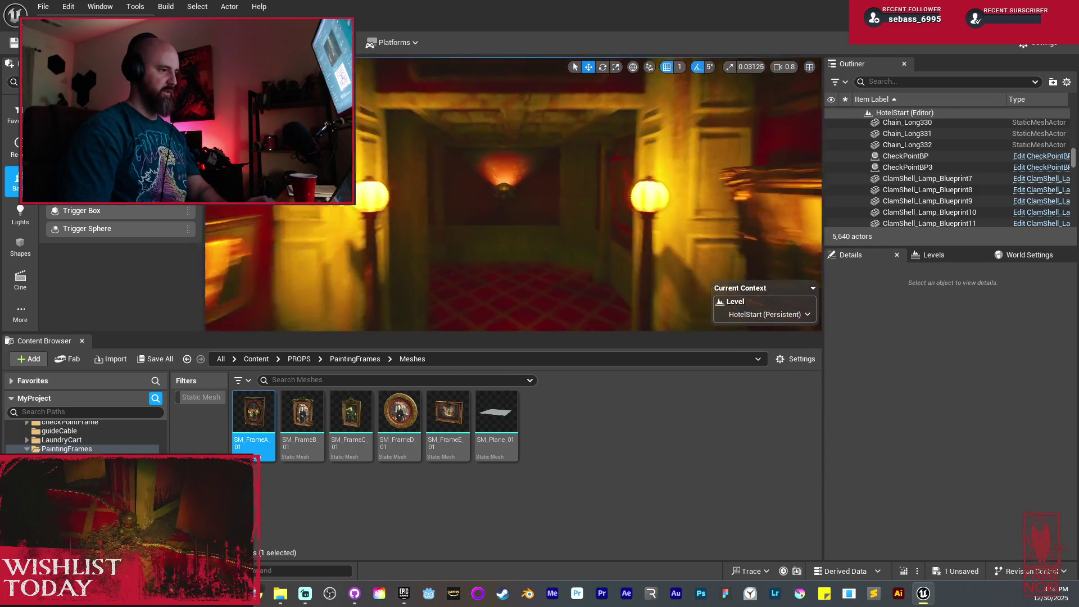
scroll(568, 229, down, 3)
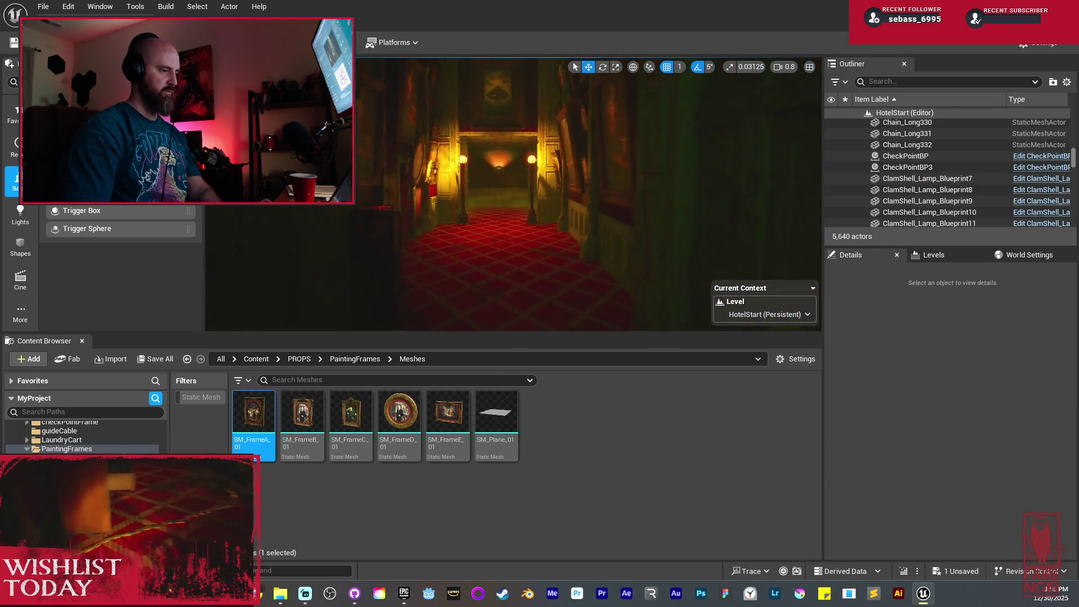
scroll(568, 228, up, 10)
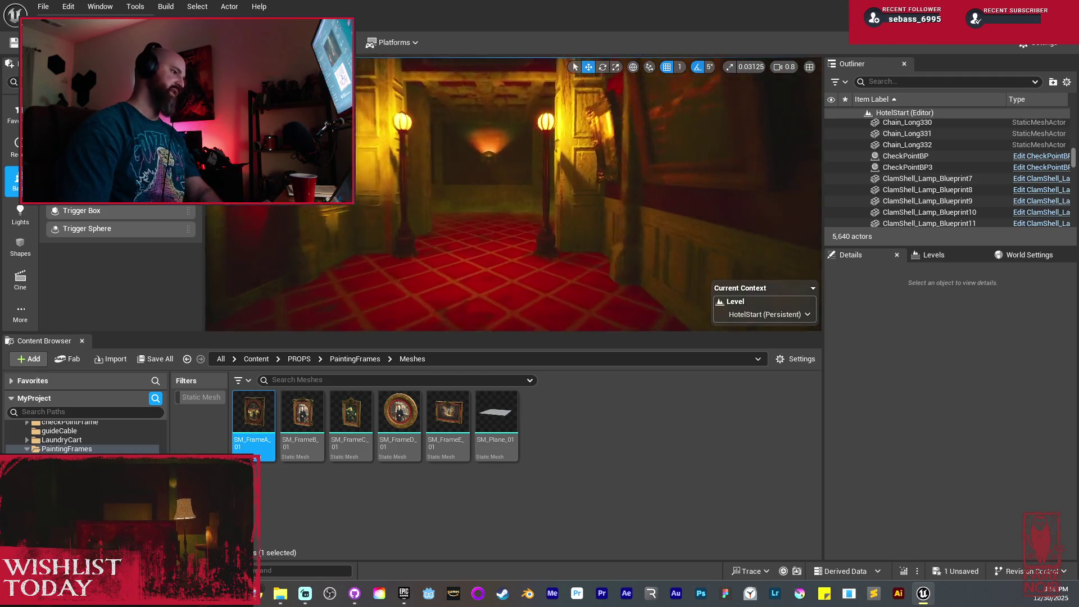
scroll(568, 228, down, 3)
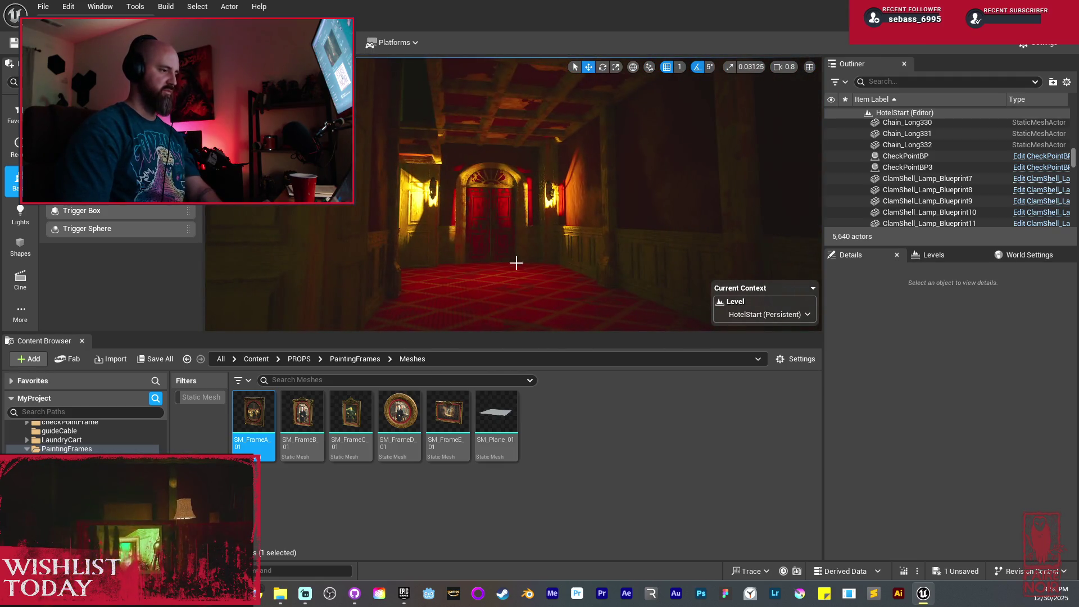
drag(528, 225, 512, 182)
click(533, 205)
key(Delete)
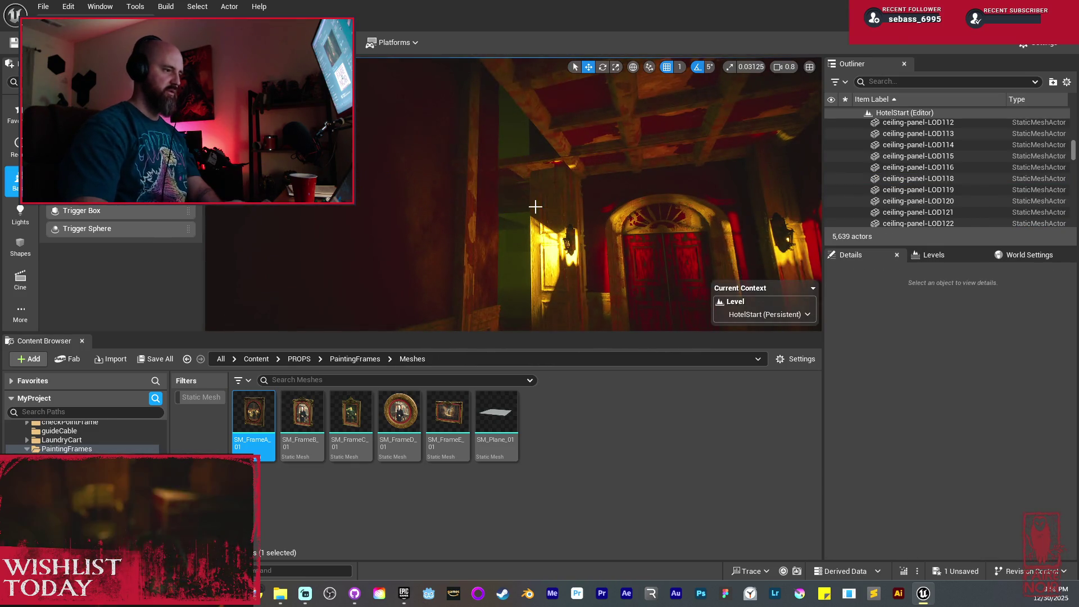
mouse_move(534, 195)
mouse_down()
mouse_move(582, 203)
mouse_move(532, 198)
mouse_up()
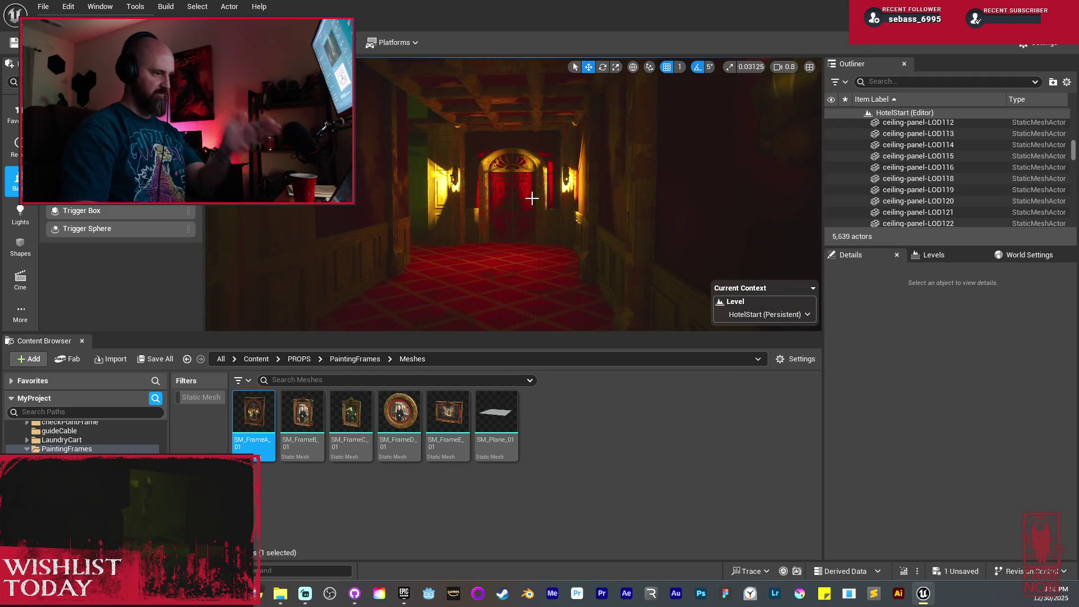
mouse_move(520, 184)
mouse_down()
mouse_move(552, 180)
mouse_move(579, 113)
mouse_up()
click(549, 159)
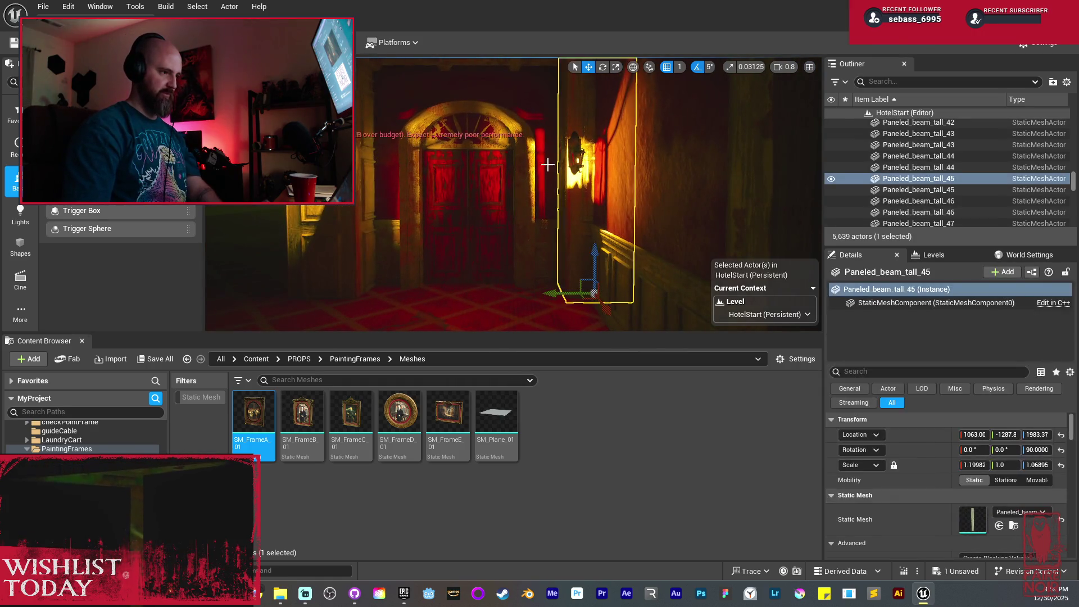
Select the left wall beam, door archway, room doors and wall lamp, undoing an accidental move
ctrl+click(344, 214)
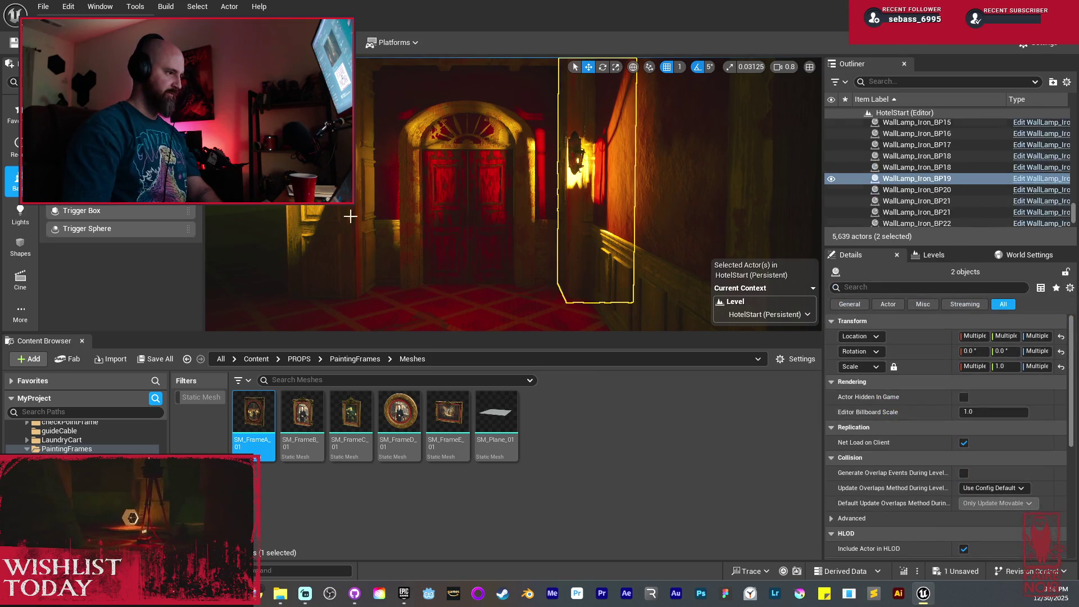
ctrl+click(390, 184)
ctrl+click(420, 204)
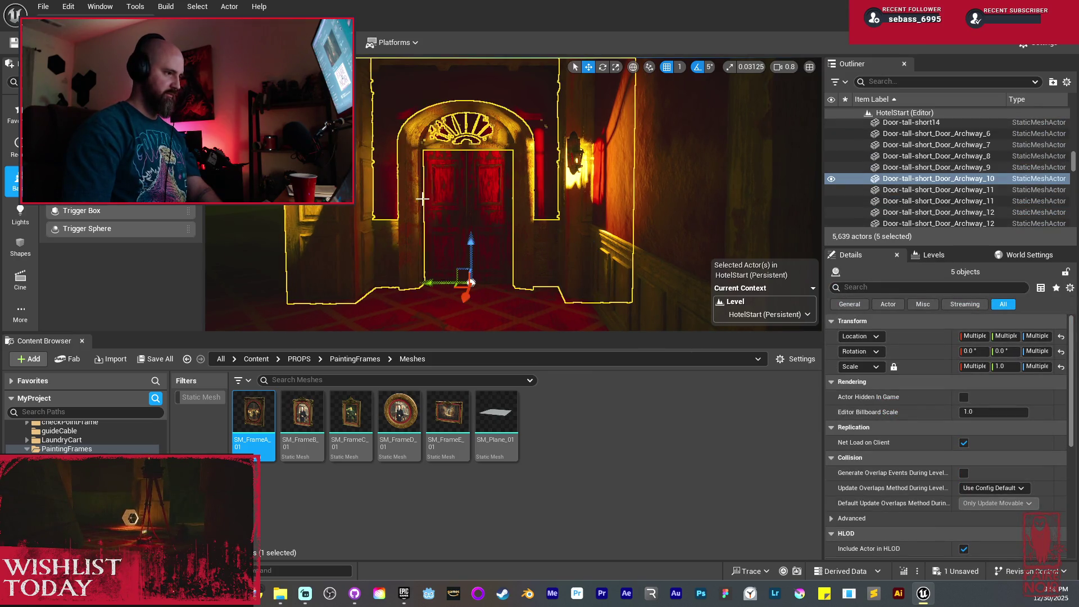
ctrl+click(474, 202)
ctrl+click(476, 222)
mouse_move(476, 225)
mouse_down()
mouse_move(477, 233)
mouse_move(574, 227)
mouse_move(408, 222)
mouse_move(449, 140)
mouse_up()
key(ctrl+z)
ctrl+click(472, 69)
mouse_move(429, 231)
mouse_down()
mouse_move(523, 157)
mouse_move(579, 160)
mouse_move(543, 158)
mouse_up()
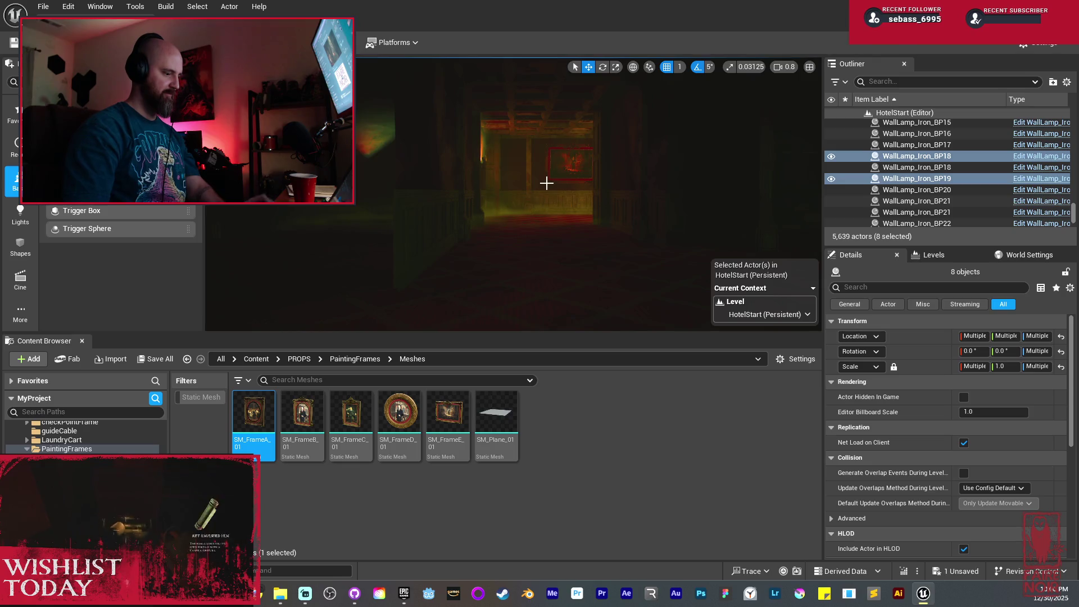
Switch the viewport to Unlit and select the wall beside the dresser plus the dresser
key(alt+3)
drag(619, 187, 601, 184)
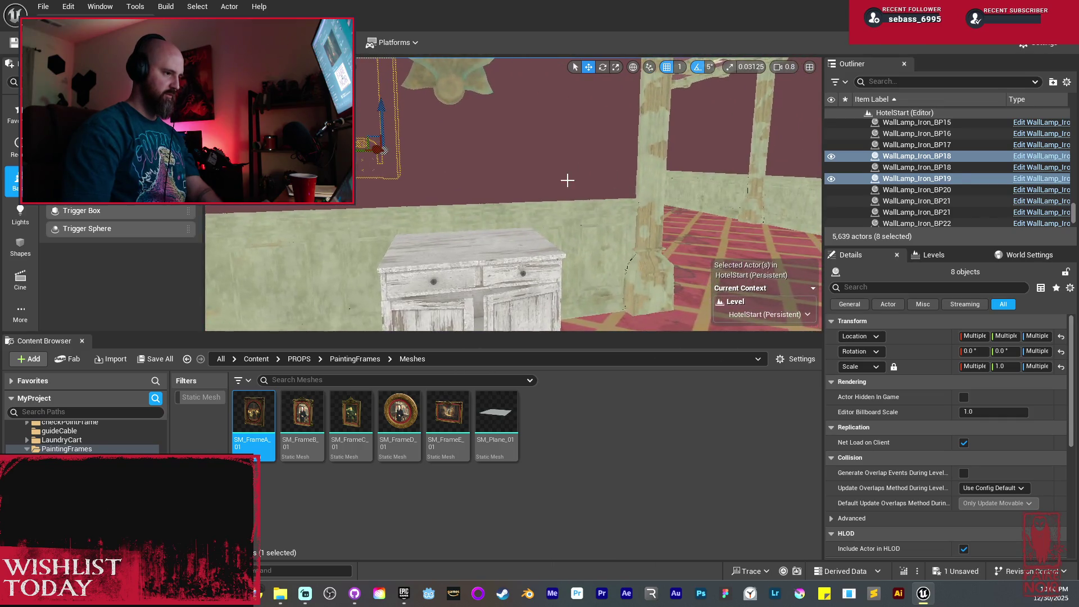
click(581, 220)
click(539, 167)
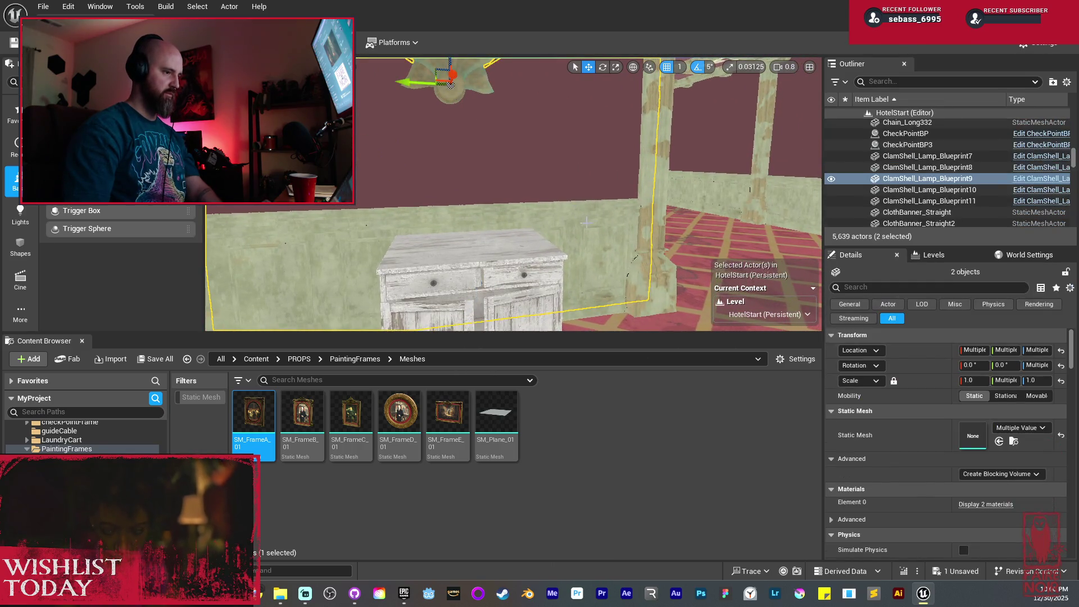
key(f)
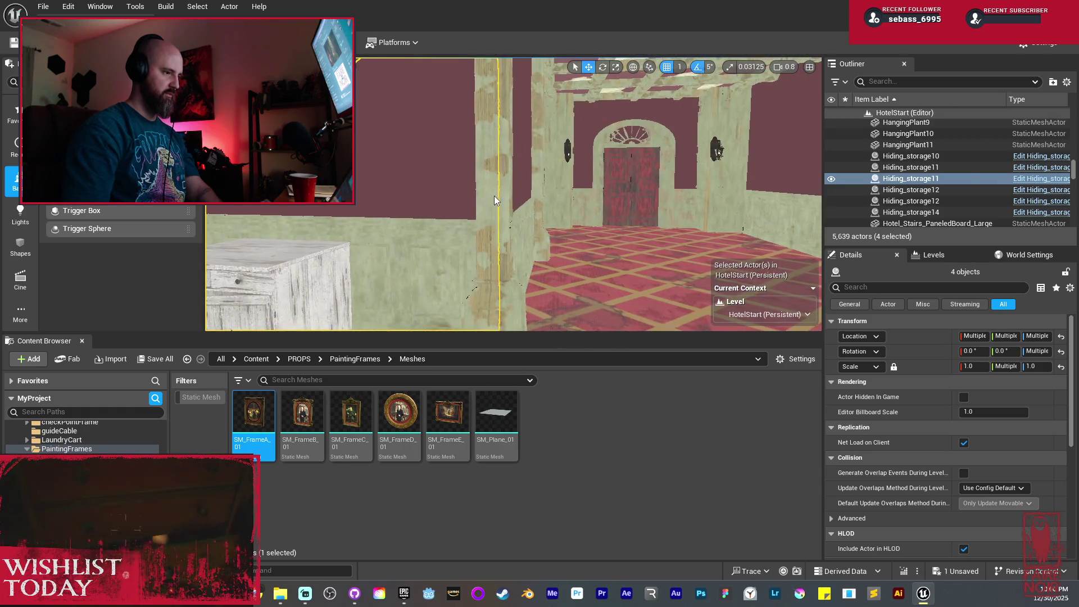
Add a tall degraded beam, several wall pieces, the doors, a wall sconce, archway and door panel
ctrl+click(483, 221)
ctrl+click(491, 219)
ctrl+click(481, 242)
ctrl+click(516, 202)
ctrl+click(477, 269)
ctrl+click(610, 230)
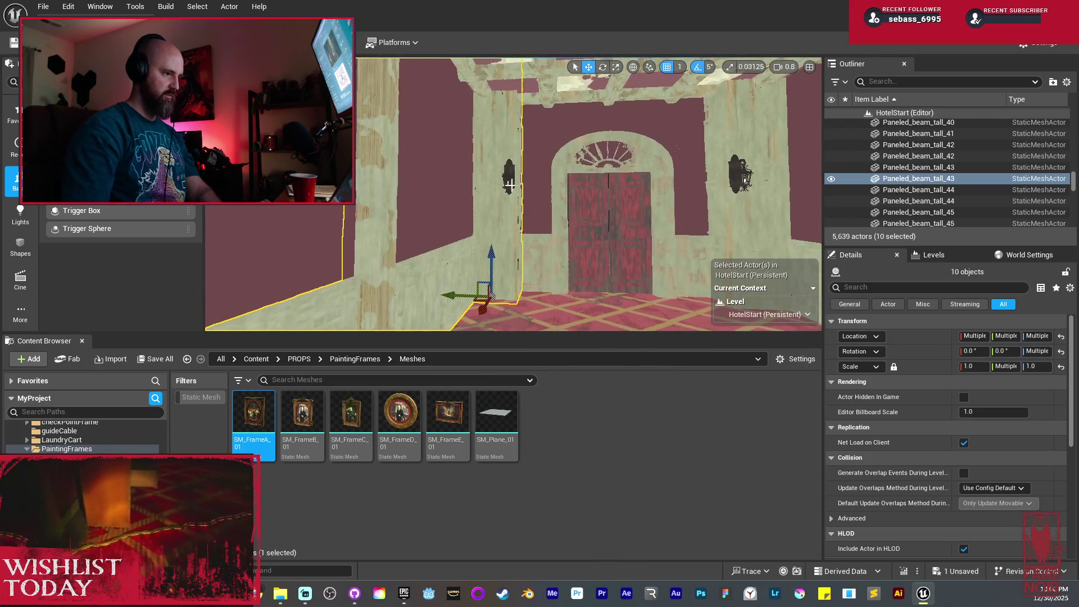
ctrl+click(509, 179)
ctrl+click(545, 248)
ctrl+click(566, 226)
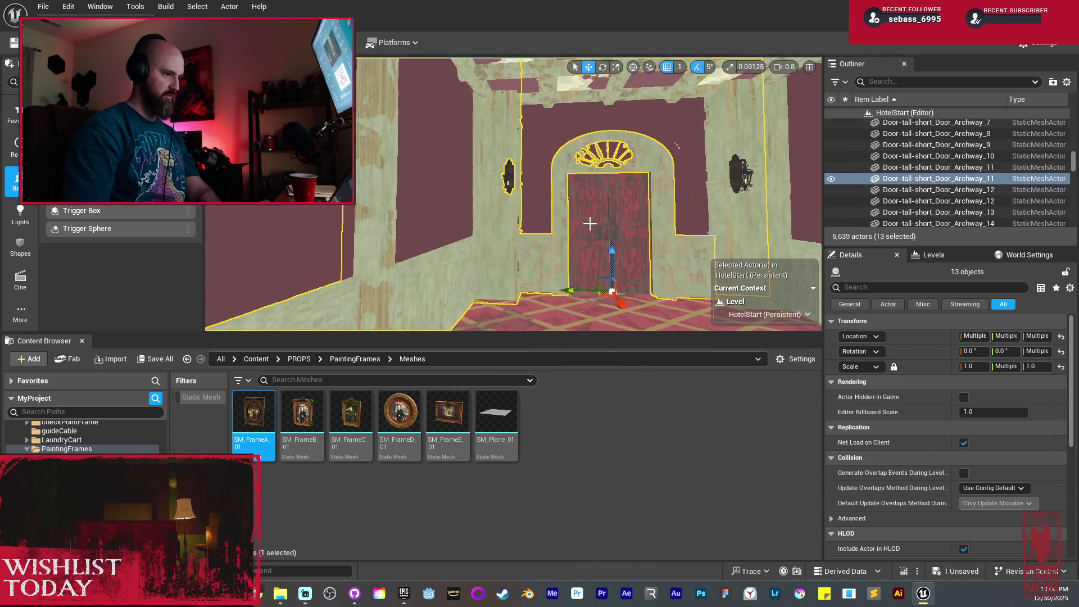
ctrl+click(628, 227)
Add the wall paneling pieces and tall wall pieces to the selection
drag(595, 125, 663, 141)
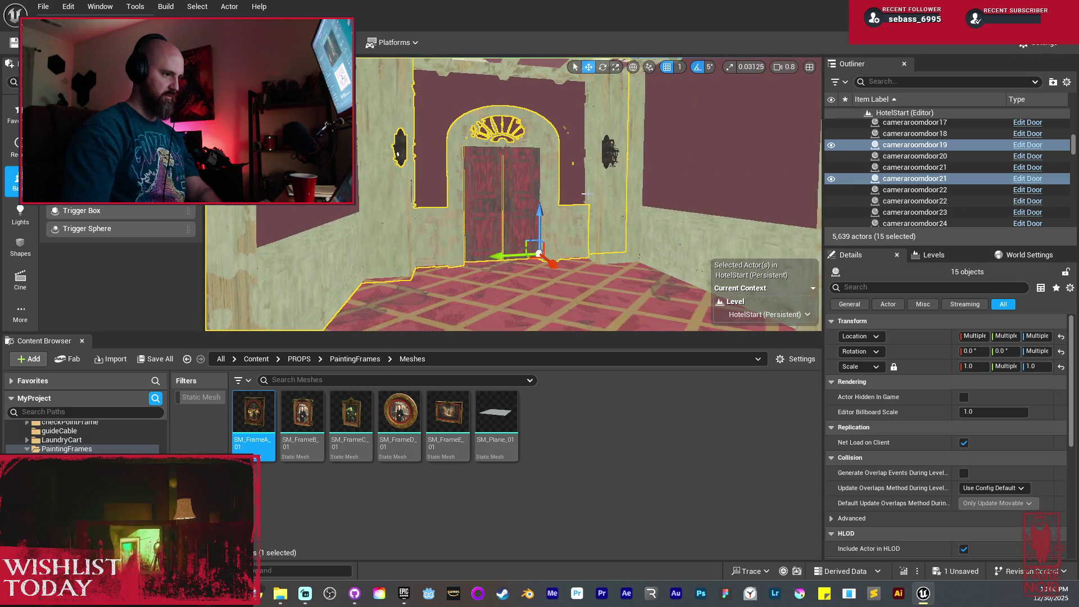
ctrl+click(608, 160)
ctrl+click(686, 197)
ctrl+click(706, 264)
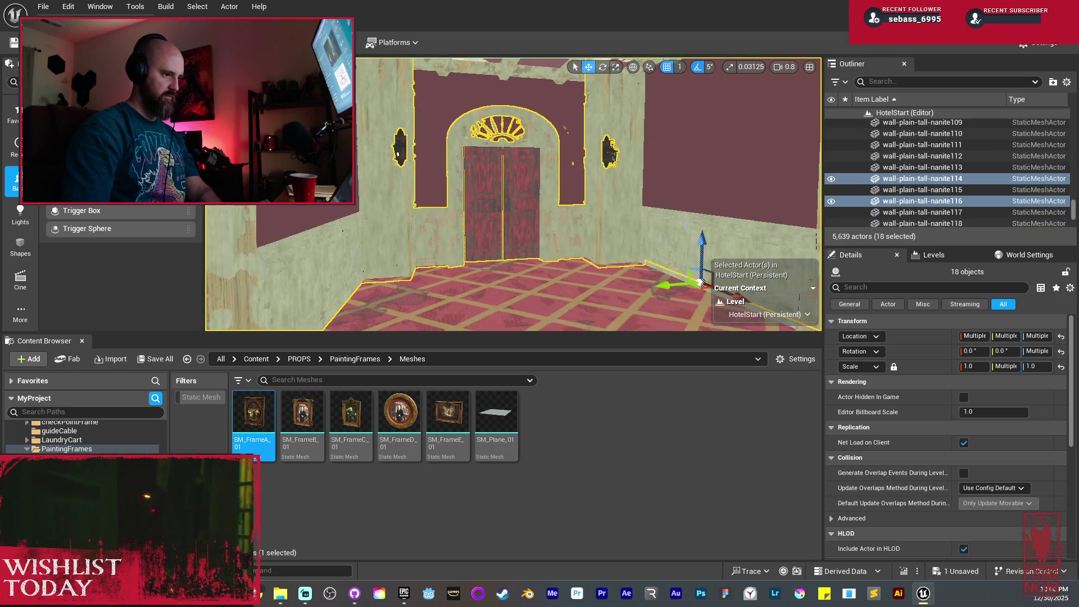
ctrl+click(725, 270)
drag(646, 197, 686, 201)
ctrl+click(519, 181)
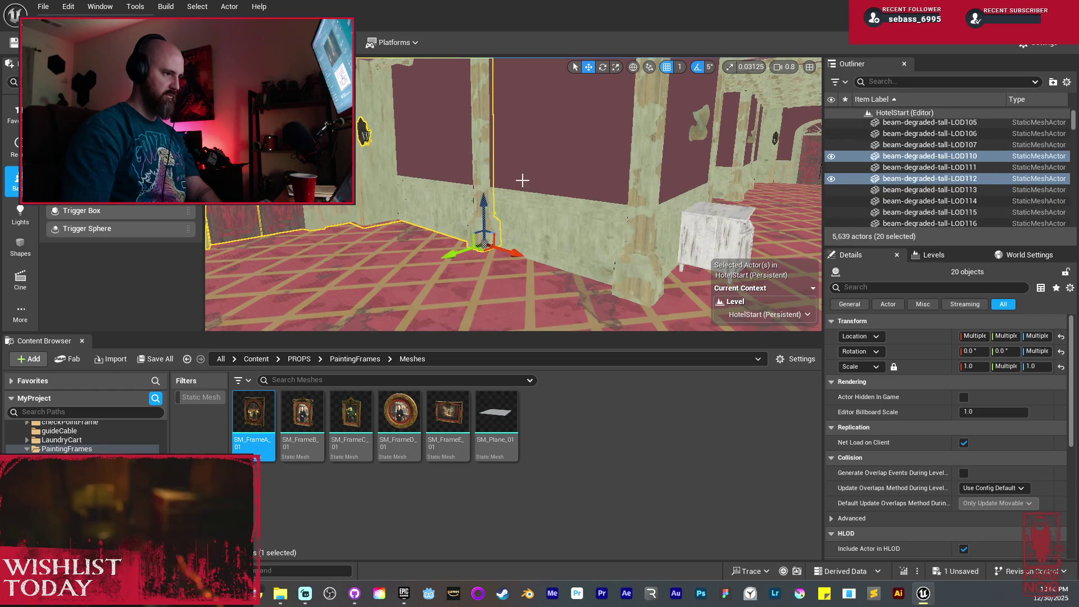
ctrl+click(533, 212)
ctrl+click(533, 212)
Add the clamshell wall lamps and the cabinet to the selection
drag(532, 213, 475, 166)
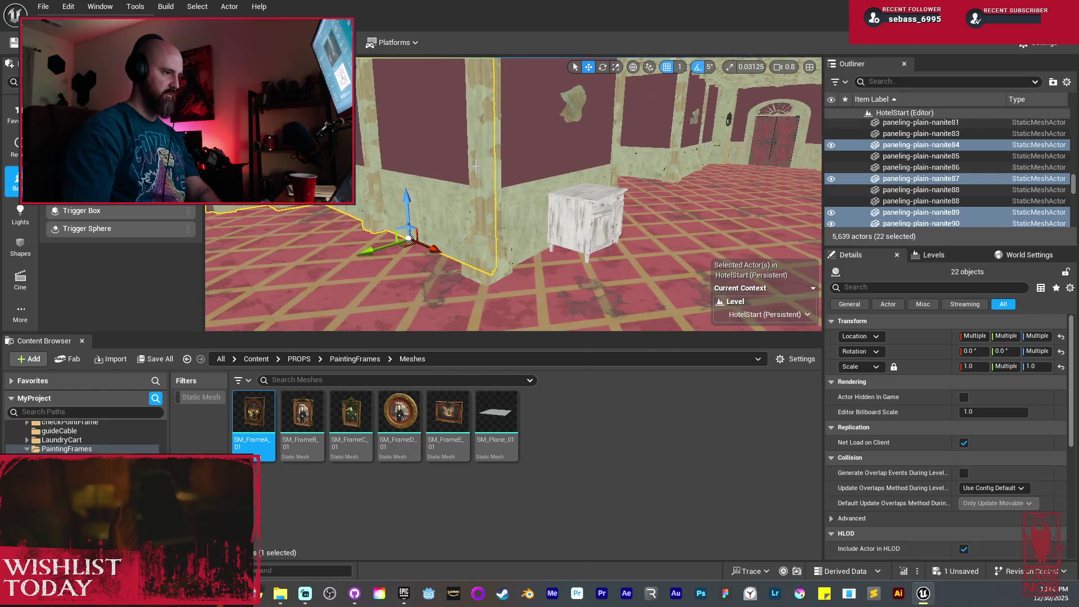
ctrl+click(482, 170)
ctrl+click(534, 164)
ctrl+click(536, 163)
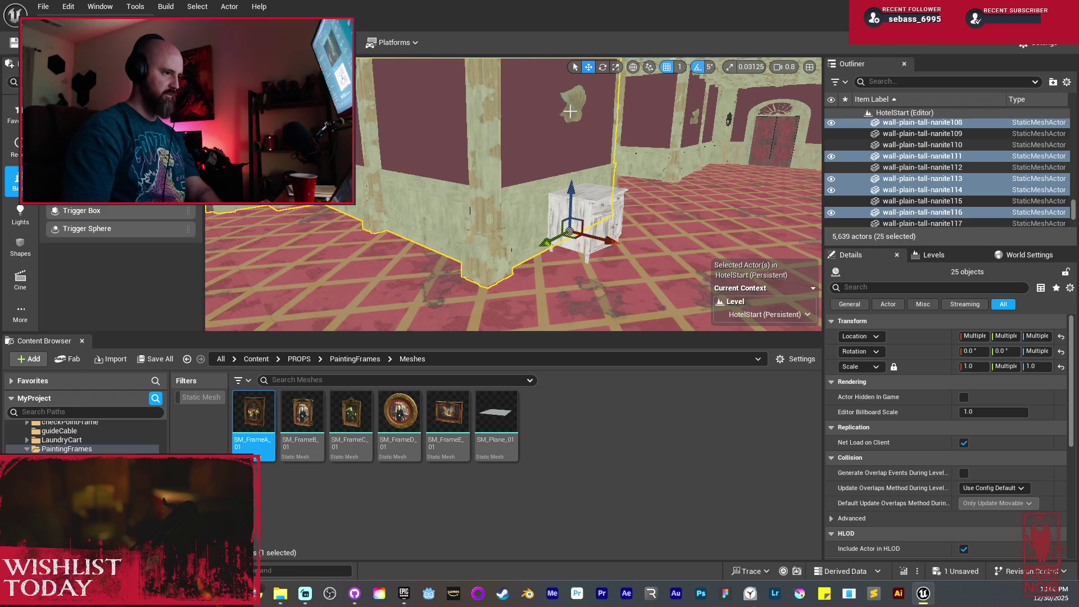
ctrl+click(570, 113)
ctrl+click(584, 225)
Add another wall piece, paneling, the corner beam and base, pillar, sconce and door arch
drag(504, 173, 550, 172)
ctrl+click(491, 203)
ctrl+click(499, 264)
mouse_move(499, 264)
mouse_down()
mouse_move(493, 193)
mouse_move(412, 246)
mouse_up()
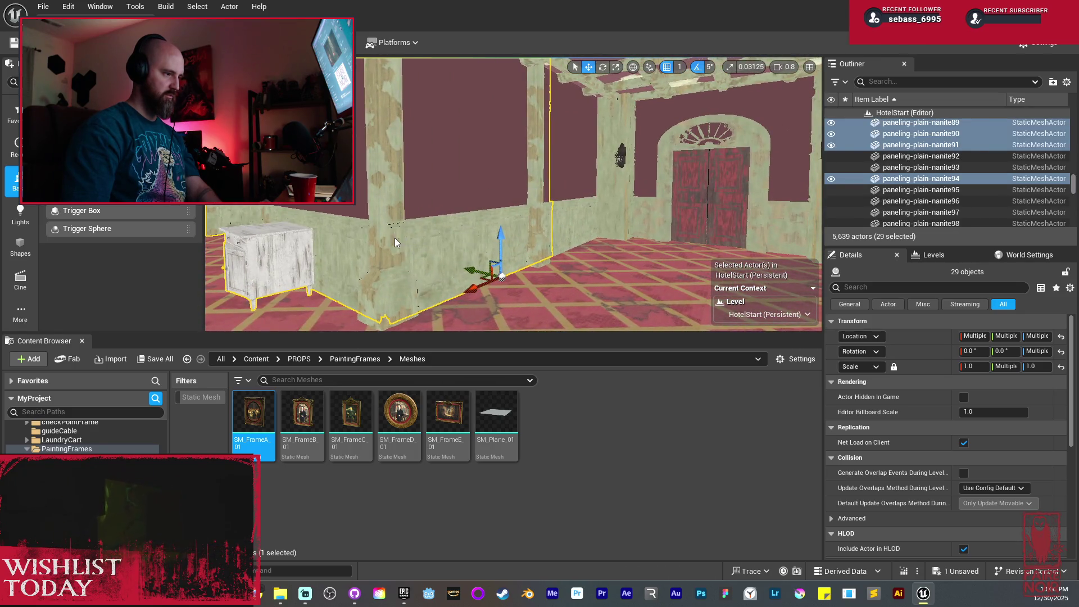
ctrl+click(395, 242)
ctrl+click(541, 174)
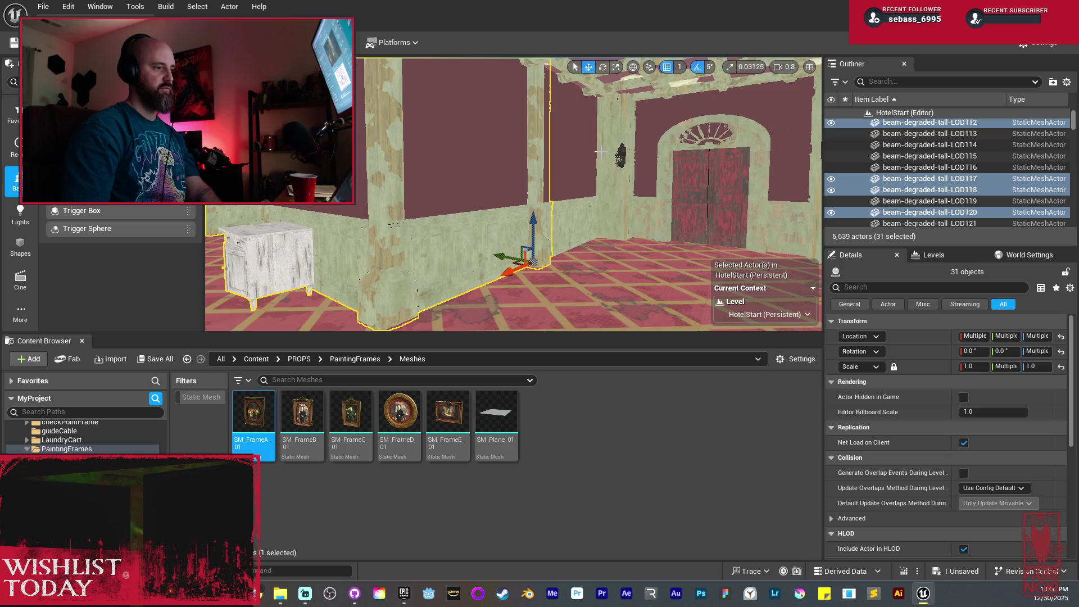
ctrl+click(581, 187)
ctrl+click(618, 159)
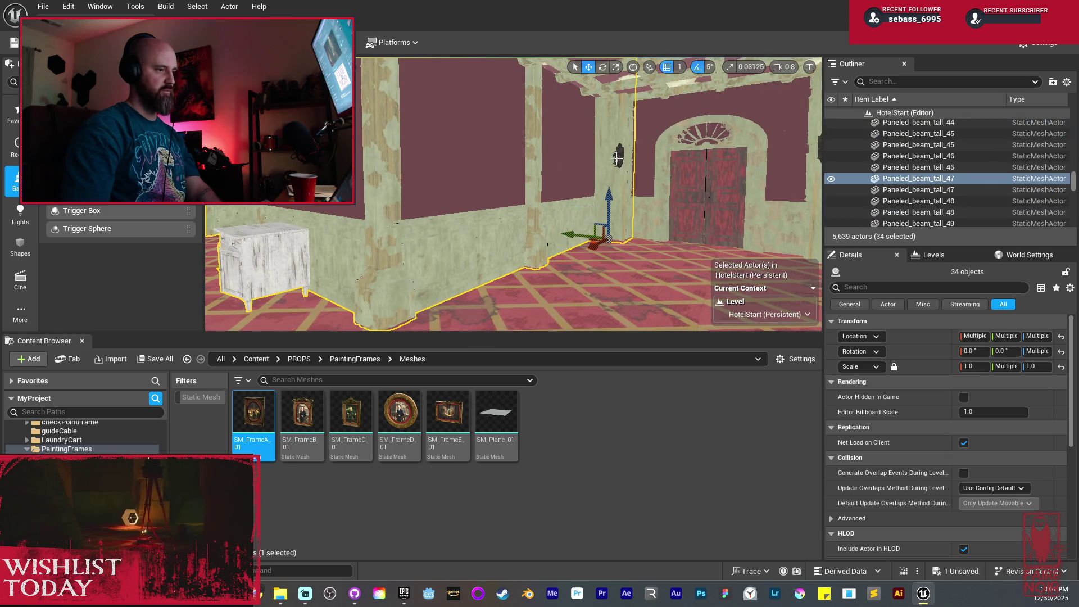
ctrl+click(617, 158)
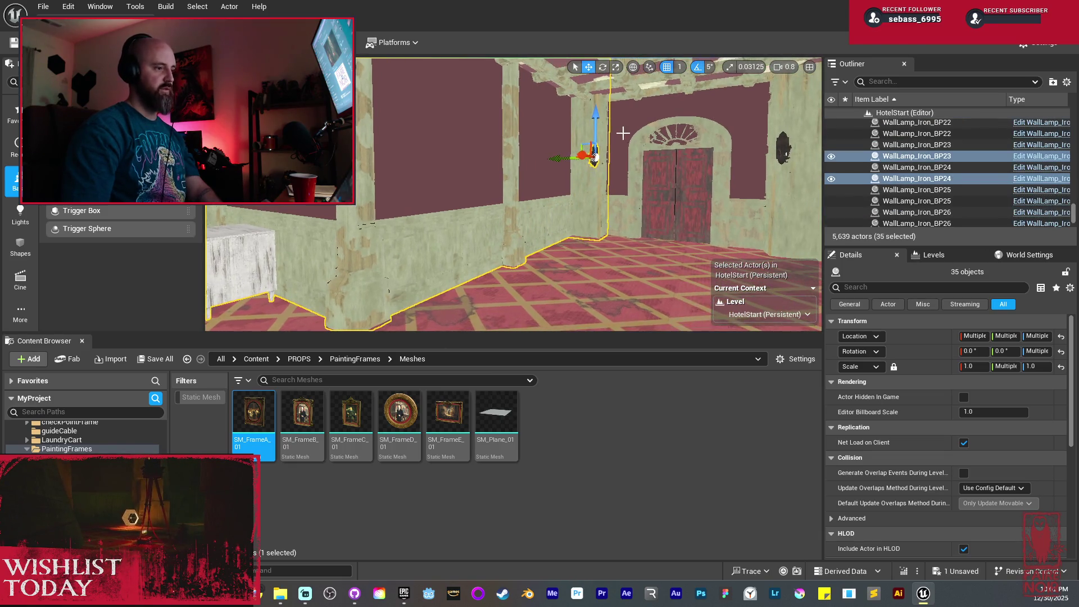
ctrl+click(644, 147)
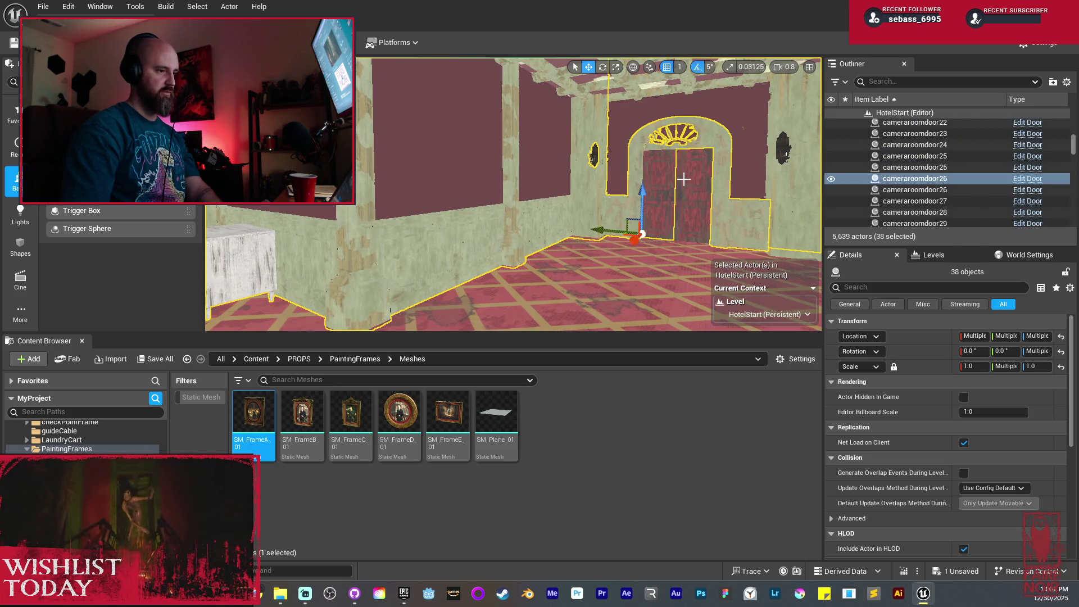
Add the paneled beams, right wall paneling and three more wall pieces
ctrl+click(728, 175)
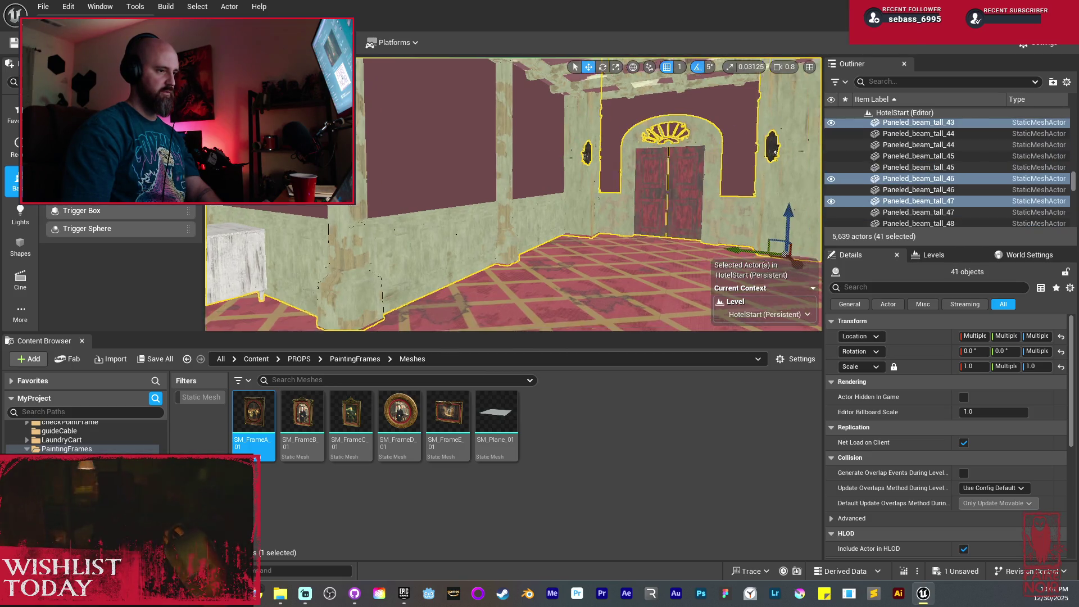
ctrl+click(646, 168)
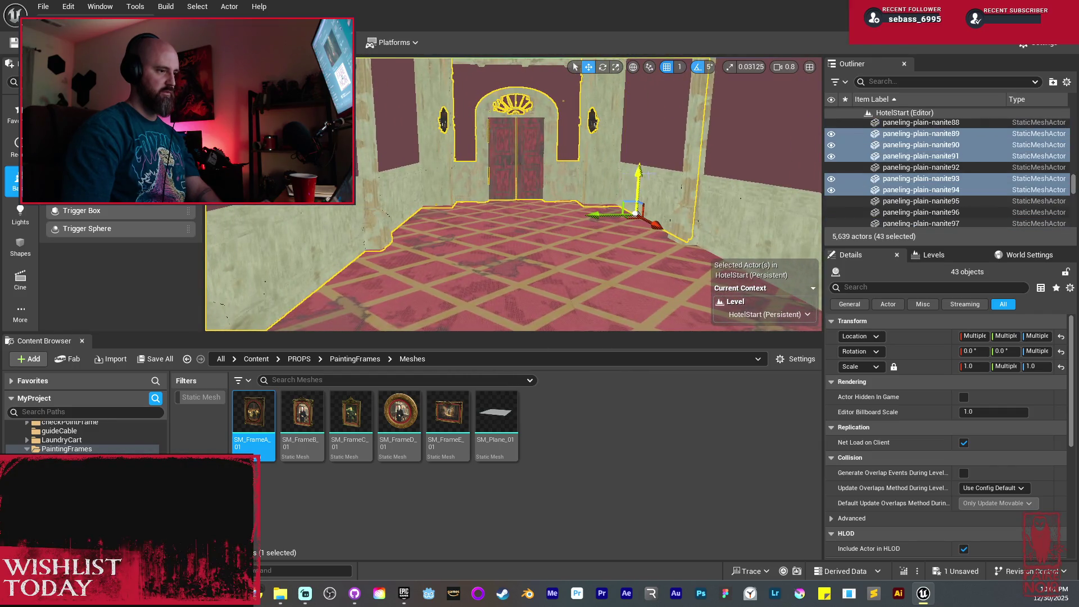
ctrl+click(703, 160)
ctrl+click(725, 168)
ctrl+click(729, 201)
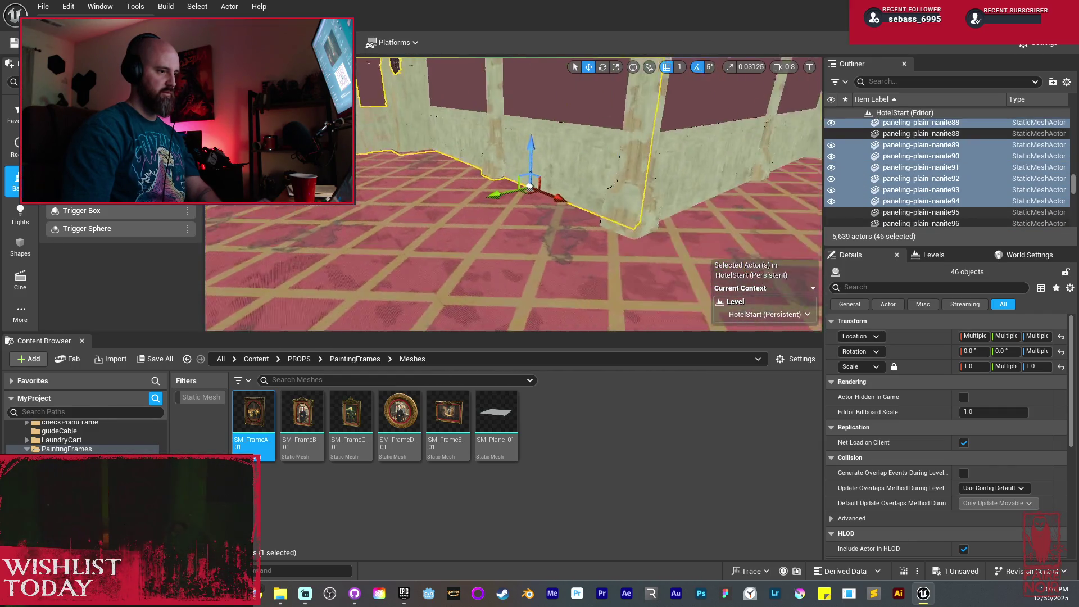
ctrl+click(611, 133)
ctrl+click(680, 169)
ctrl+click(703, 174)
Add the last tall wall pieces, a paneling piece and a clamshell lamp, totalling 53 actors
key(d)
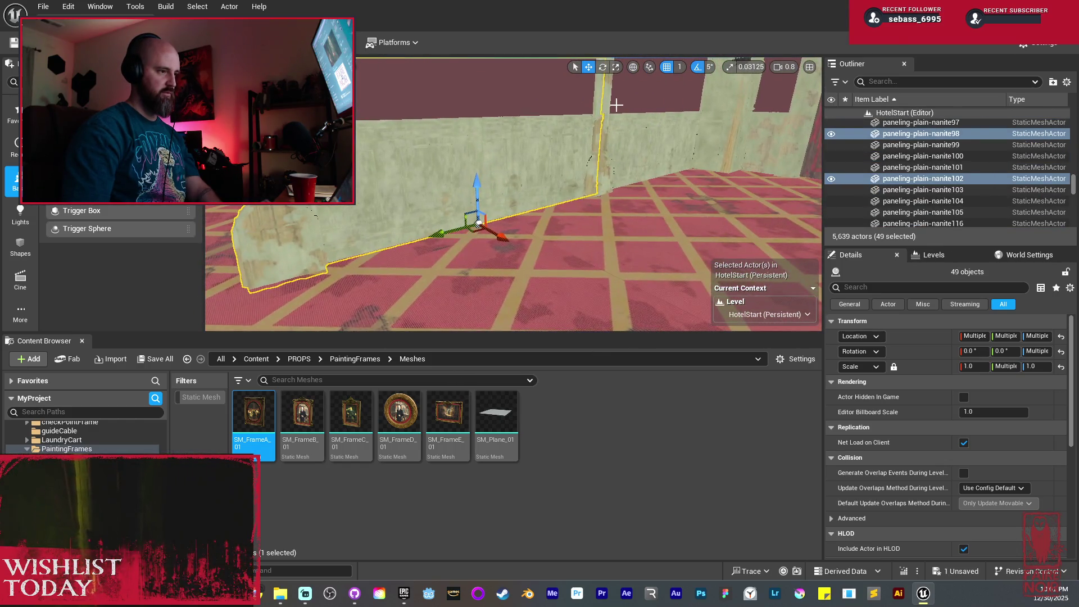
ctrl+click(613, 105)
ctrl+click(631, 120)
ctrl+click(632, 125)
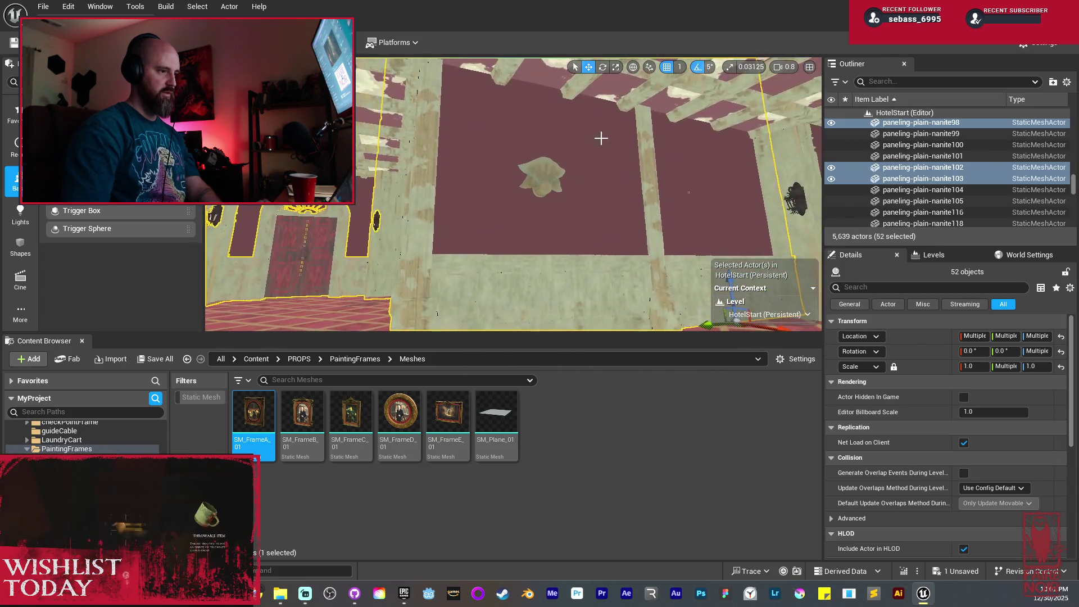
ctrl+click(539, 162)
scroll(540, 164, down, 3)
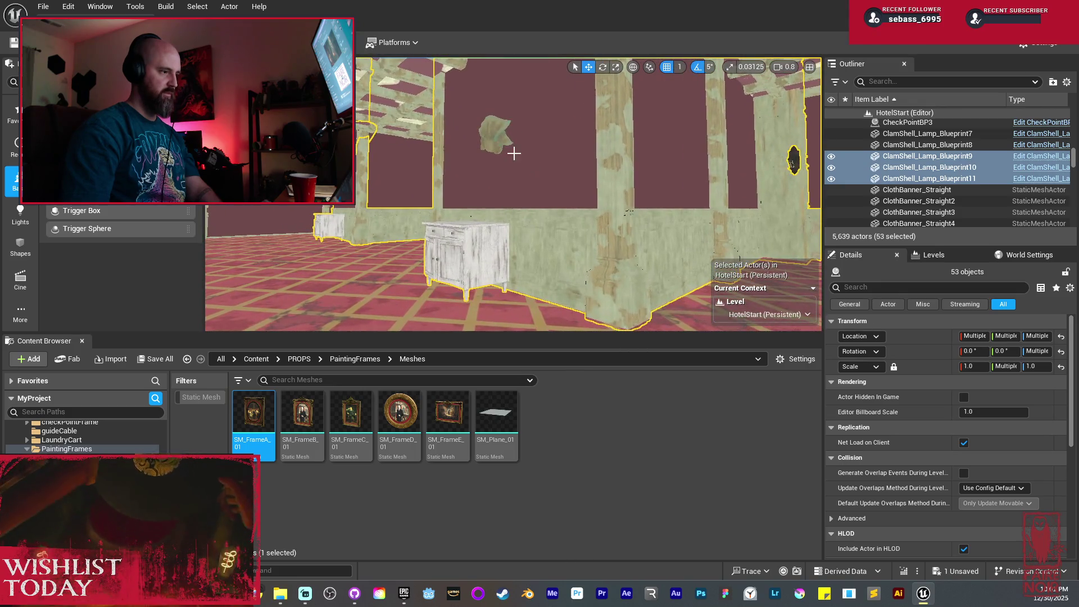
scroll(513, 153, up, 5)
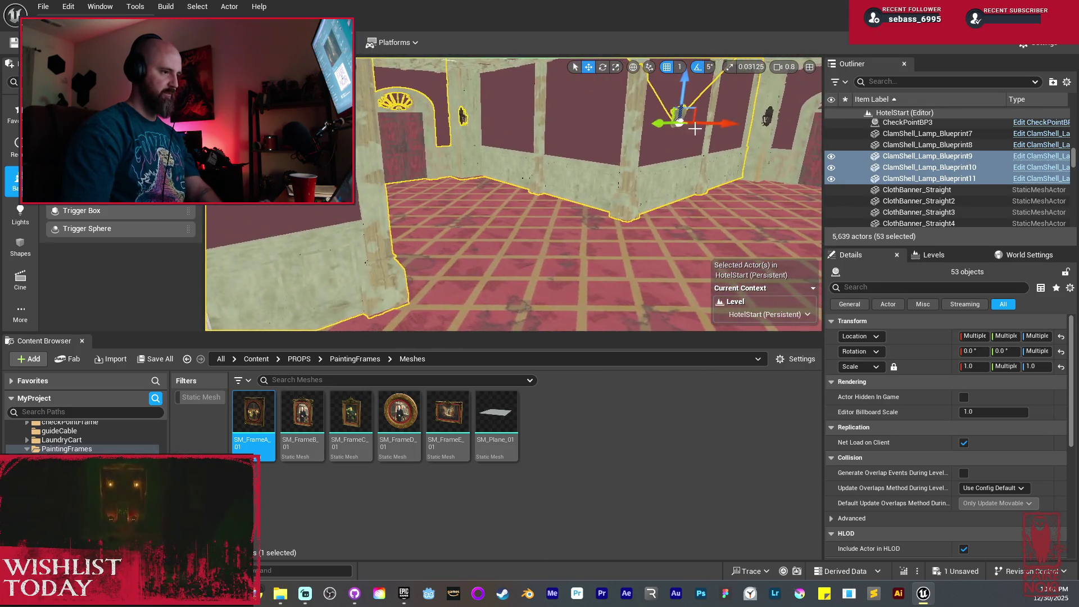
Rotate the gathered hallway section to -80°, then select wall pieces Boolean3 and Boolean4
key(e)
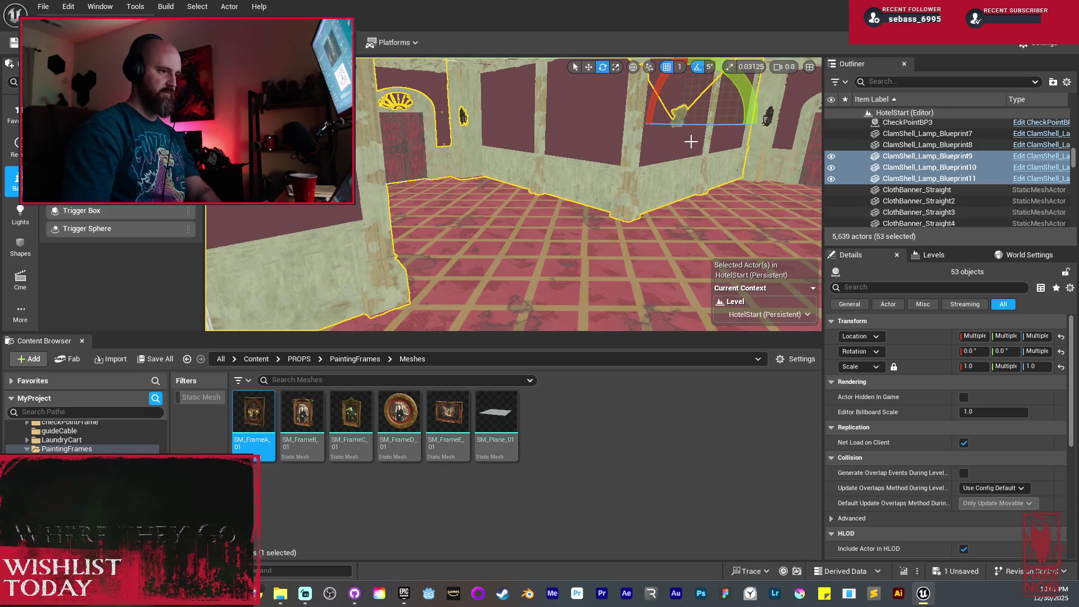
mouse_move(685, 124)
mouse_down()
mouse_move(729, 125)
mouse_move(714, 125)
mouse_up()
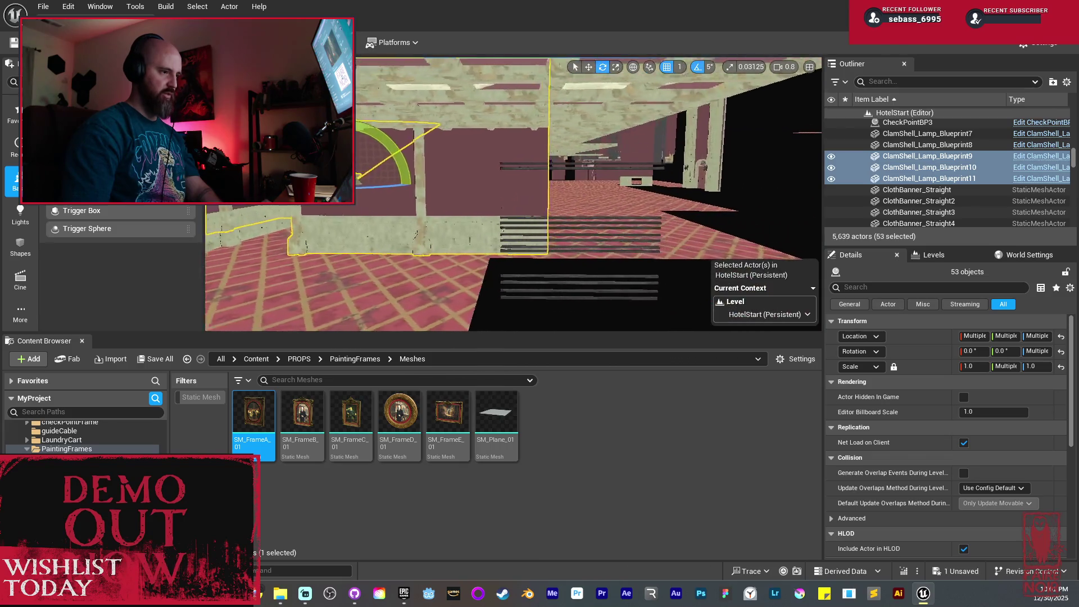
key(w)
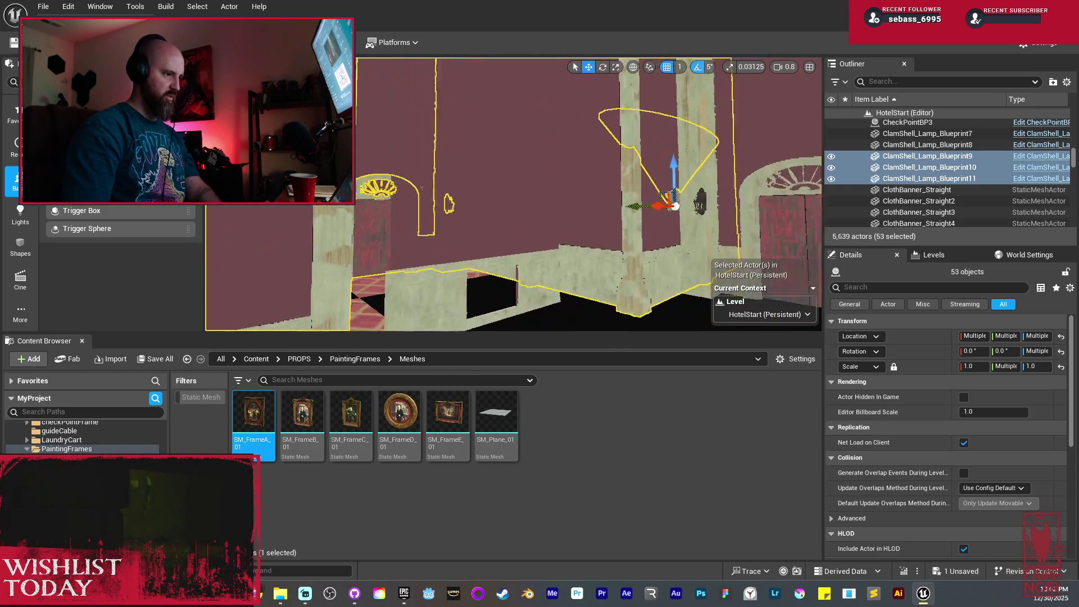
click(582, 210)
ctrl+click(571, 268)
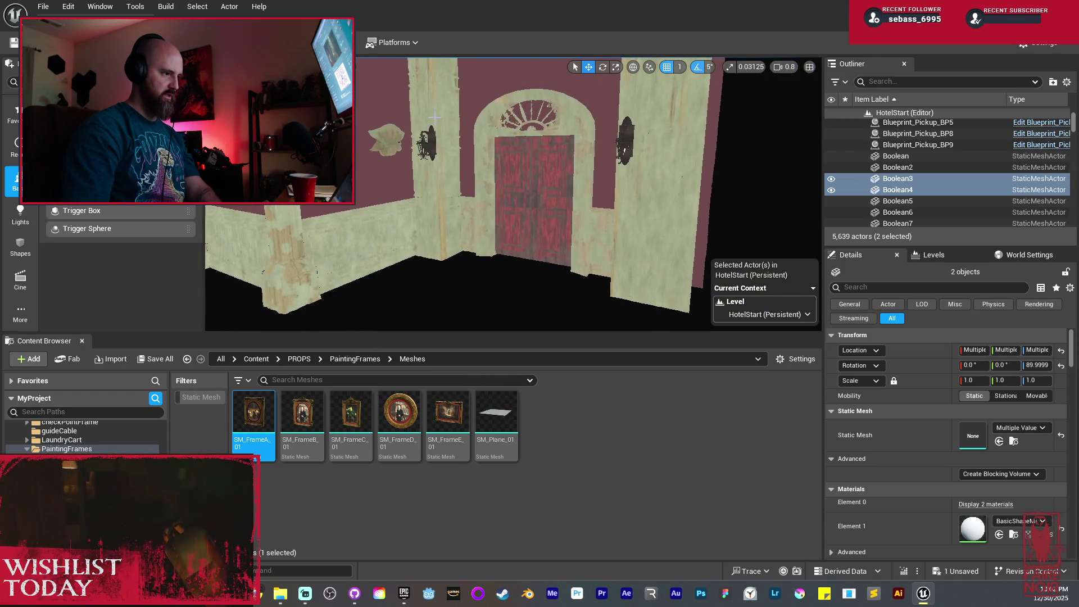
click(433, 129)
ctrl+click(430, 139)
ctrl+click(494, 183)
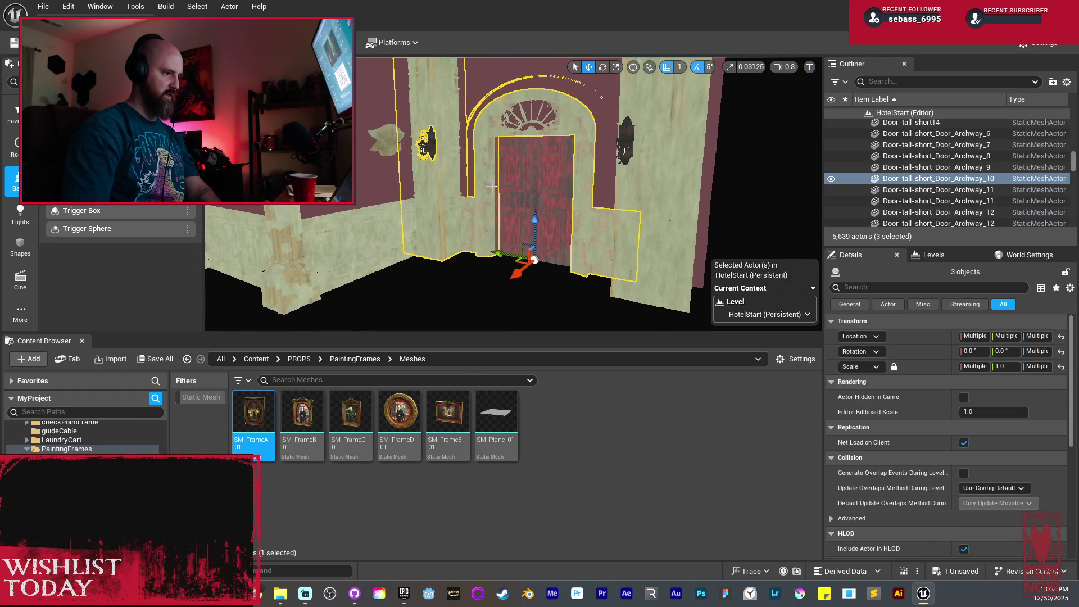
ctrl+click(525, 115)
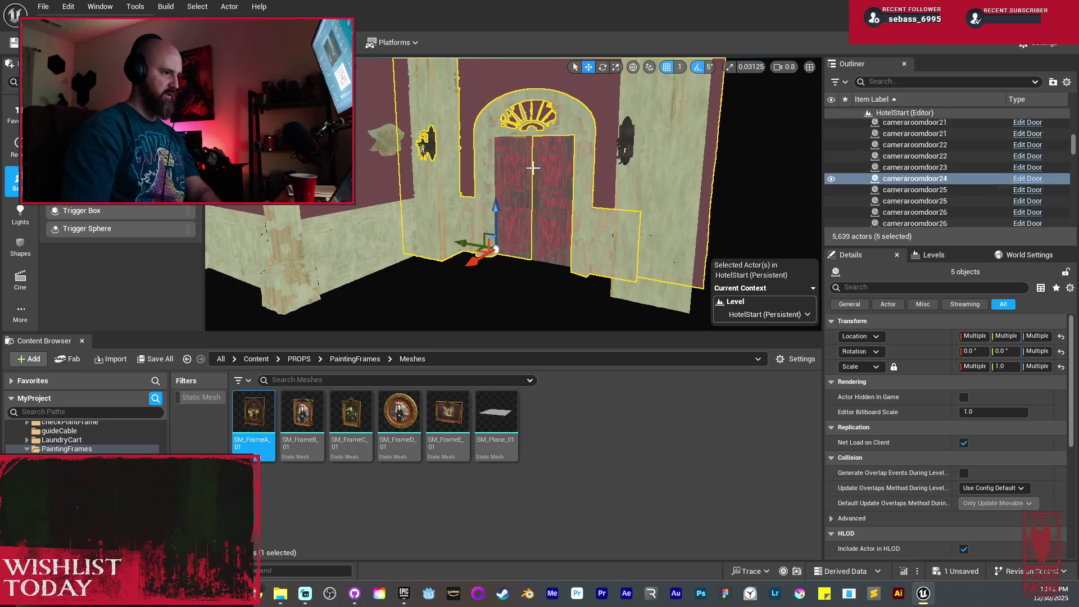
ctrl+click(566, 195)
ctrl+click(622, 158)
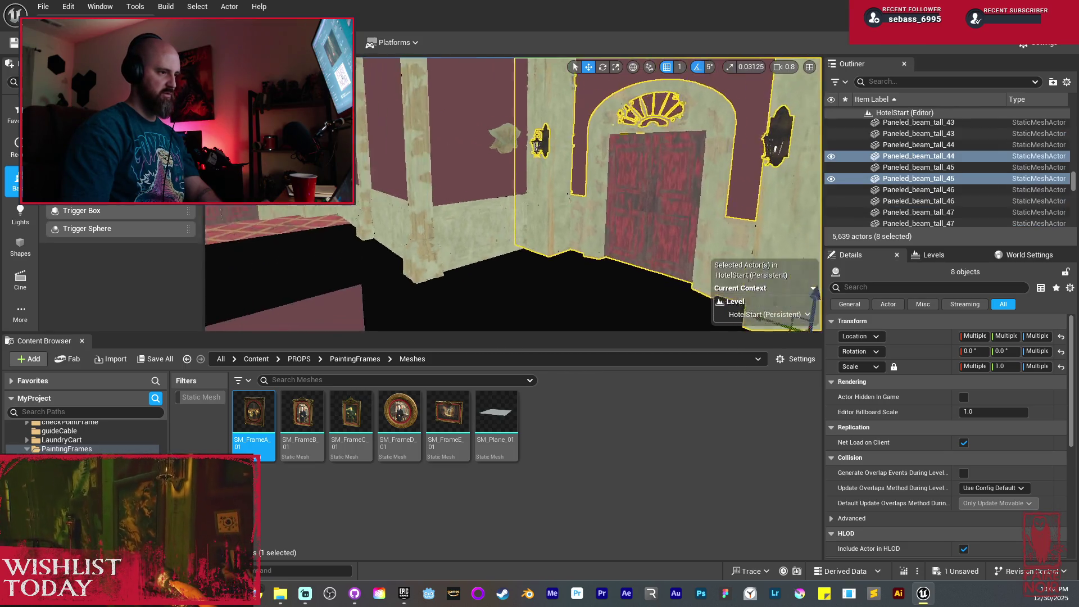
drag(691, 230, 799, 202)
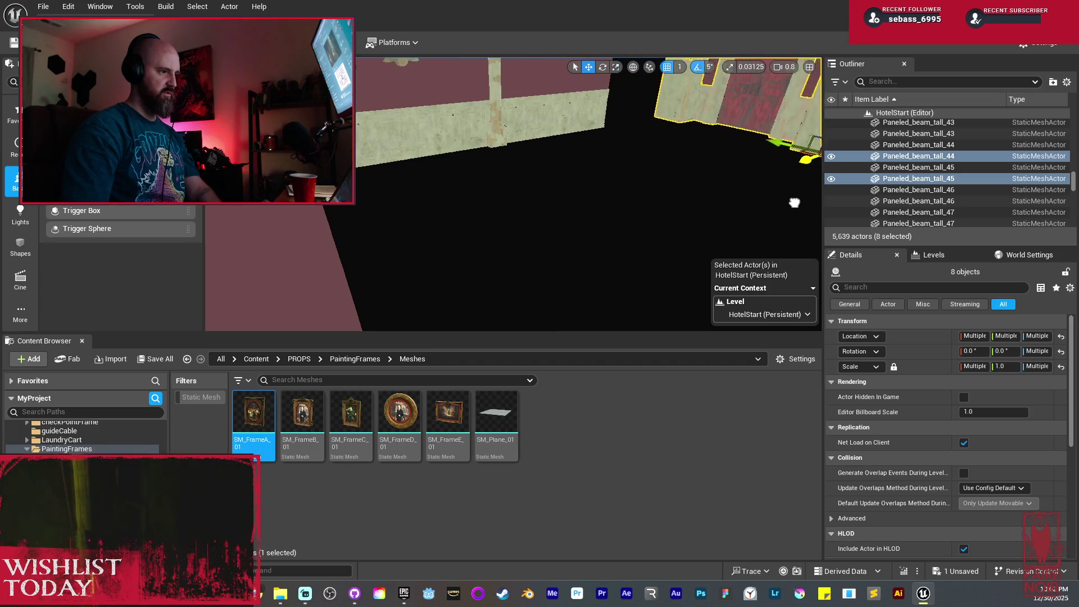
drag(736, 218, 686, 149)
drag(659, 202, 658, 180)
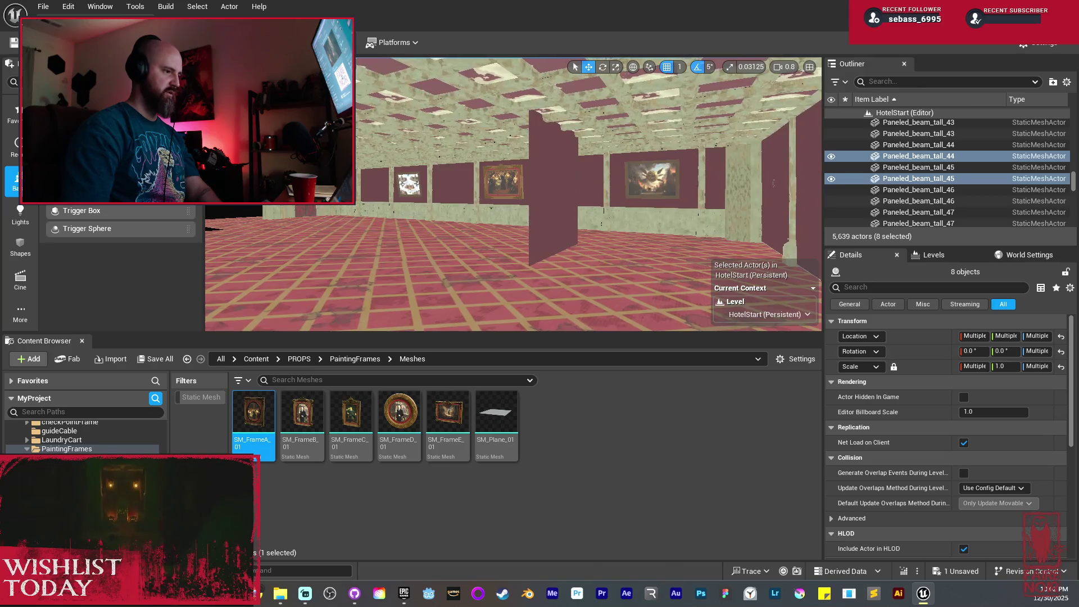
Delete the freestanding wall panel wall-plain-tall-nanite115
click(579, 197)
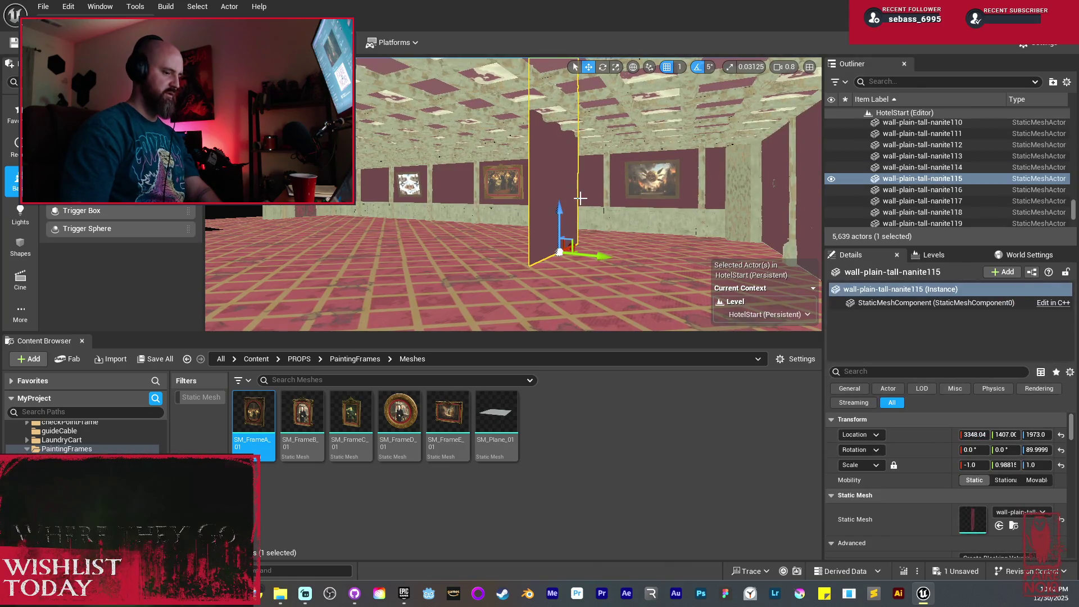
key(Delete)
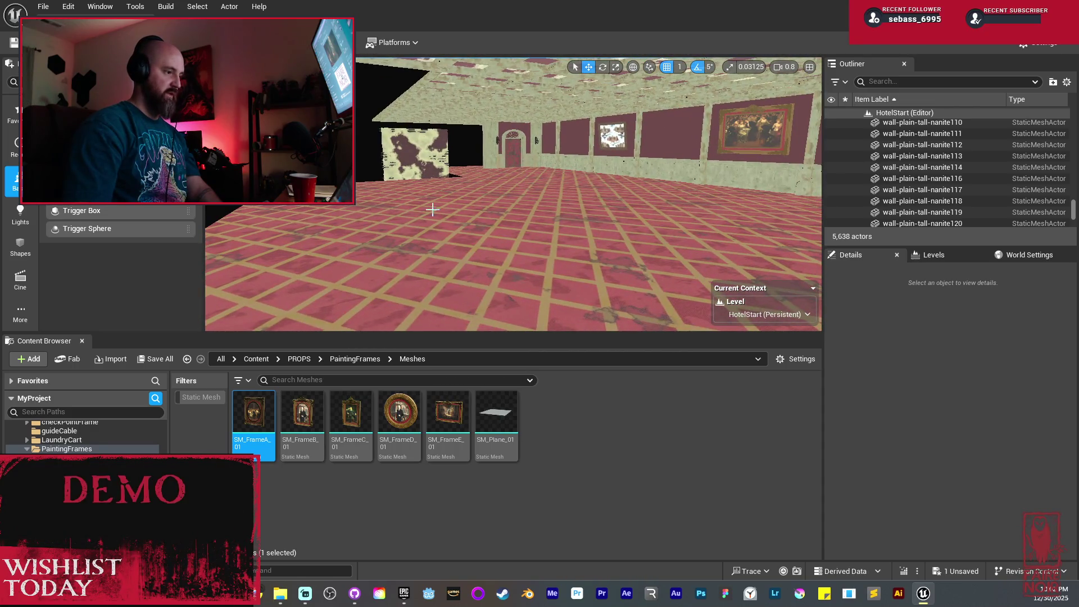
drag(513, 193, 562, 180)
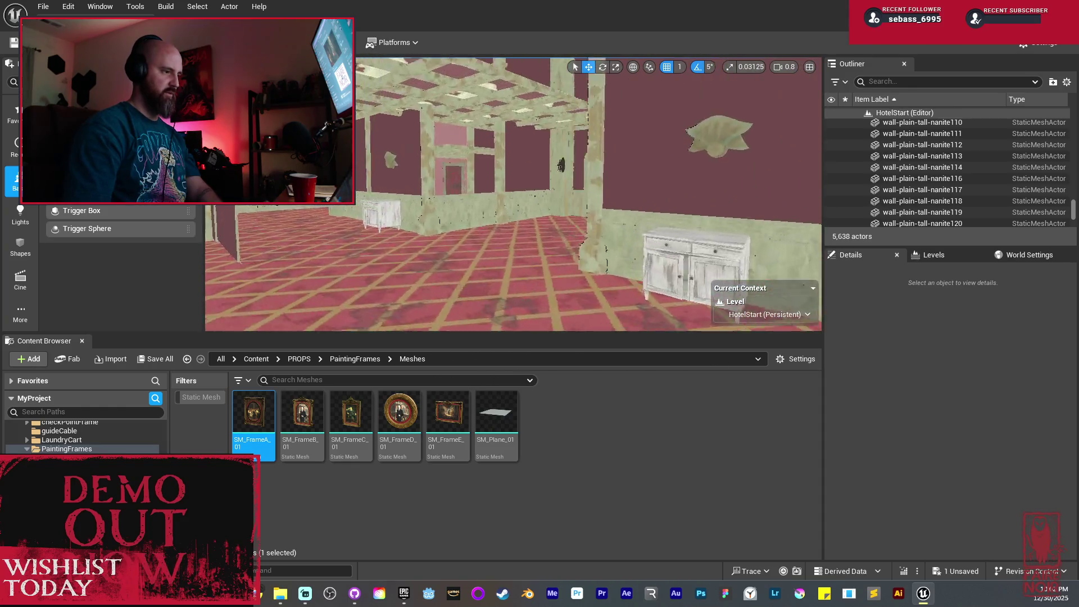
mouse_move(642, 192)
mouse_down()
mouse_move(595, 191)
mouse_move(642, 192)
mouse_move(641, 214)
mouse_up()
Duplicate wall-plain-tall-nanite116 along Y to extend the left side wall
click(642, 192)
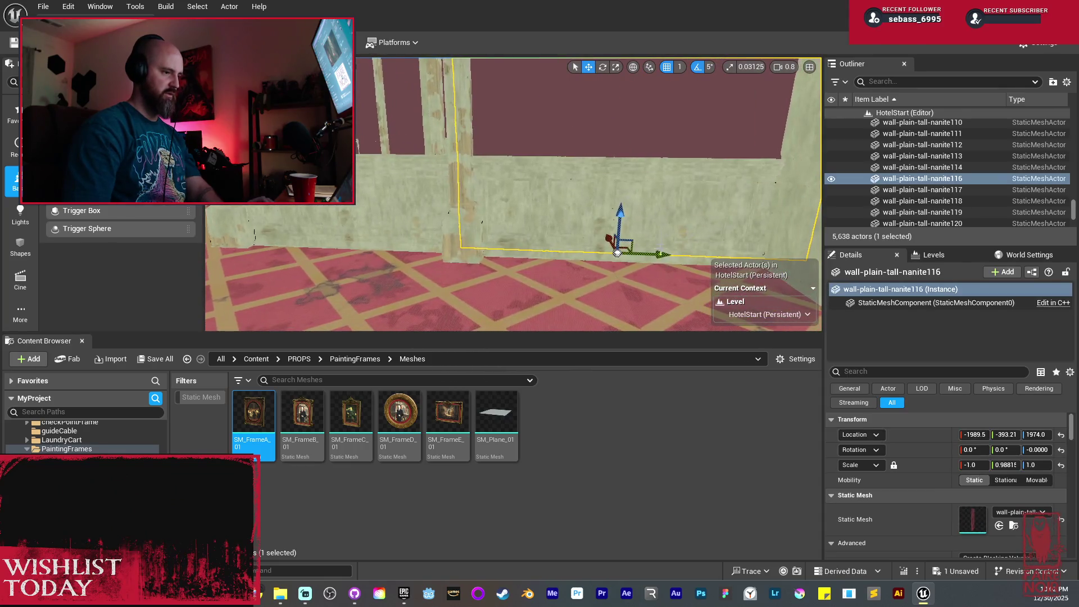
mouse_move(647, 254)
alt+mouse_down()
mouse_move(564, 252)
mouse_move(681, 248)
mouse_move(465, 219)
alt+mouse_up()
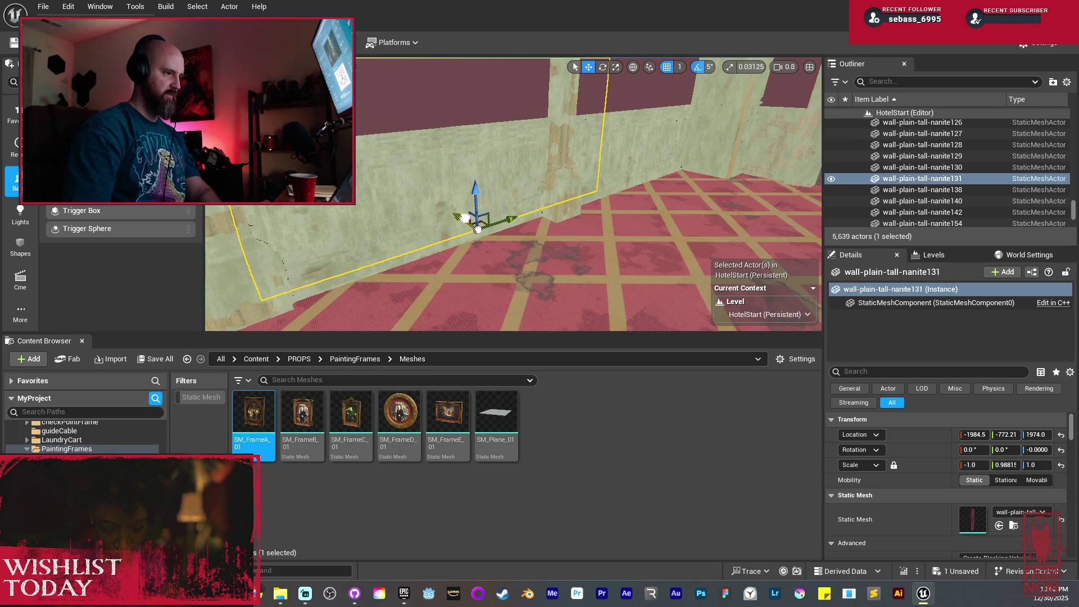
mouse_move(464, 219)
mouse_down()
mouse_move(505, 241)
mouse_move(494, 186)
mouse_move(416, 174)
mouse_move(496, 212)
mouse_move(450, 183)
mouse_up()
Compare lit, visualization and Unlit view modes, then pick a carpet floor piece
key(Escape)
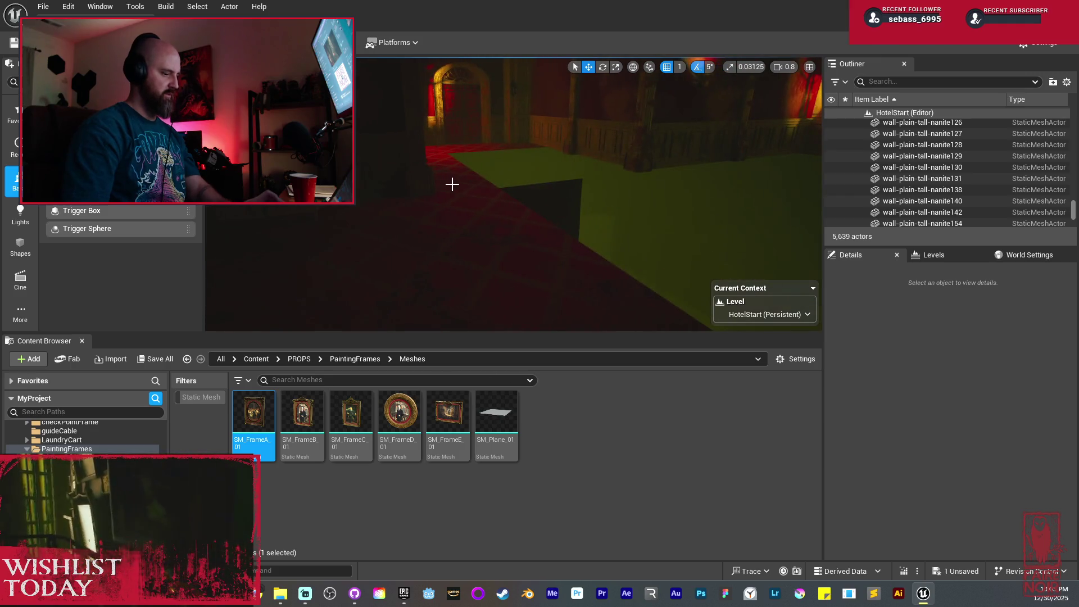
key(alt+7)
key(alt+3)
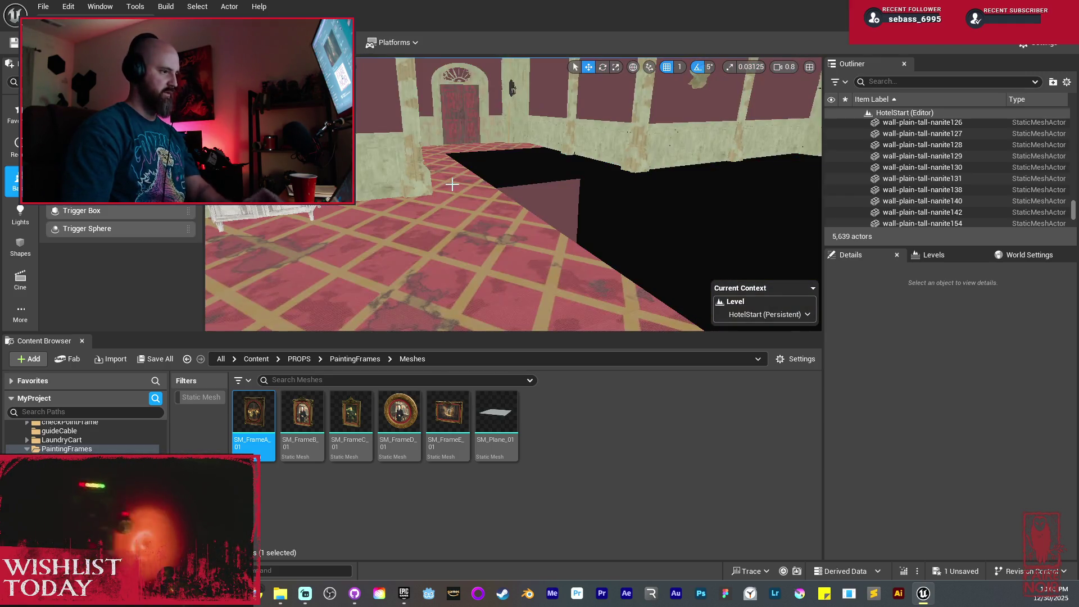
click(488, 178)
mouse_move(488, 178)
mouse_down()
mouse_move(510, 140)
mouse_move(557, 142)
mouse_move(559, 186)
mouse_move(567, 161)
mouse_move(599, 172)
mouse_up()
Delete the three misaligned carpet floor pieces
ctrl+click(568, 161)
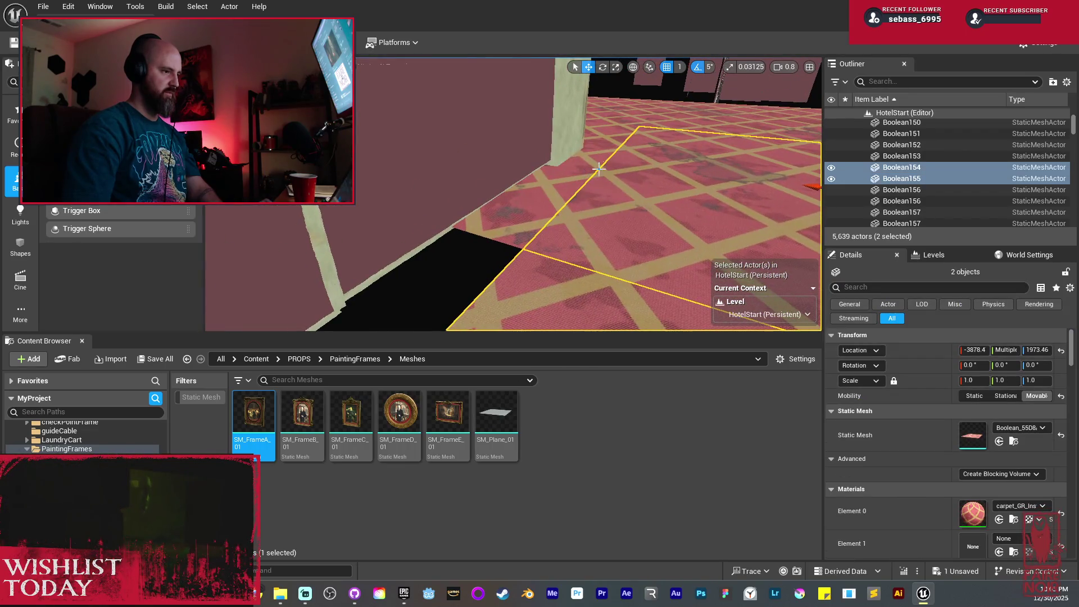
ctrl+click(619, 118)
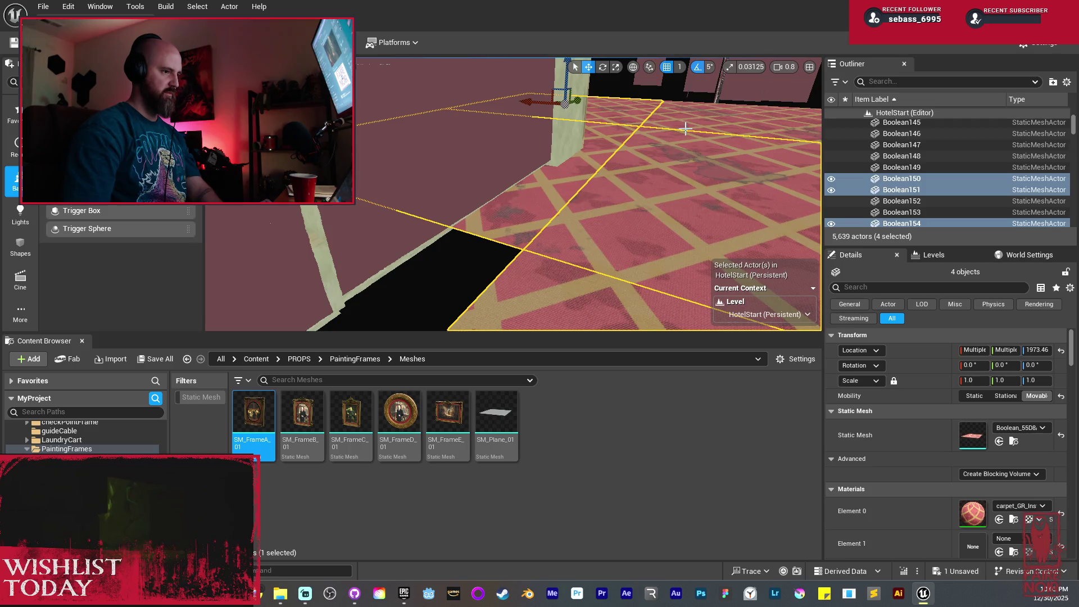
ctrl+click(695, 129)
key(Delete)
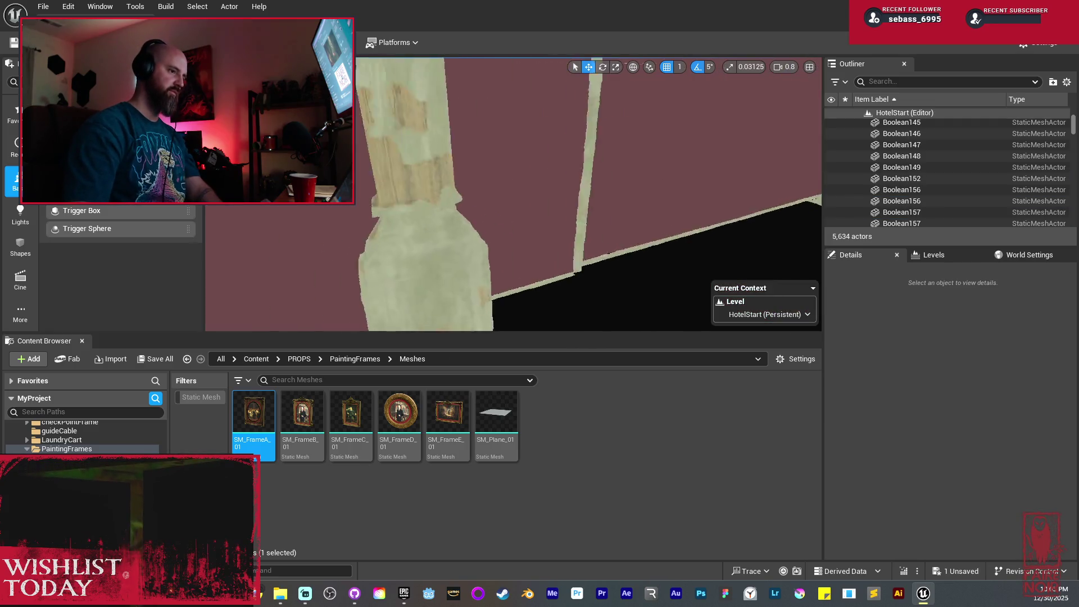
Select the full carpet row of Boolean140–144 floor pieces
click(624, 153)
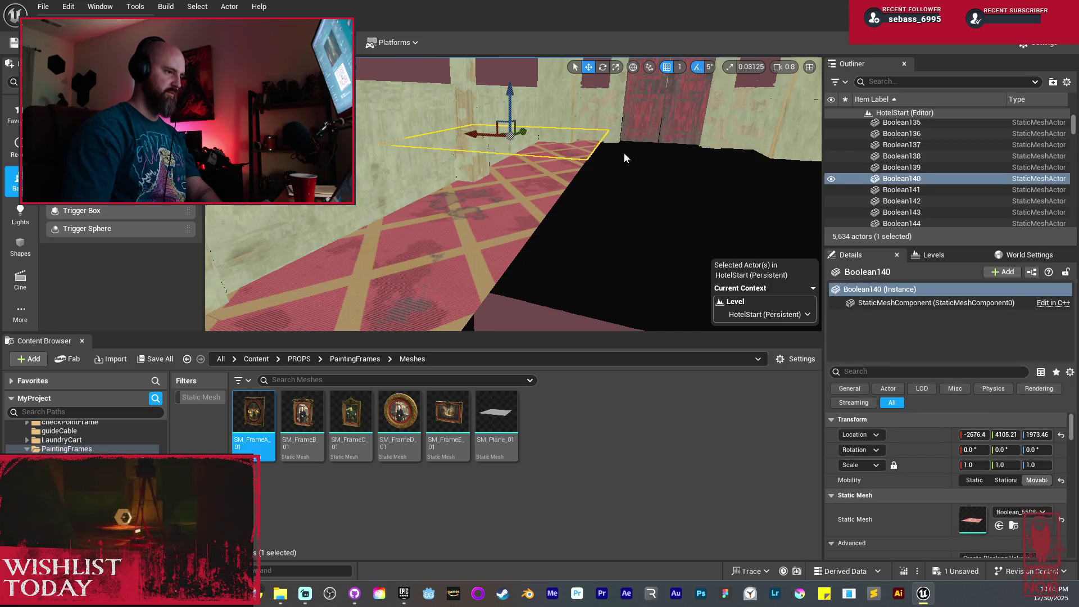
scroll(621, 140, up, 2)
ctrl+click(618, 128)
scroll(542, 180, down, 2)
ctrl+click(543, 178)
scroll(562, 186, down, 2)
ctrl+click(591, 189)
scroll(592, 190, up, 4)
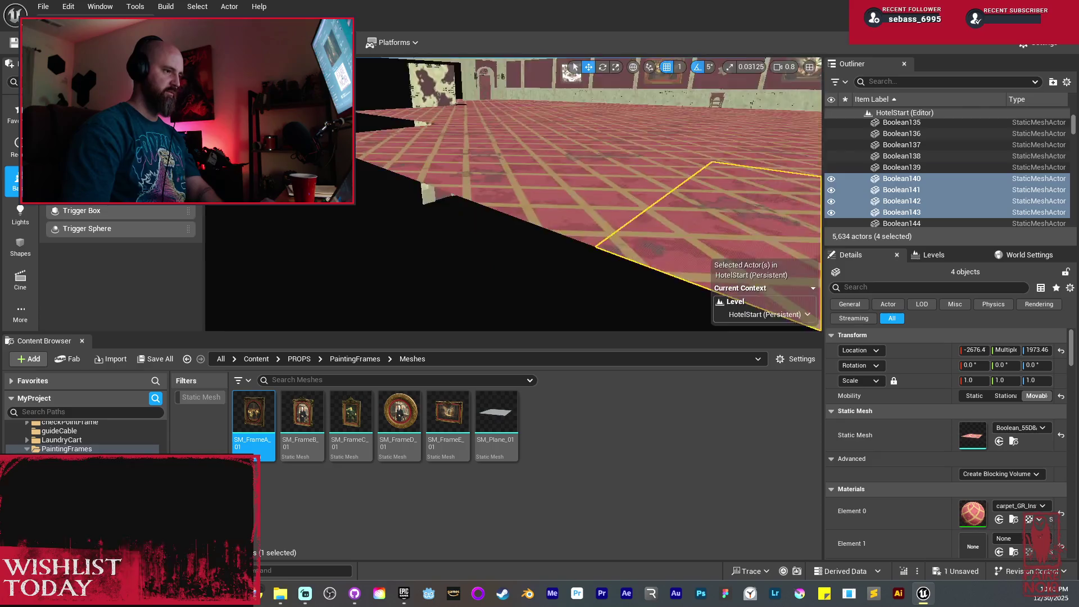
ctrl+click(487, 160)
mouse_move(487, 160)
mouse_down()
mouse_move(466, 197)
mouse_move(468, 159)
mouse_move(493, 164)
mouse_up()
Alt-drag a copy of the carpet row along X into the first floor gap, closing the seam
mouse_move(579, 154)
mouse_down()
mouse_move(562, 169)
mouse_move(578, 180)
mouse_move(394, 179)
mouse_up()
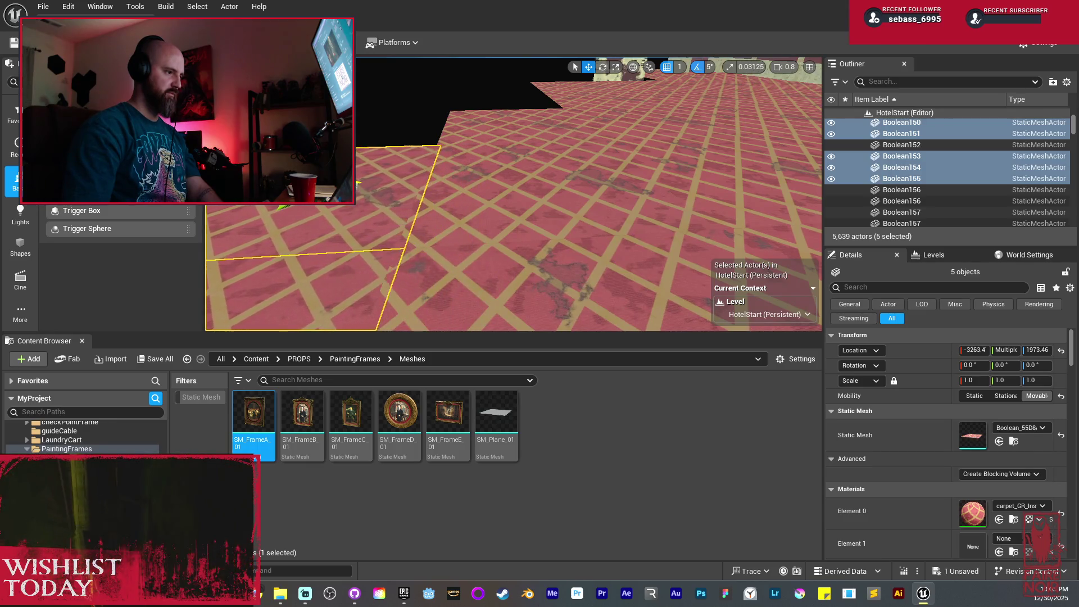
scroll(407, 206, up, 5)
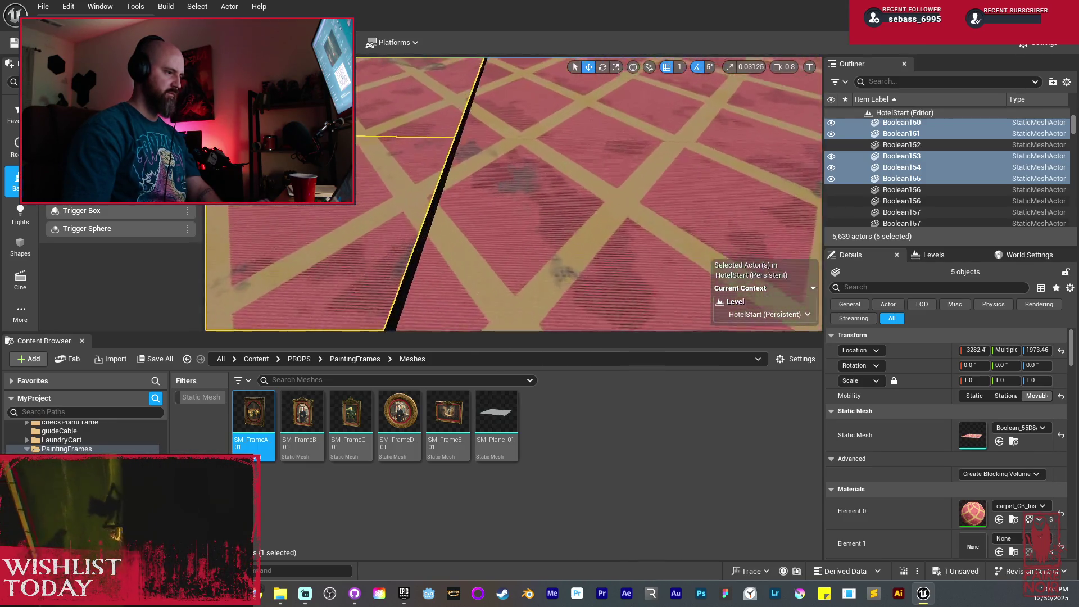
drag(537, 195, 593, 198)
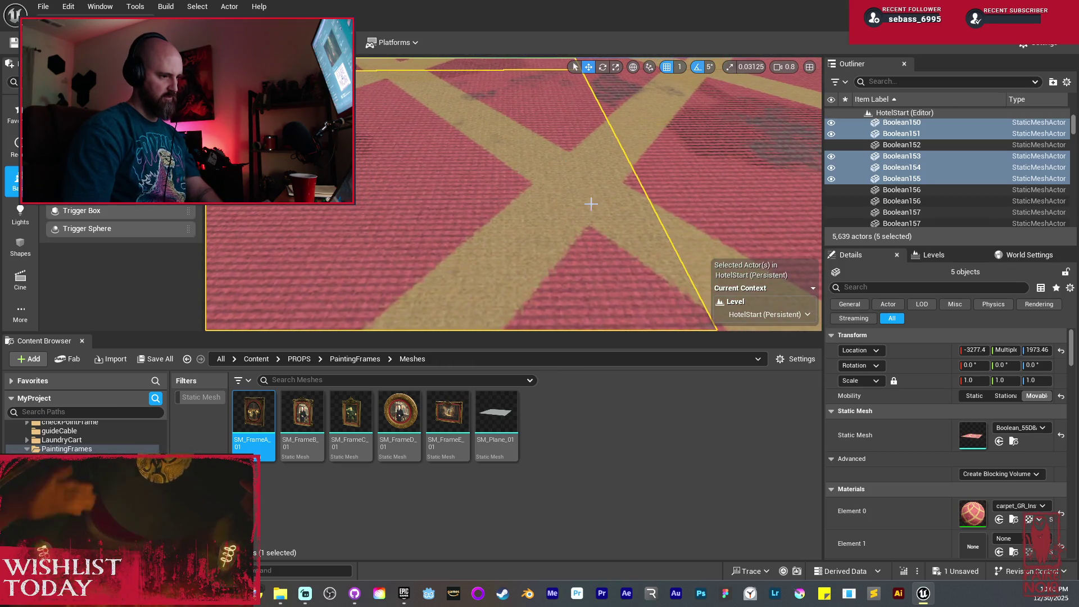
scroll(590, 201, up, 3)
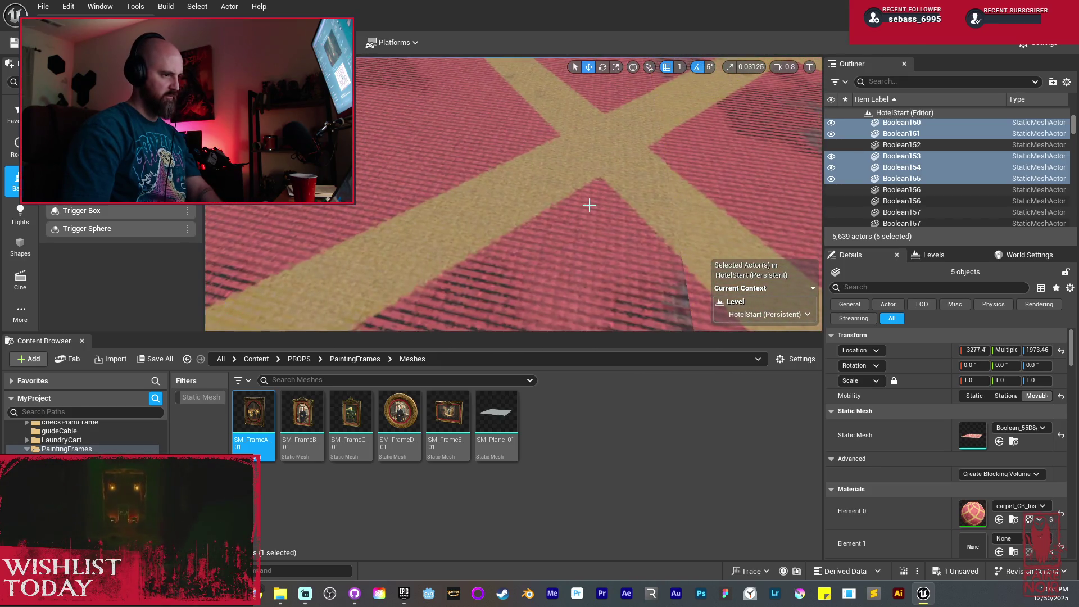
scroll(589, 205, down, 5)
scroll(448, 164, down, 2)
Duplicate the carpet row twice more down the hallway, ending with Boolean219–223 at X -4479.4
drag(579, 203, 550, 203)
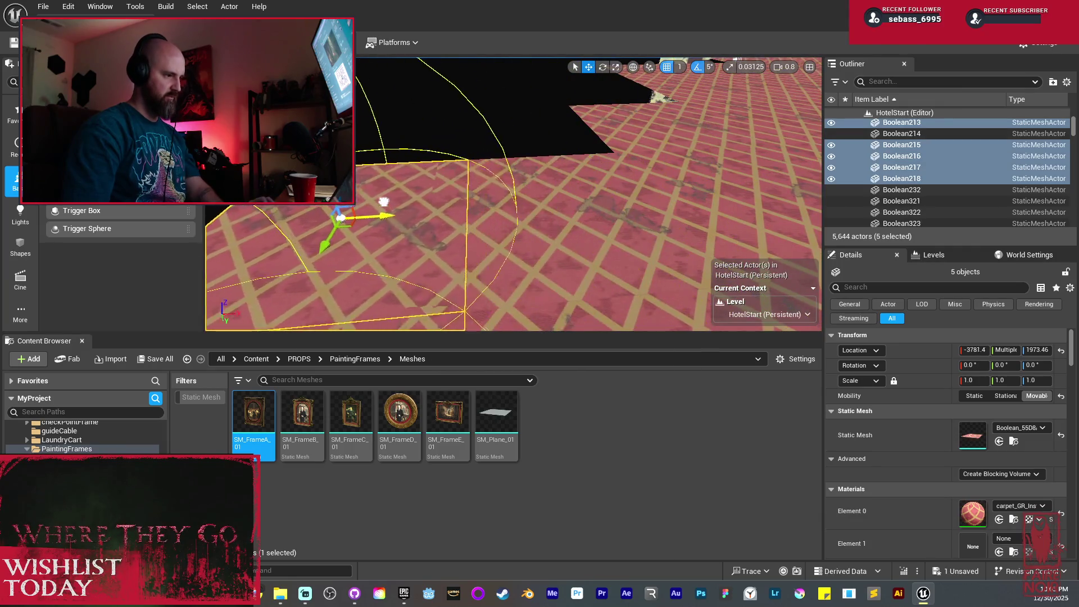
scroll(444, 218, up, 5)
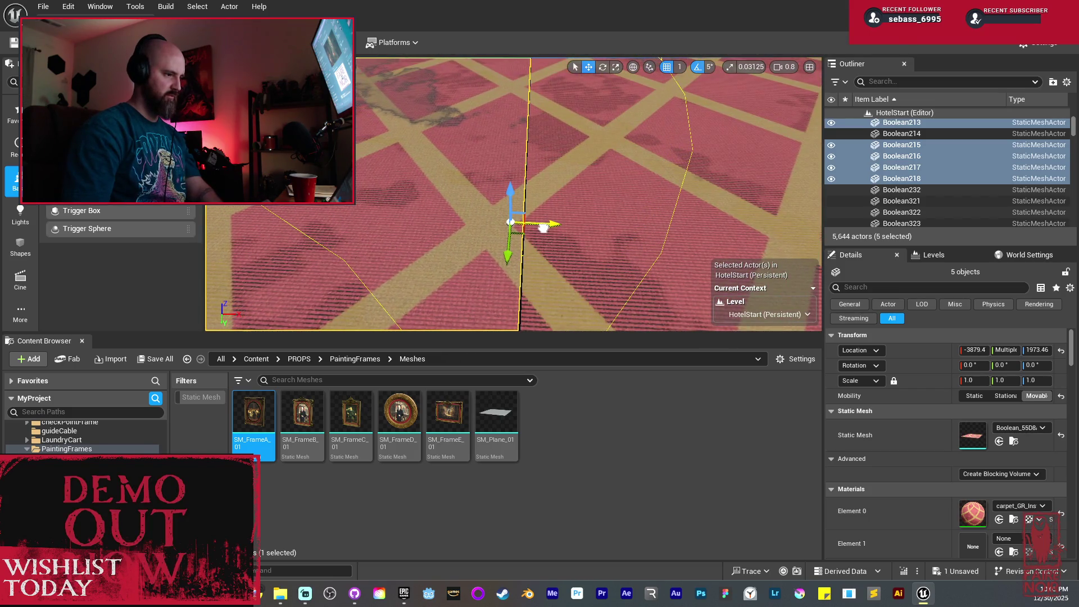
drag(590, 234, 228, 209)
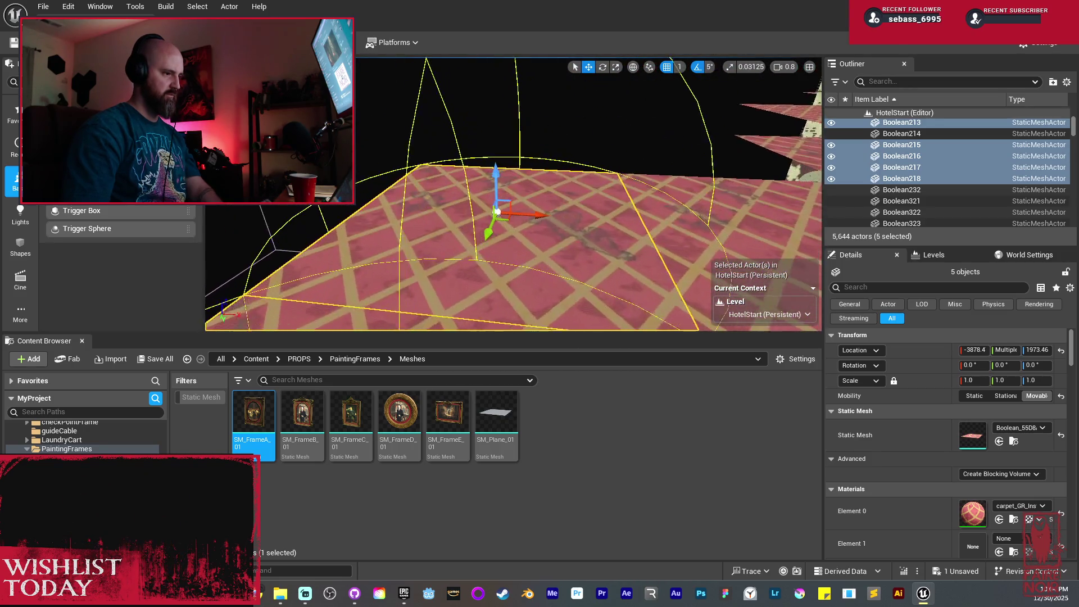
mouse_move(540, 215)
mouse_down()
mouse_move(436, 196)
mouse_move(431, 161)
mouse_move(439, 214)
mouse_up()
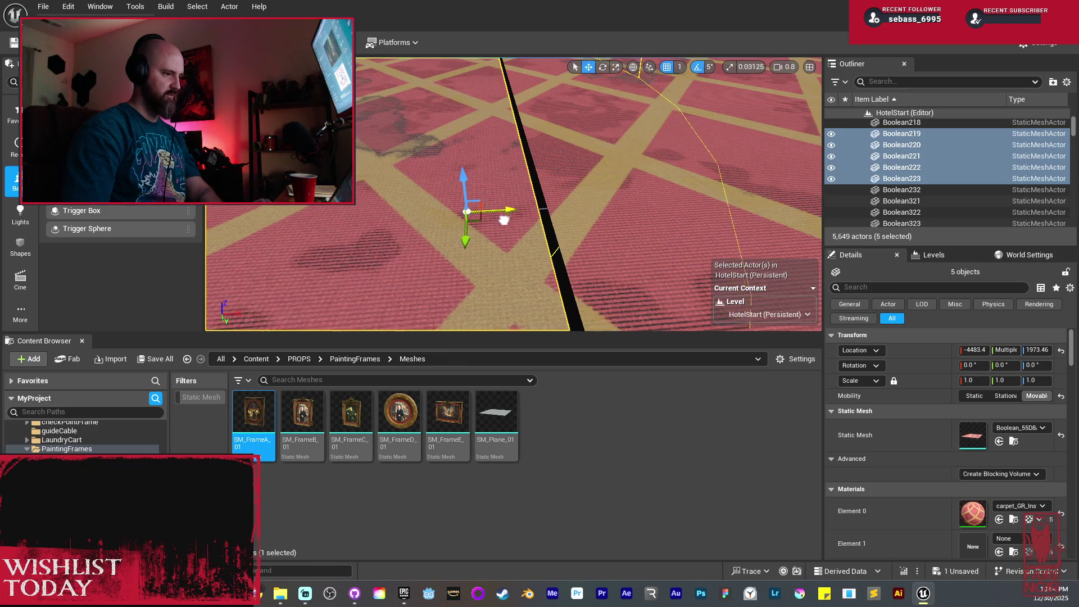
mouse_move(512, 223)
mouse_down()
mouse_move(522, 278)
mouse_move(522, 222)
mouse_move(554, 240)
mouse_move(715, 221)
mouse_move(722, 247)
mouse_move(525, 218)
mouse_up()
Select the plain tall wall, paneling piece and tall beam, sliding the paneling across the doorway
click(525, 218)
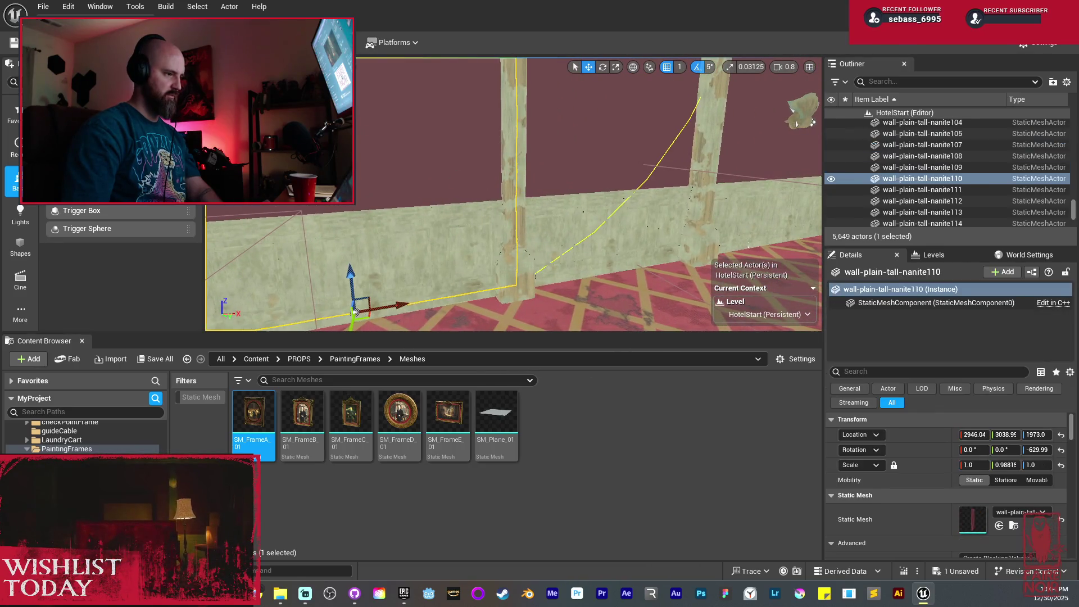
ctrl+click(449, 288)
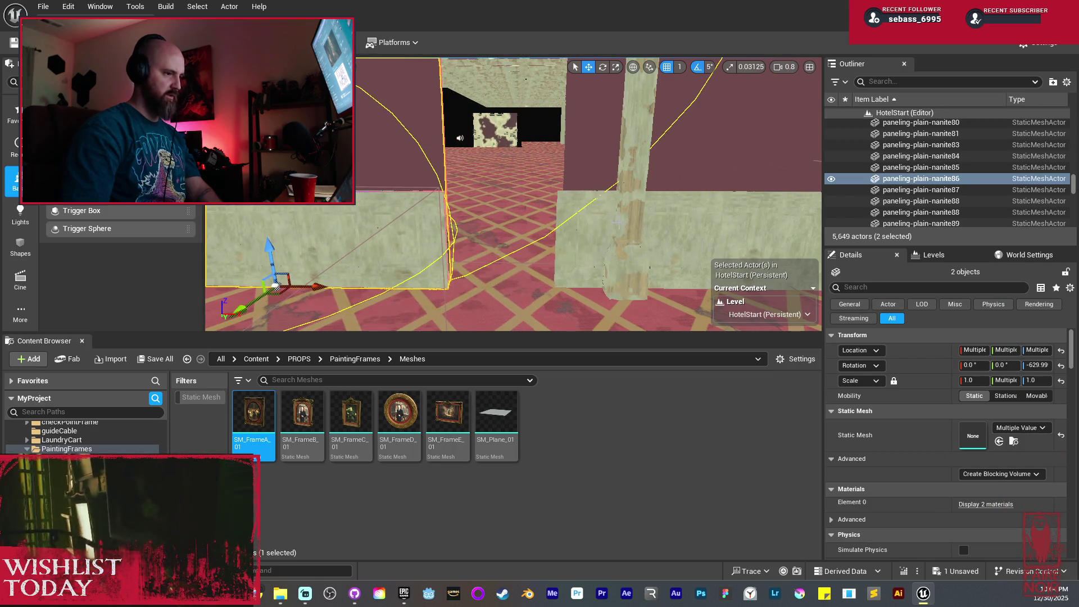
click(646, 270)
drag(660, 278, 603, 277)
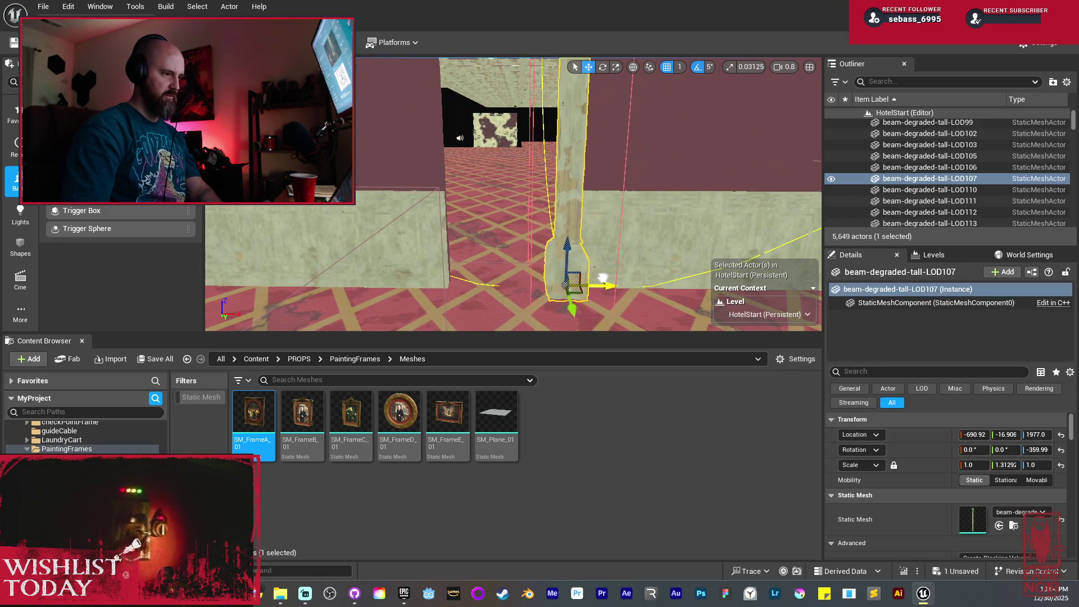
key(ctrl+z)
drag(331, 291, 427, 300)
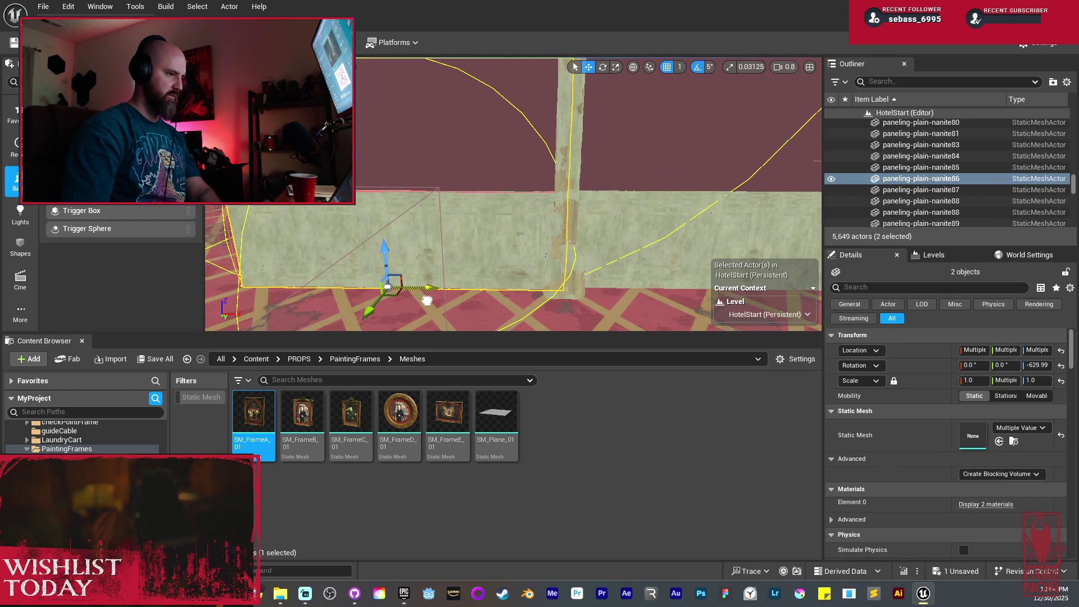
ctrl+click(578, 174)
Alt-drag copies of the three wall sections along X, then zoom out to see the room
drag(609, 292, 525, 281)
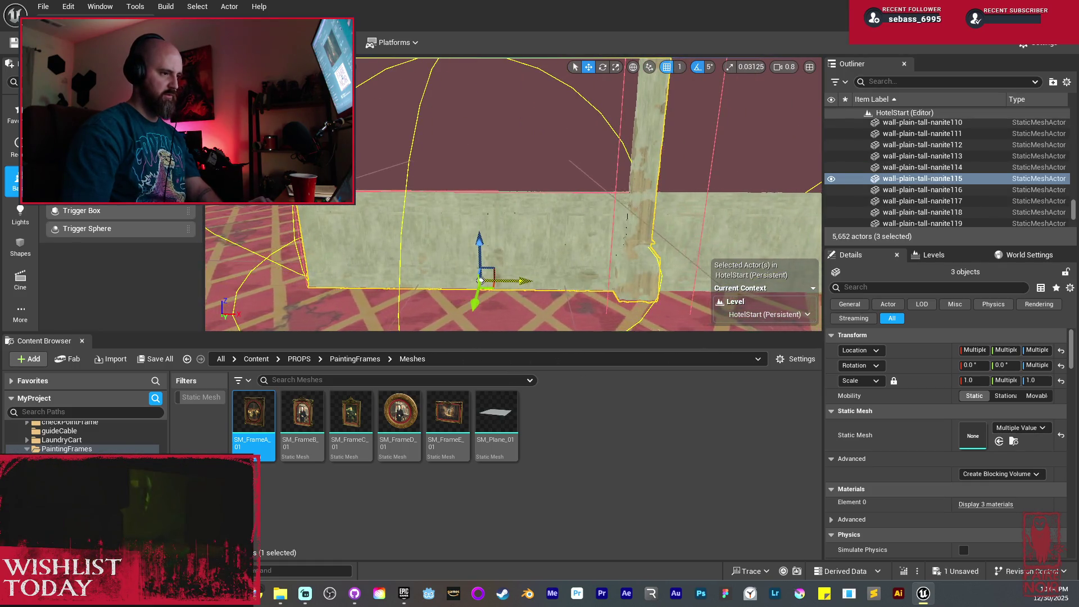
mouse_move(521, 279)
mouse_down()
mouse_move(556, 279)
mouse_move(478, 280)
mouse_move(508, 281)
mouse_up()
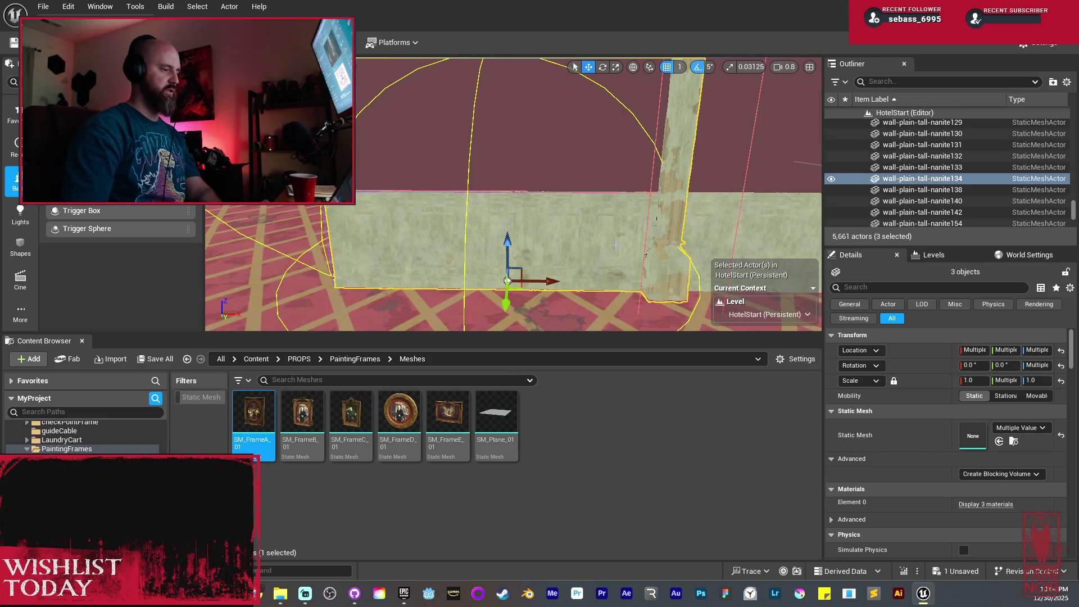
mouse_move(507, 280)
mouse_down()
mouse_move(507, 259)
mouse_move(507, 291)
mouse_move(507, 280)
mouse_move(609, 228)
mouse_up()
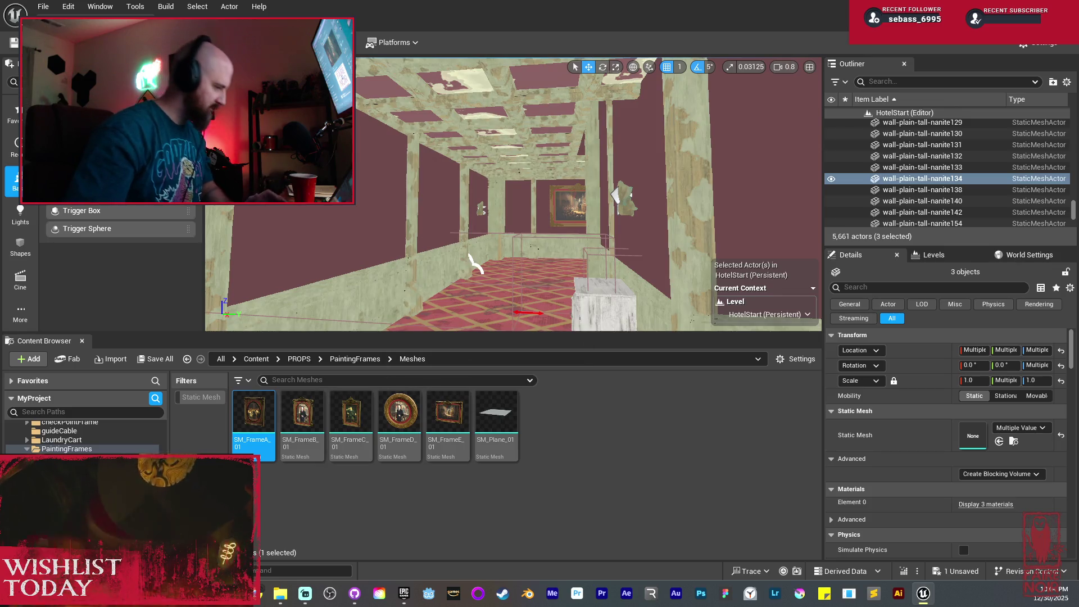
Open the Hotel-ENV-Assets folder under FirstPerson > Maps in the Content Browser
scroll(85, 435, up, 5)
scroll(85, 435, up, 3)
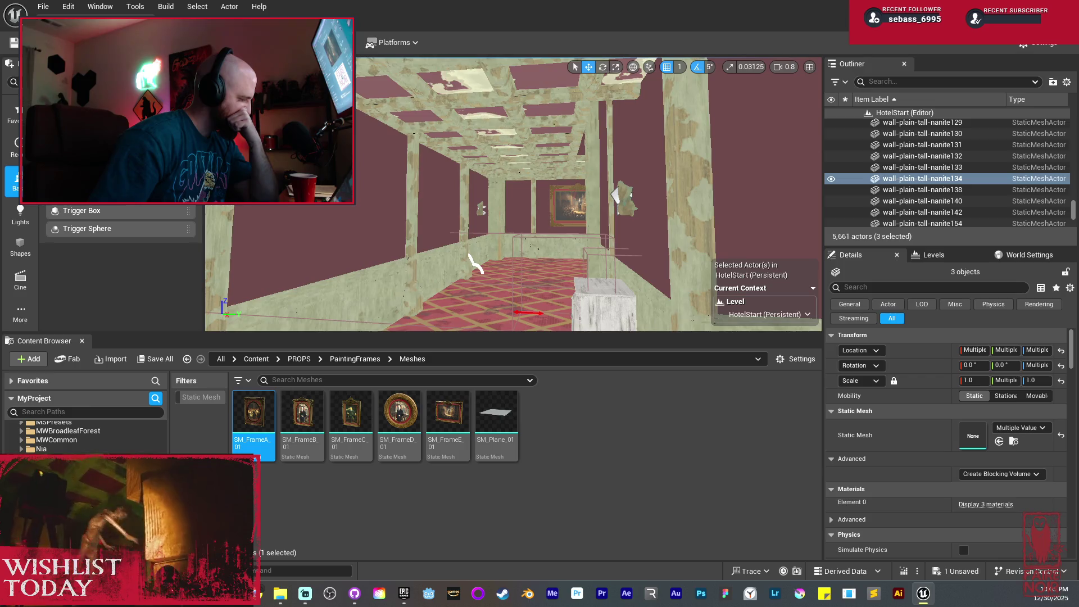
scroll(85, 436, up, 1)
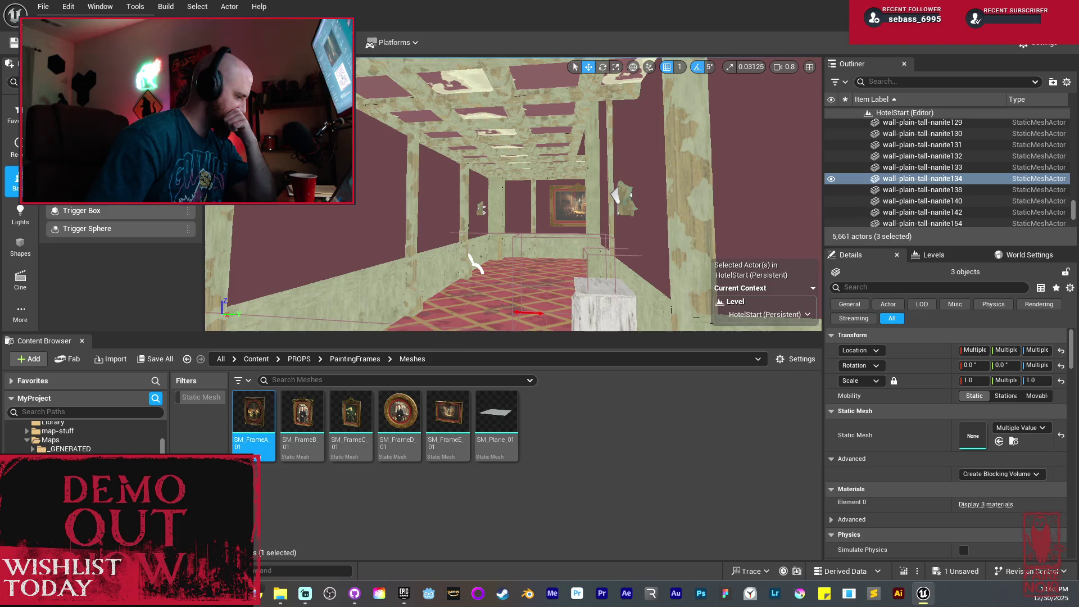
click(50, 439)
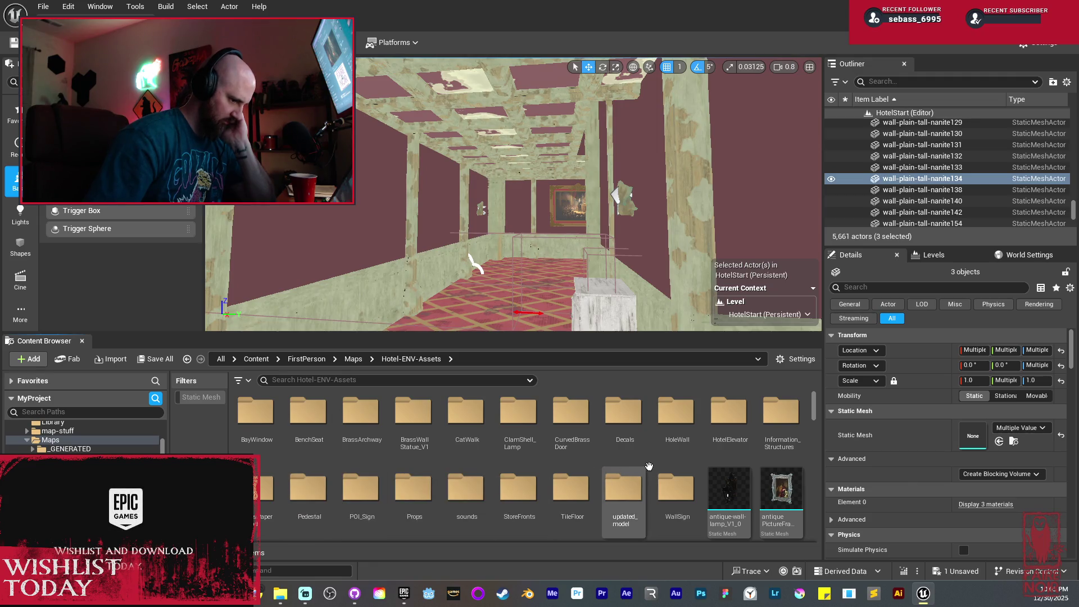
Browse through the Hotel-ENV-Assets contents toward the window assets
scroll(649, 465, down, 1)
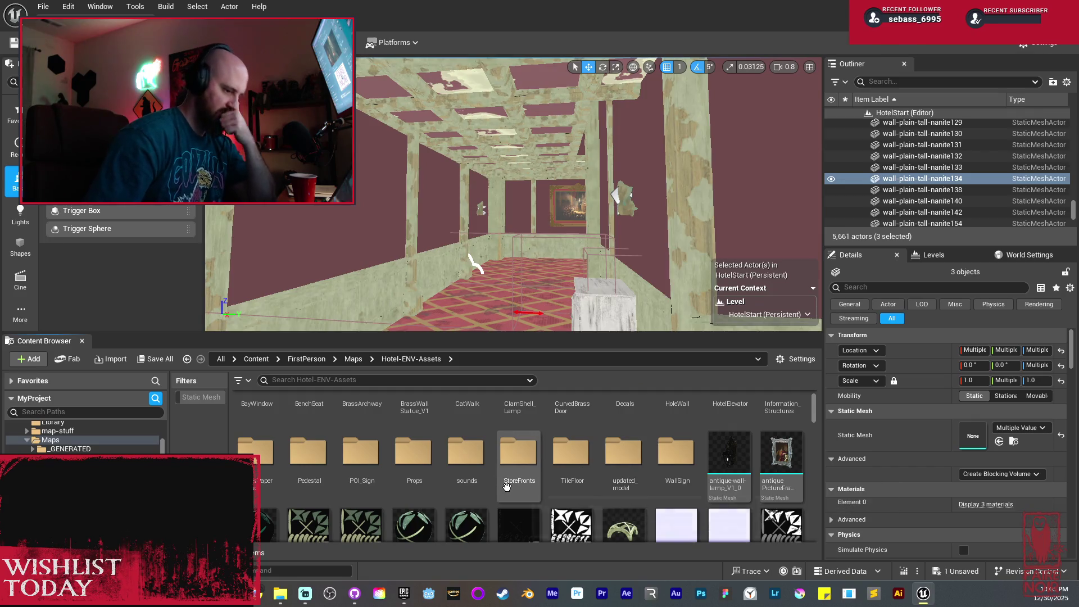
scroll(662, 482, down, 3)
scroll(662, 483, down, 5)
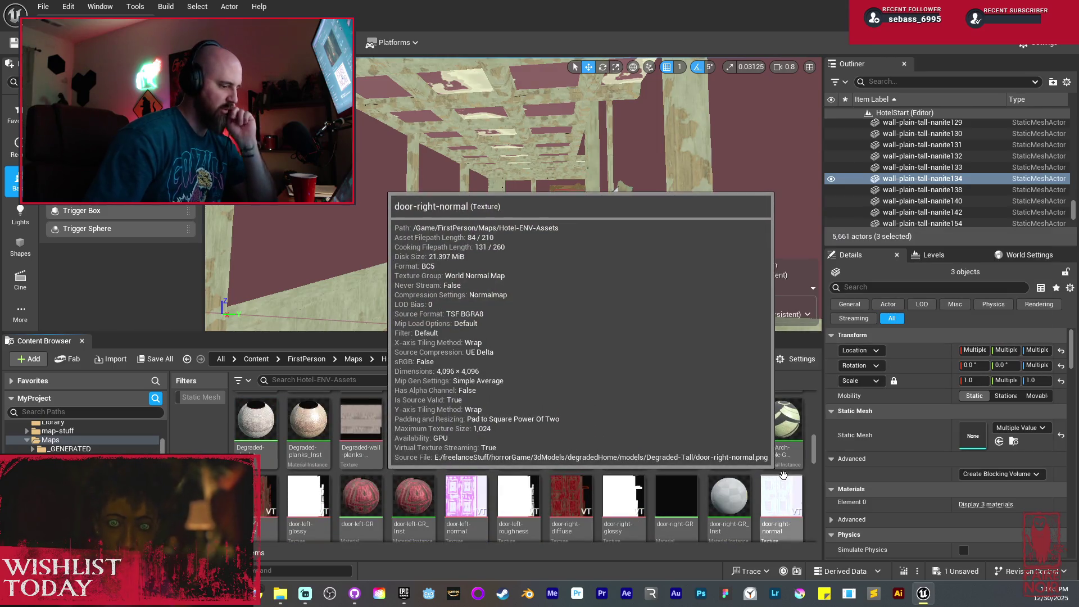
scroll(782, 477, down, 2)
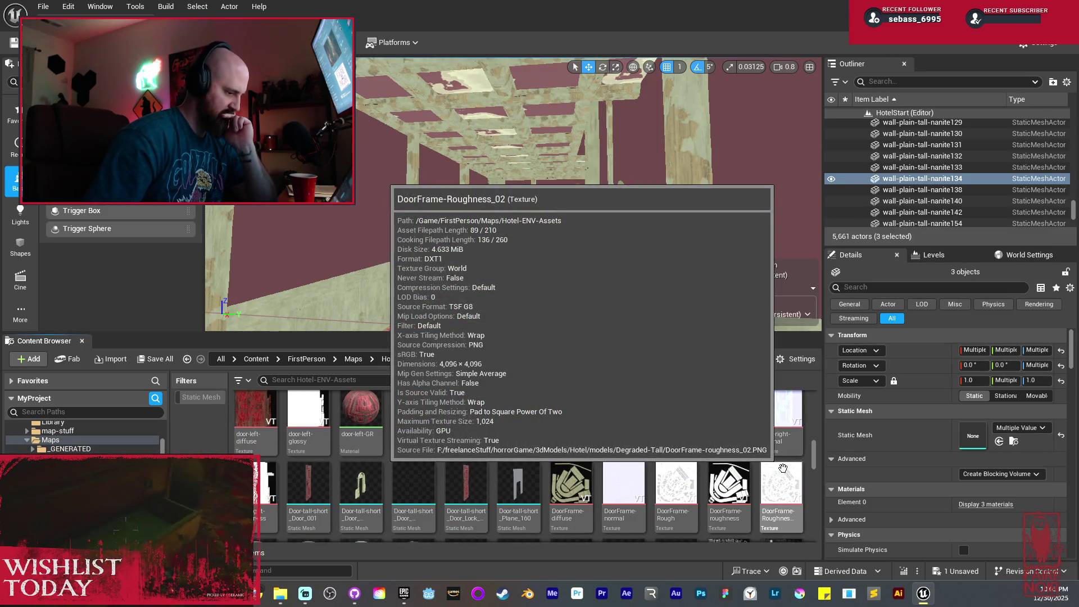
scroll(782, 469, down, 3)
scroll(782, 466, down, 5)
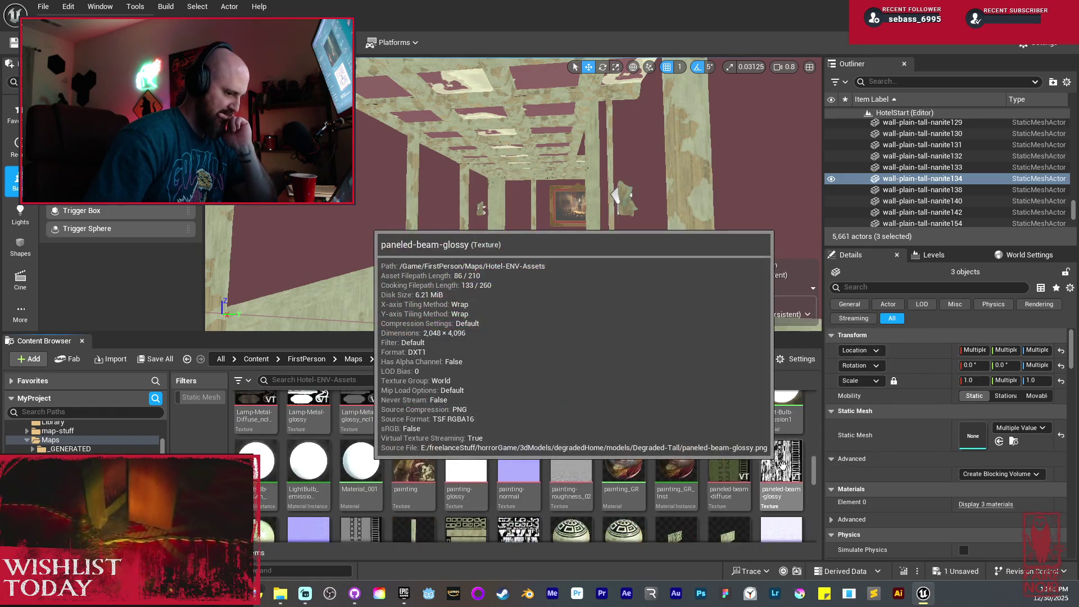
scroll(783, 466, down, 5)
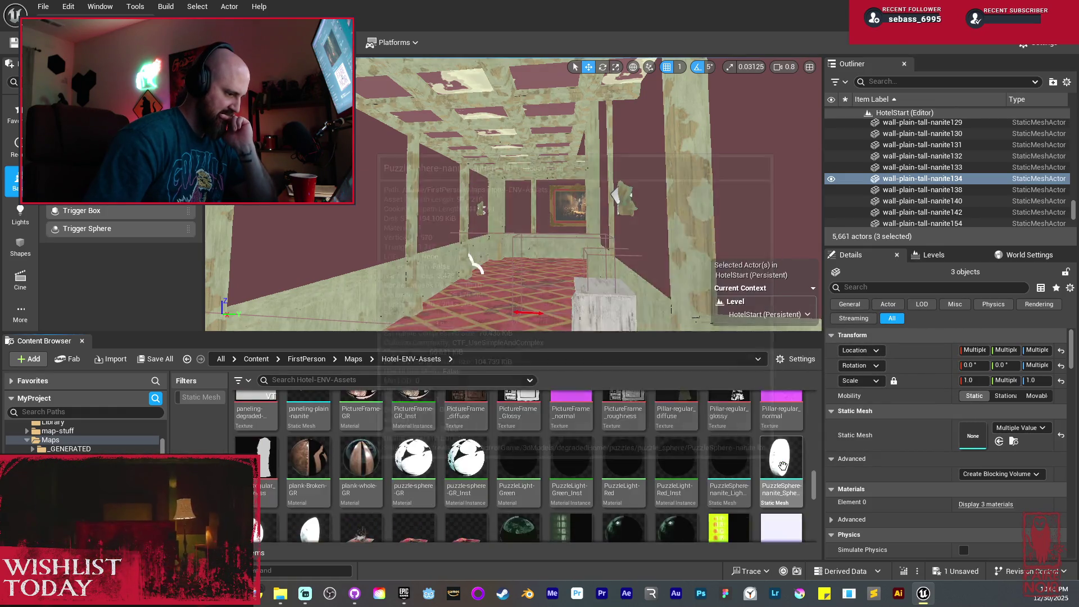
scroll(775, 470, down, 5)
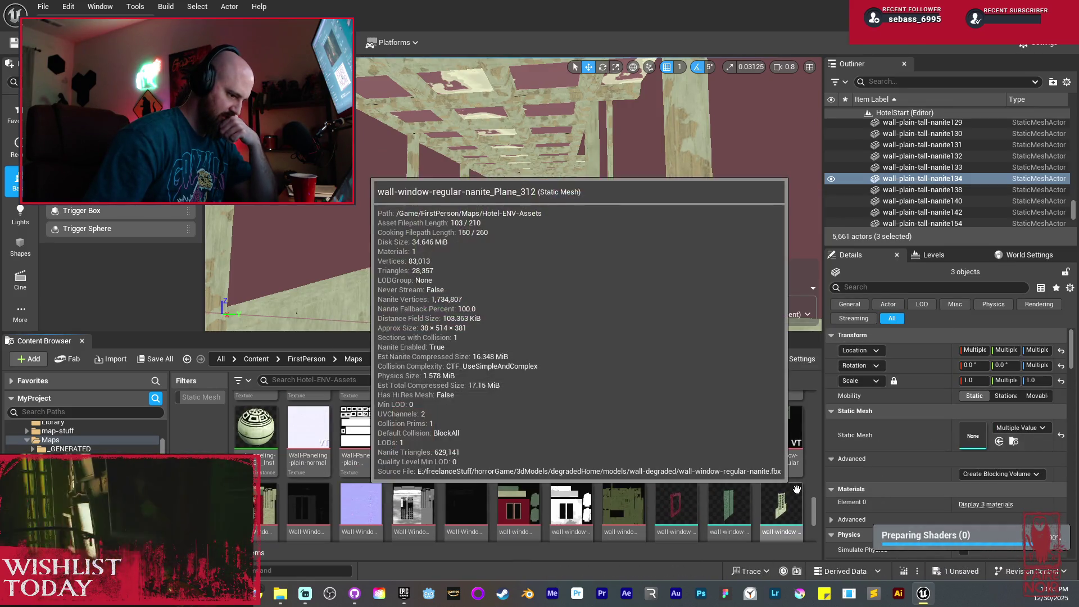
scroll(796, 489, down, 2)
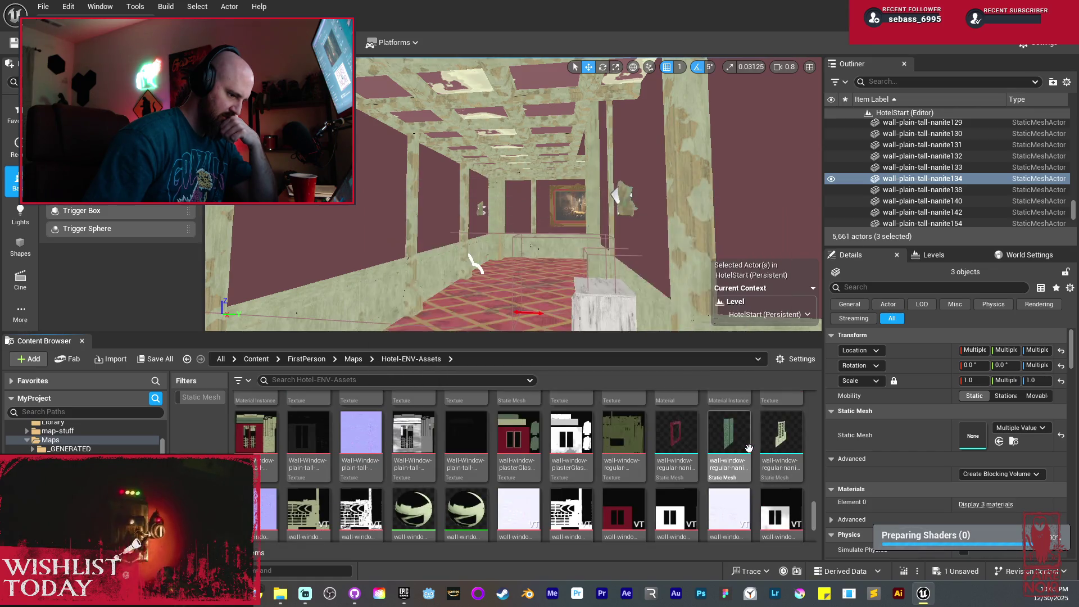
mouse_move(472, 260)
mouse_down()
mouse_move(469, 219)
mouse_move(528, 225)
mouse_up()
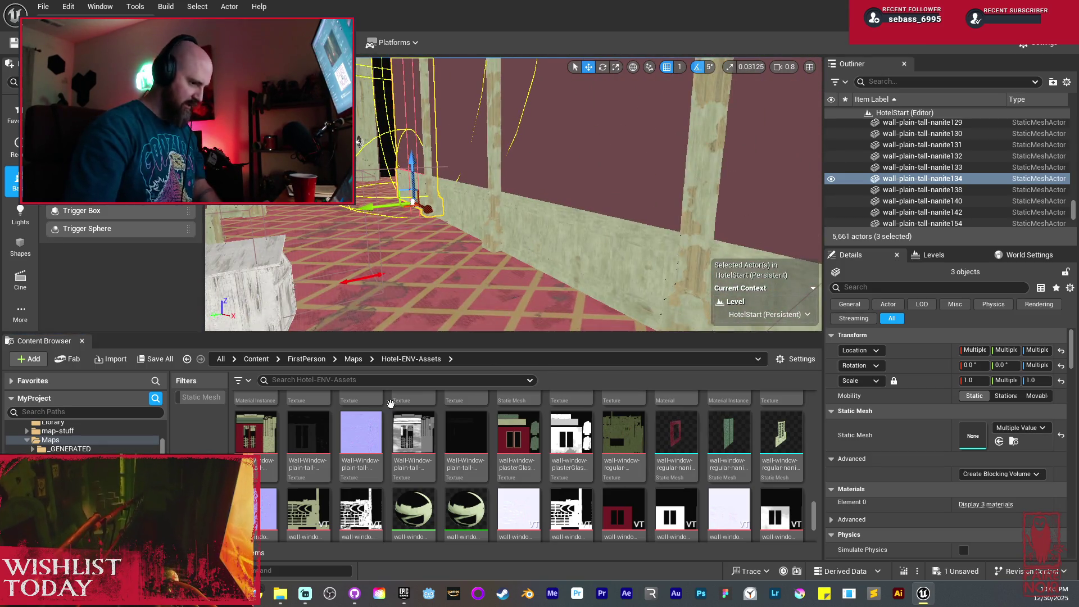
scroll(360, 449, up, 5)
scroll(356, 443, up, 2)
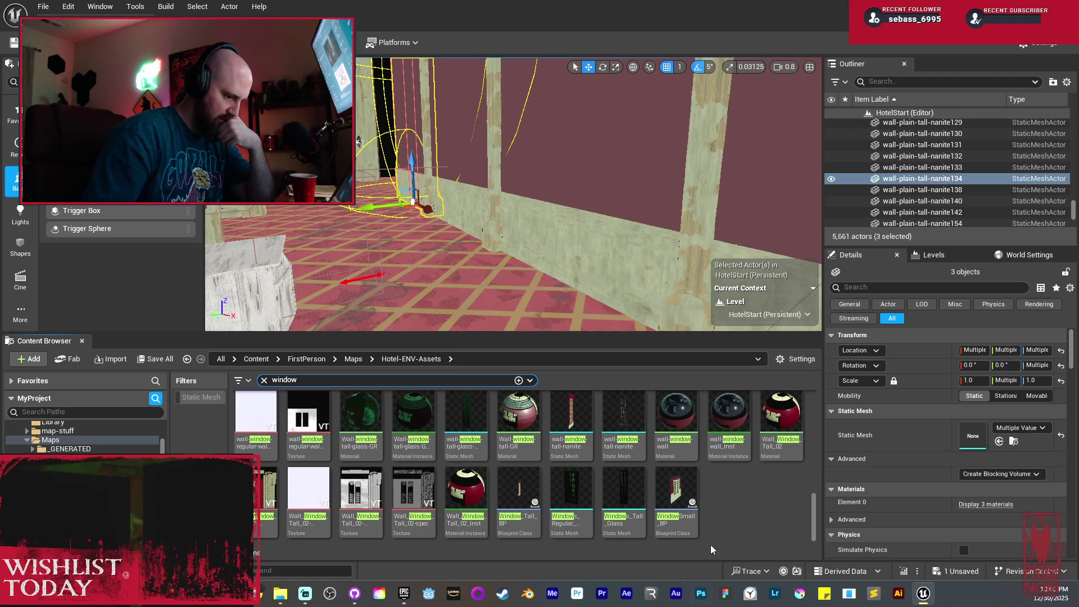
Place WindowSmall_BP against the hallway wall, rotate it 90° and slide it along X
mouse_move(428, 236)
mouse_down()
mouse_move(423, 250)
mouse_move(449, 270)
mouse_move(581, 328)
mouse_up()
drag(540, 226, 478, 241)
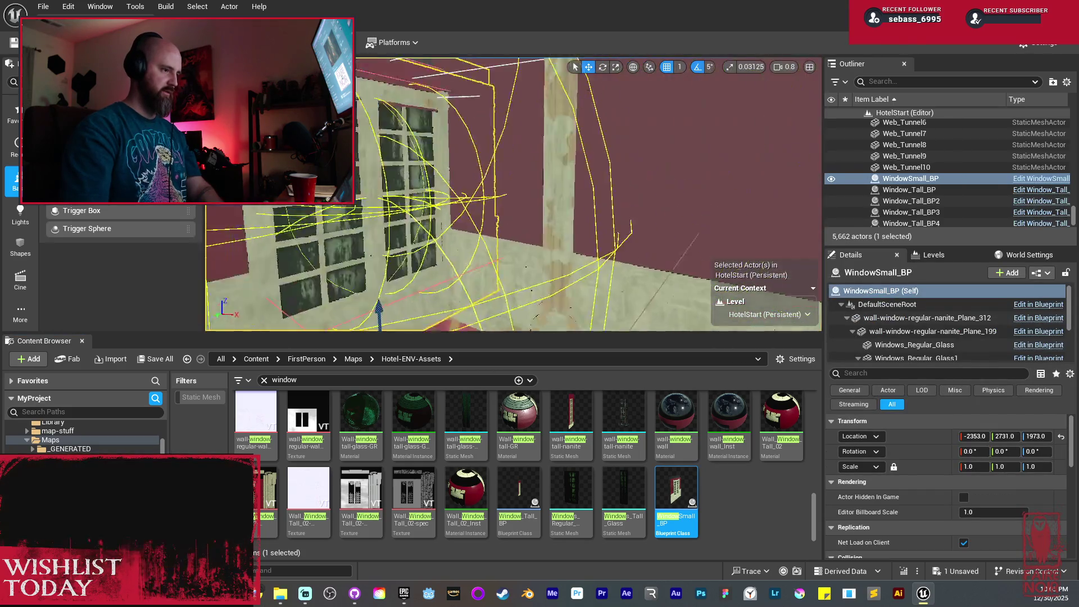
key(f)
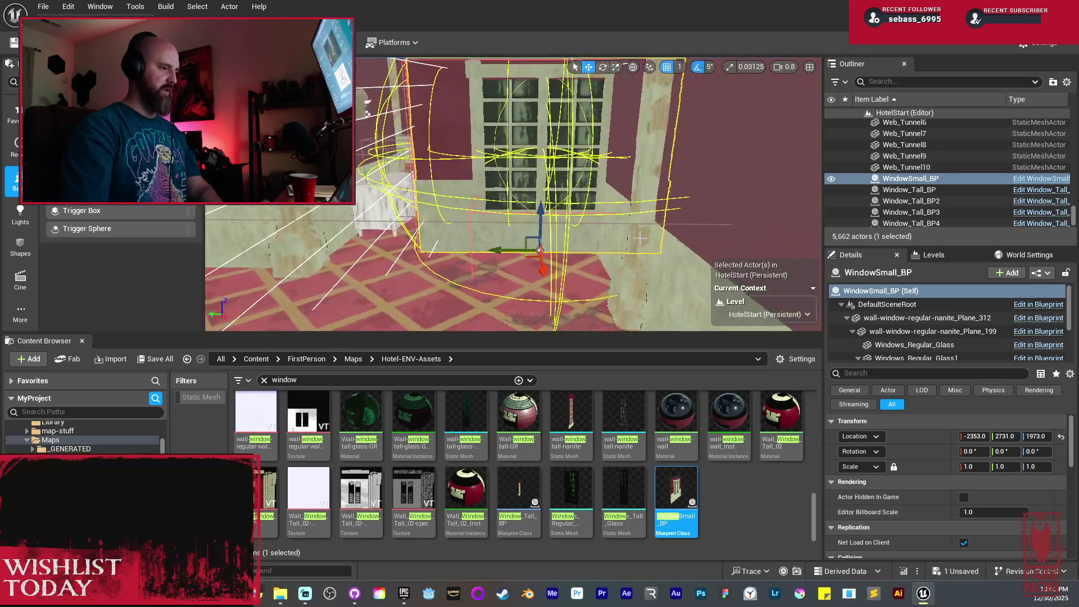
drag(530, 282, 472, 253)
scroll(513, 195, up, 5)
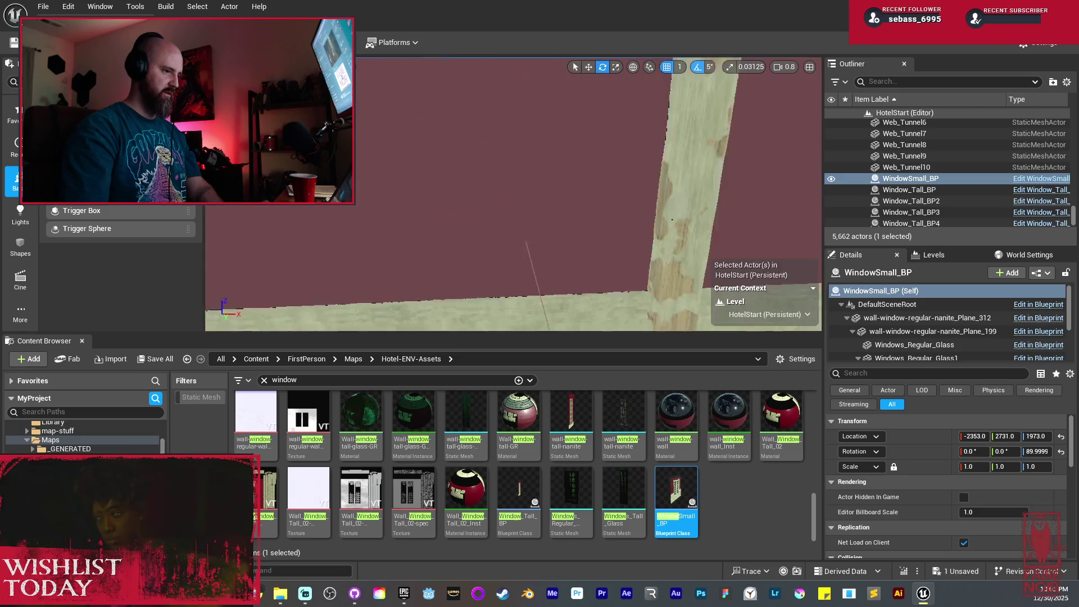
mouse_move(585, 188)
mouse_down()
mouse_move(562, 225)
mouse_move(534, 214)
mouse_move(515, 254)
mouse_up()
drag(608, 278, 747, 306)
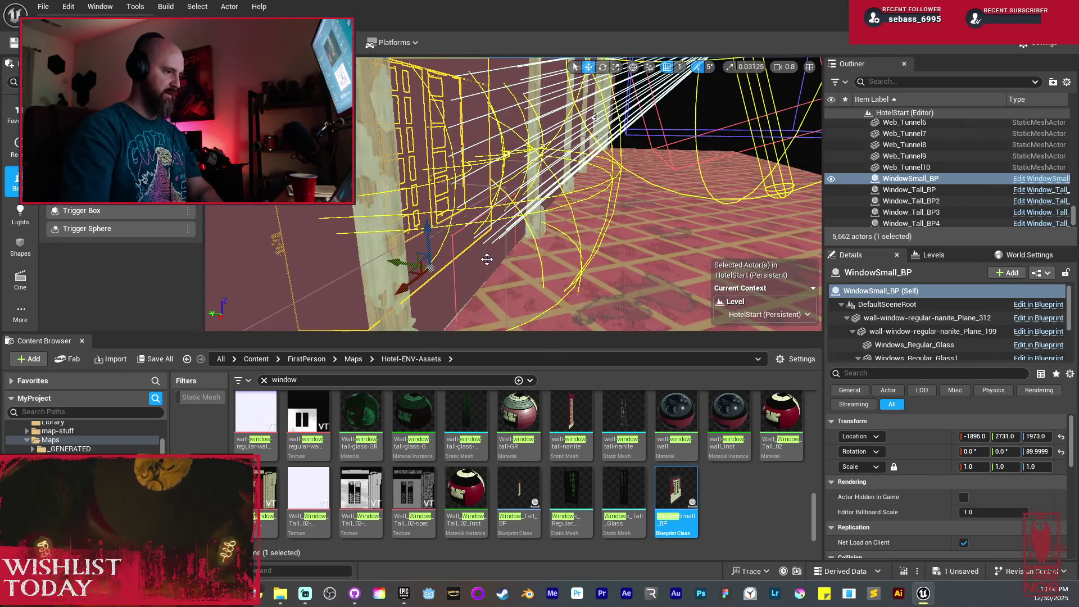
Delete the two plain paneling pieces, including paneling-plain-nanite106, and nudge the window into place
key(Delete)
click(486, 259)
click(494, 269)
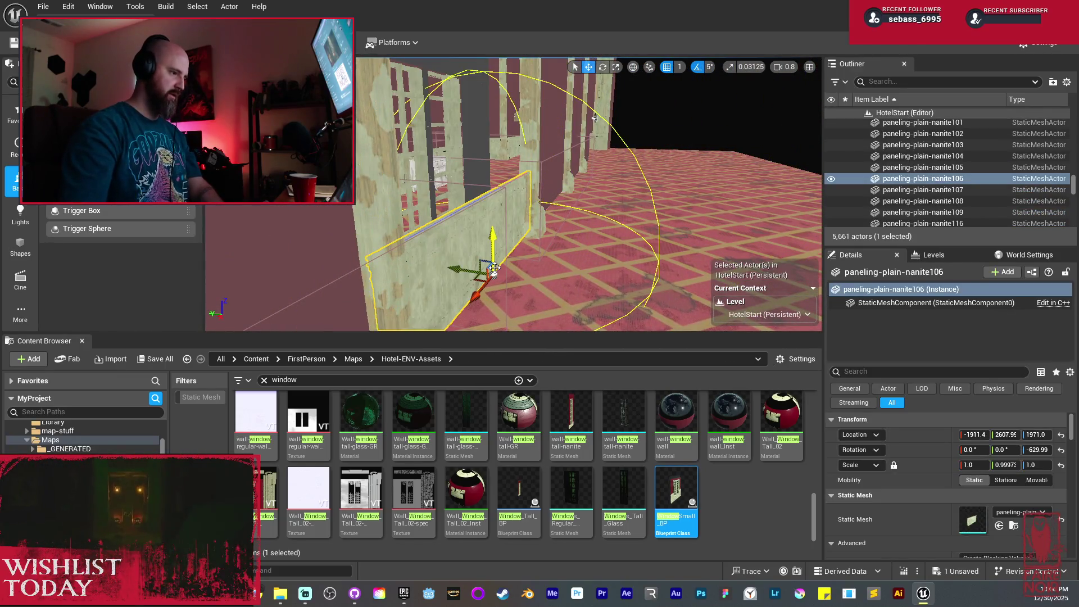
key(Delete)
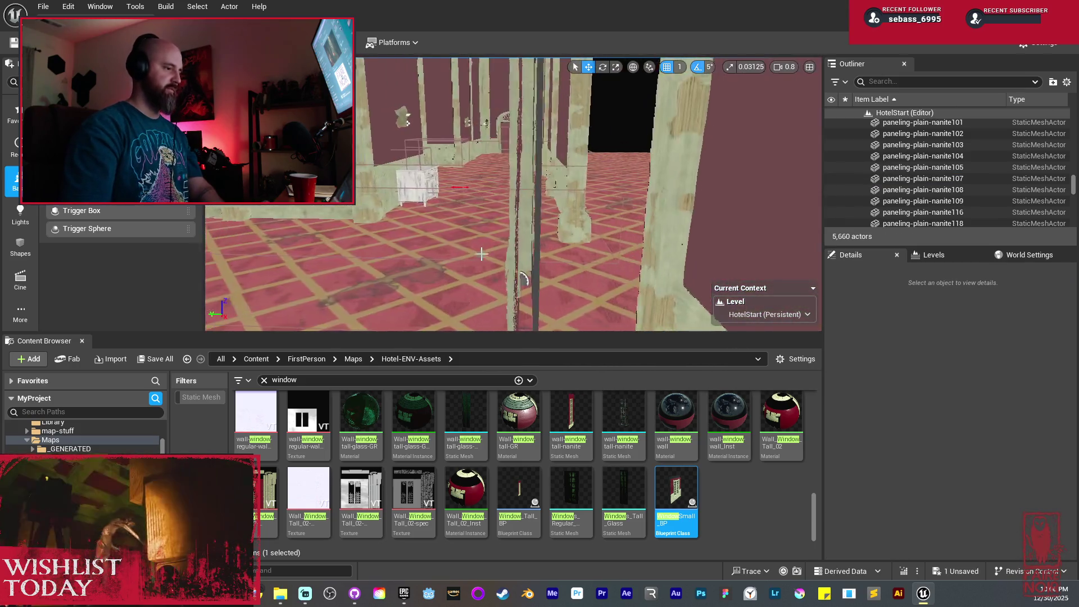
click(527, 279)
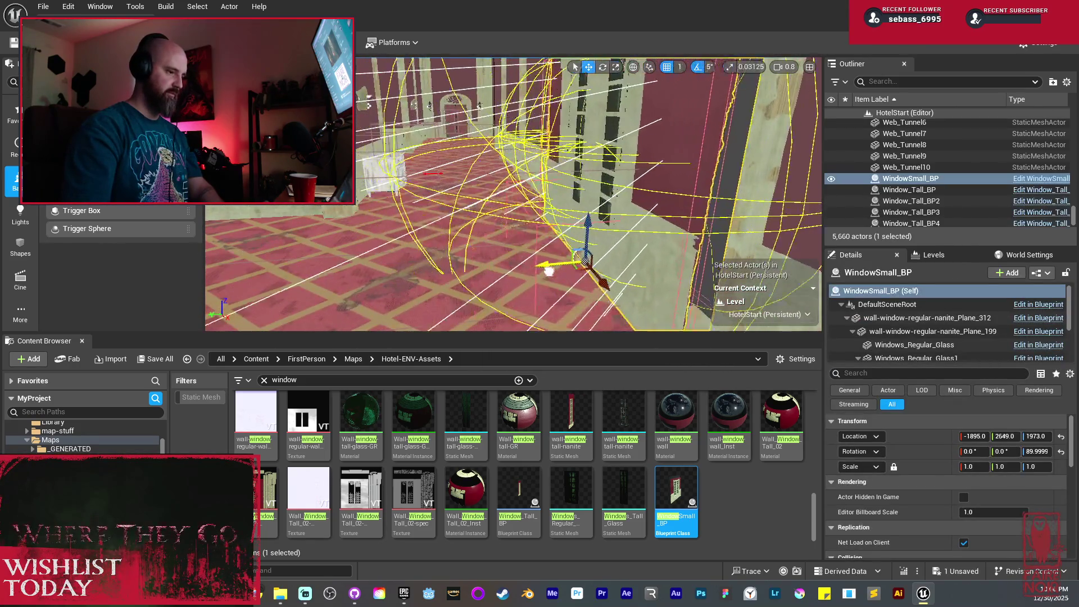
drag(444, 325, 557, 324)
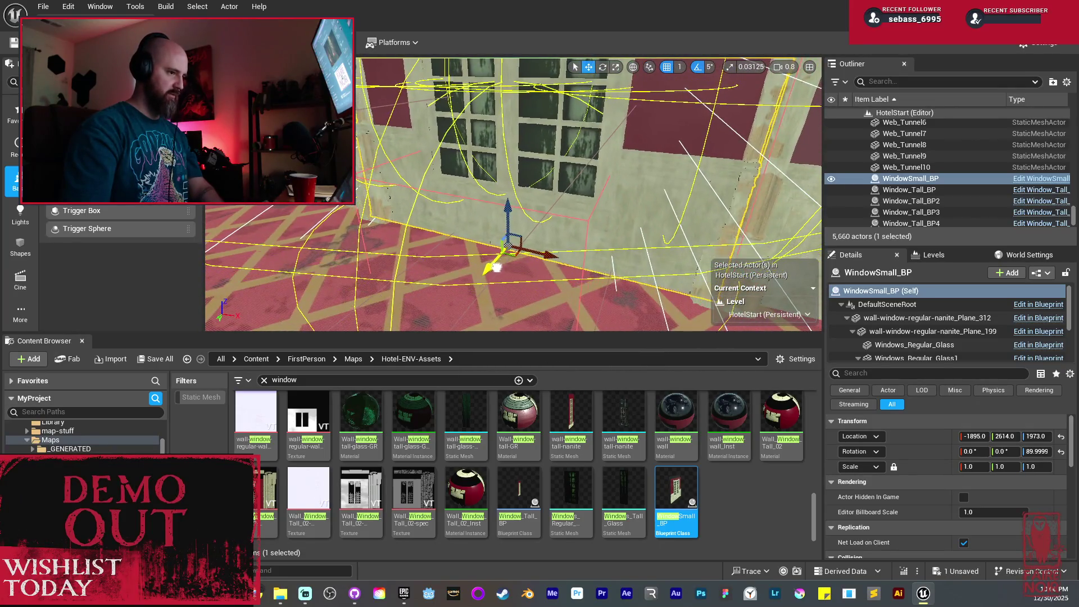
mouse_move(508, 267)
mouse_down()
mouse_move(508, 241)
mouse_move(472, 250)
mouse_move(489, 265)
mouse_move(478, 263)
mouse_move(506, 265)
mouse_move(495, 284)
mouse_up()
key(Escape)
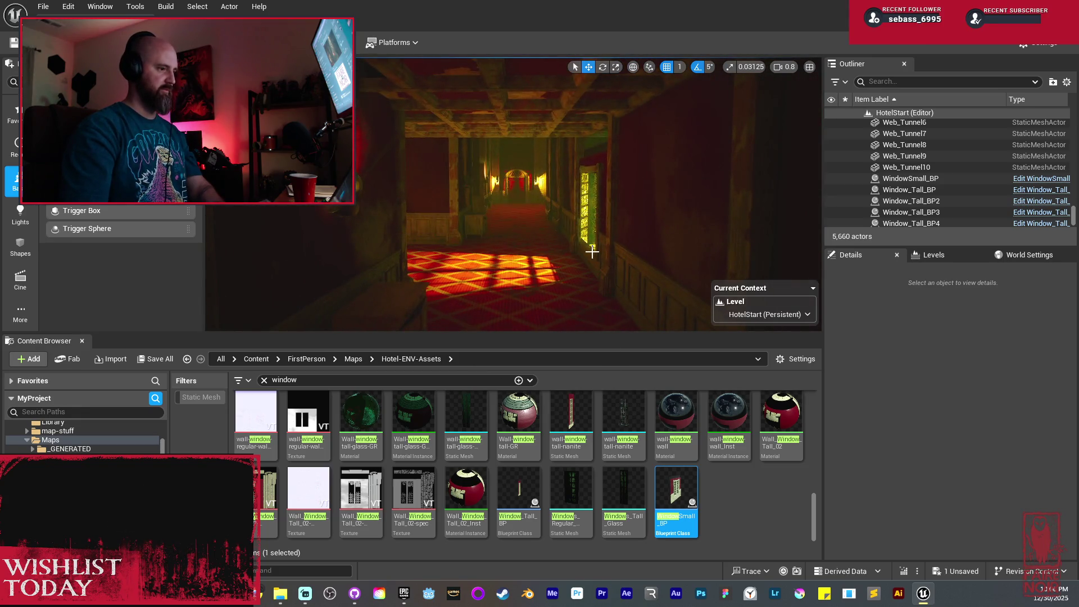
mouse_move(495, 284)
mouse_down()
mouse_move(475, 283)
mouse_move(601, 223)
mouse_up()
click(599, 206)
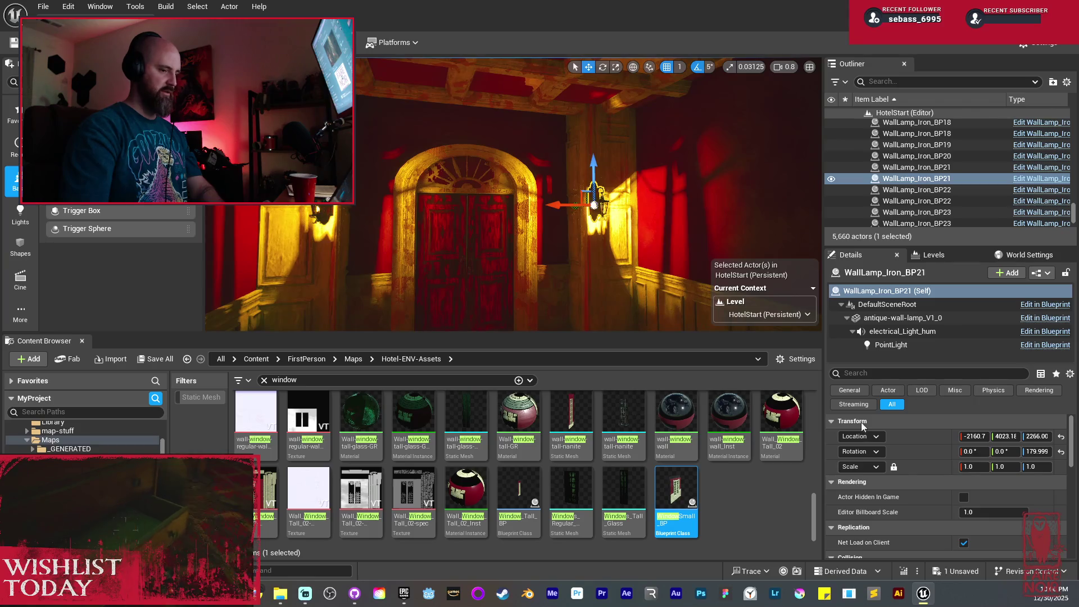
click(936, 344)
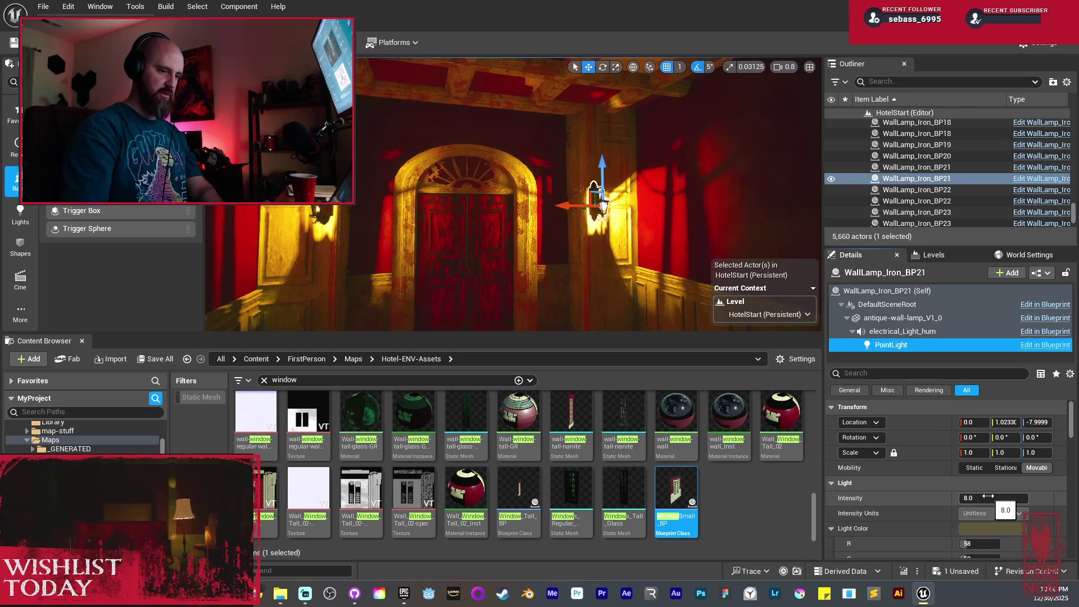
key(Escape)
drag(525, 242, 526, 242)
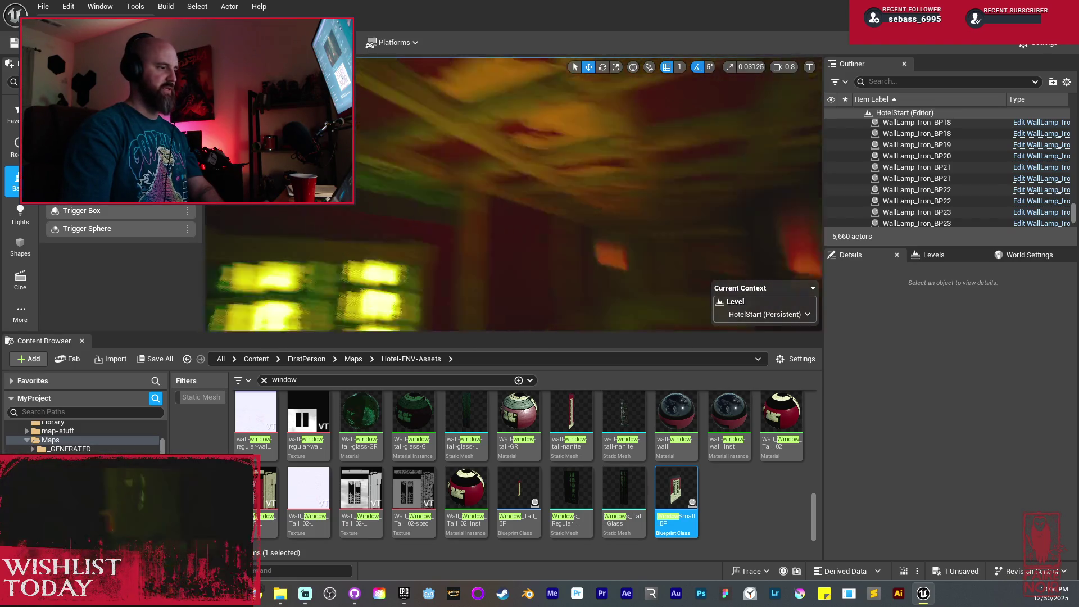
Delete ceiling-panel-LOD144 and another stray ceiling panel
click(433, 223)
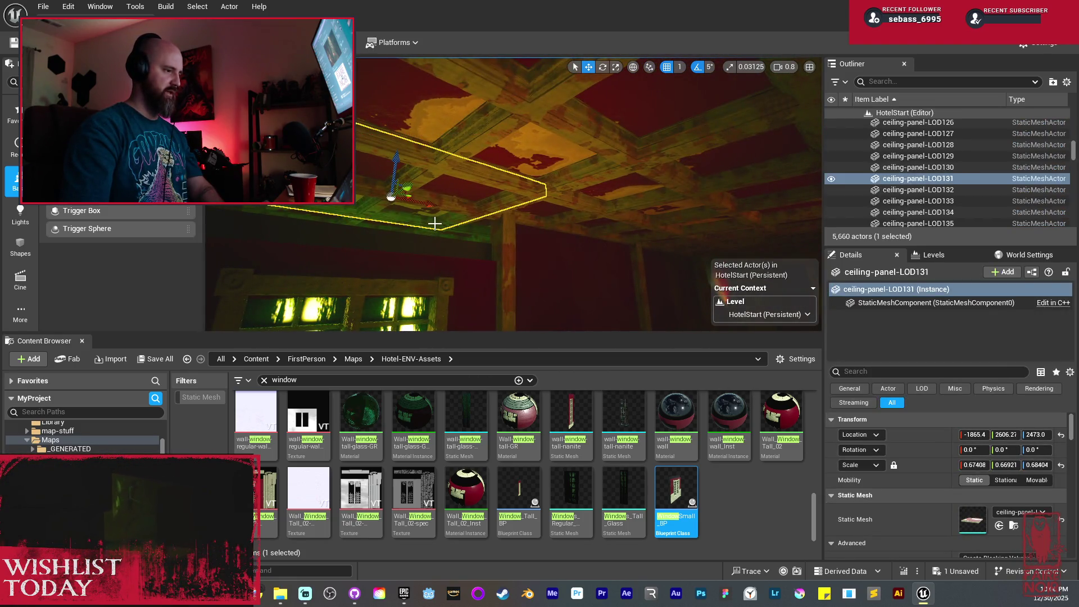
drag(526, 241, 508, 232)
ctrl+click(526, 168)
ctrl+click(507, 231)
ctrl+click(596, 226)
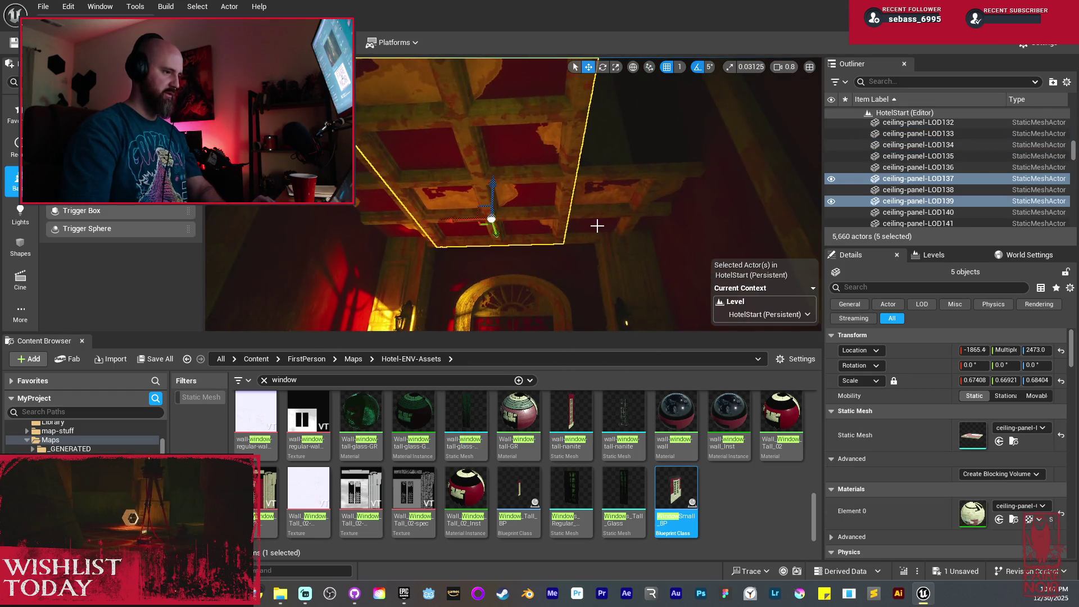
click(603, 214)
key(Delete)
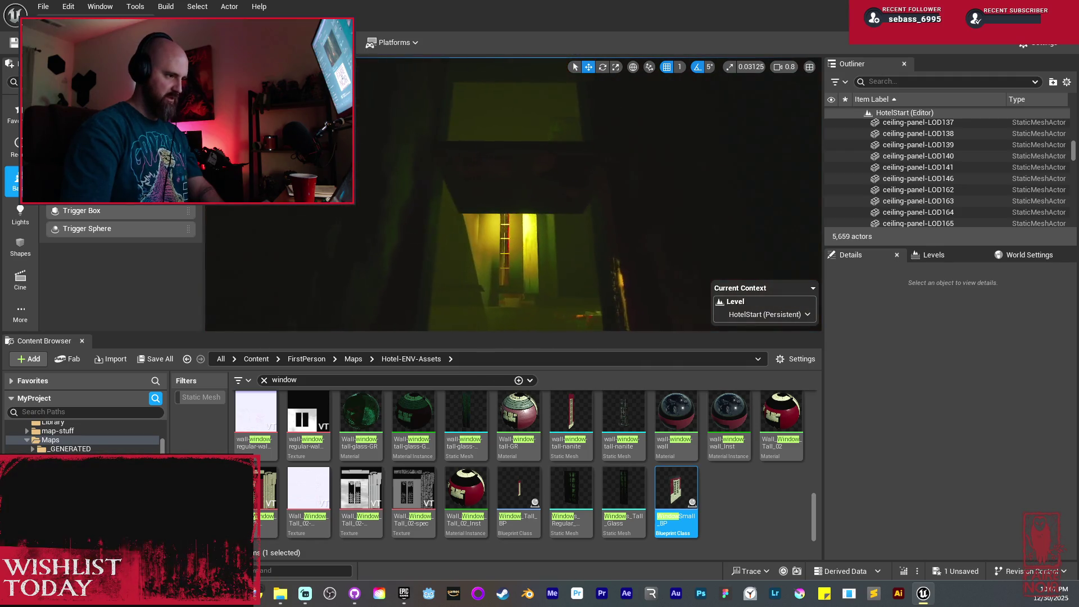
click(562, 189)
key(Delete)
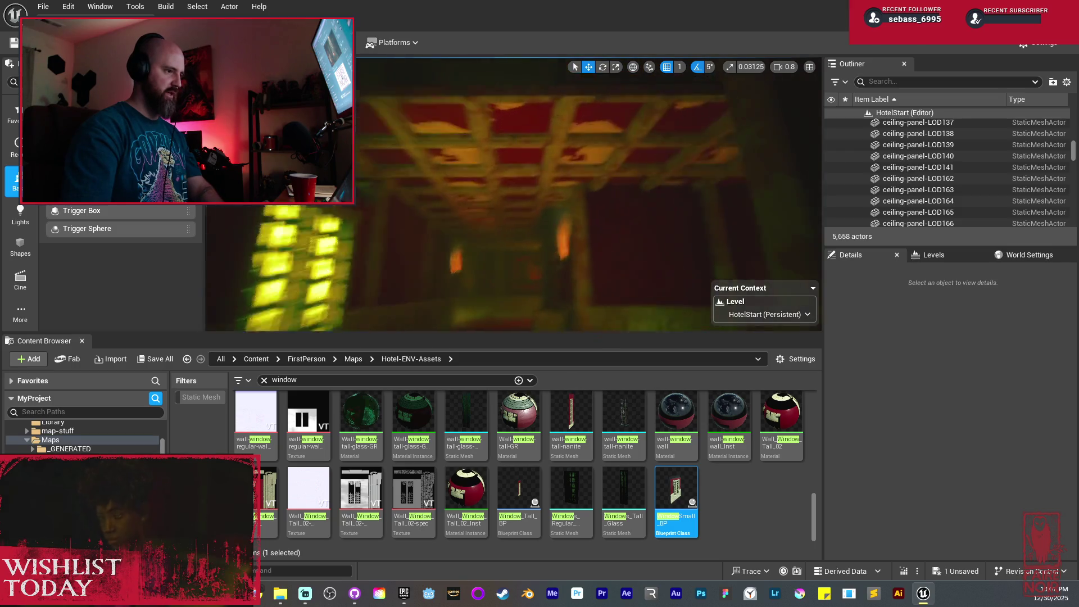
Select five ceiling panels and Alt-drag a copy of the row along X
click(528, 176)
ctrl+click(542, 145)
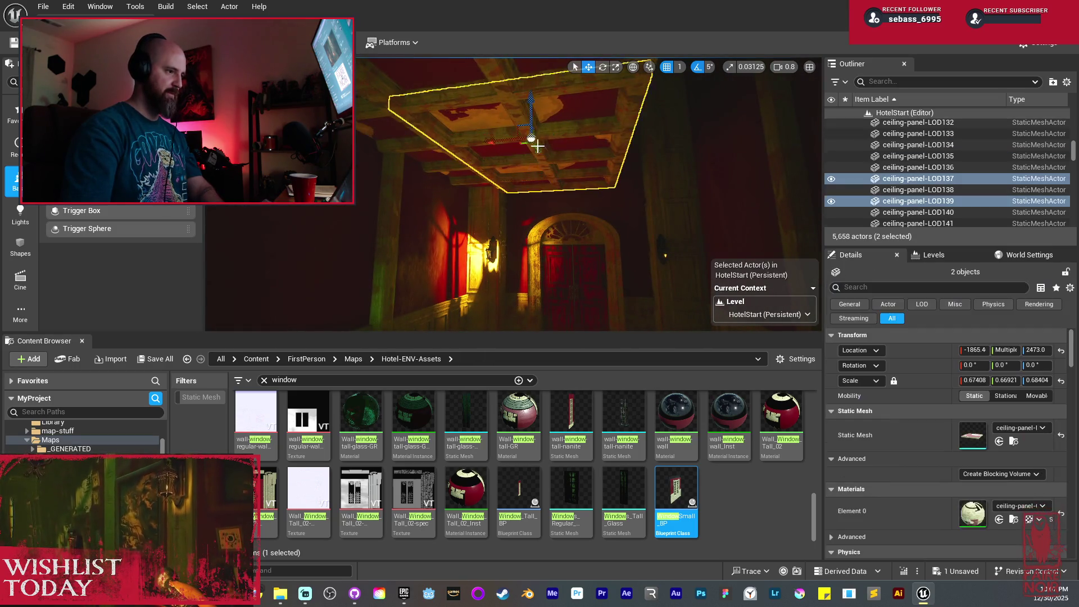
ctrl+click(631, 169)
ctrl+click(650, 164)
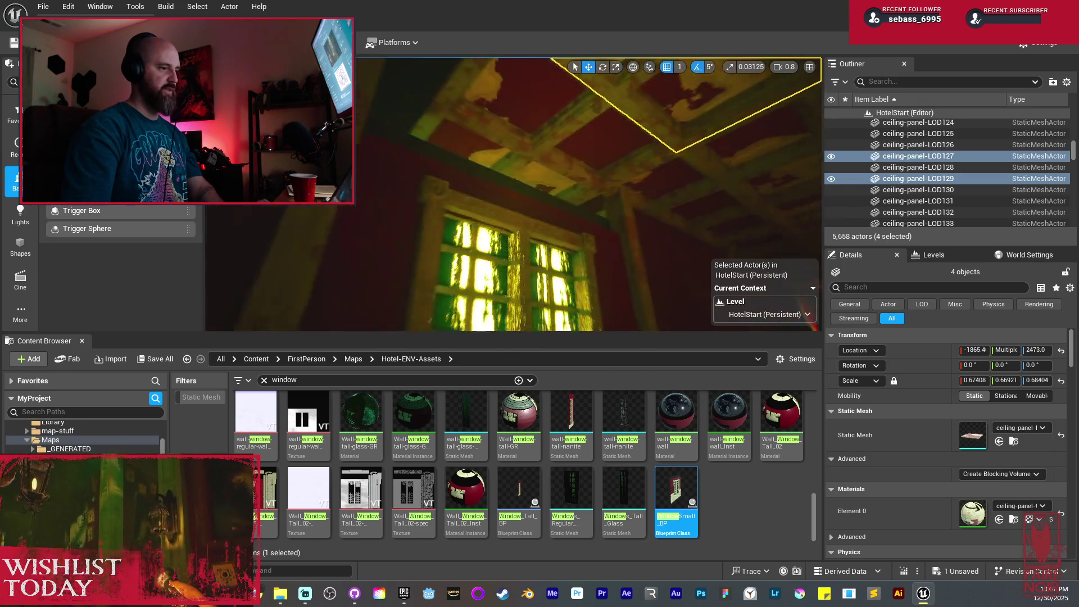
ctrl+click(600, 152)
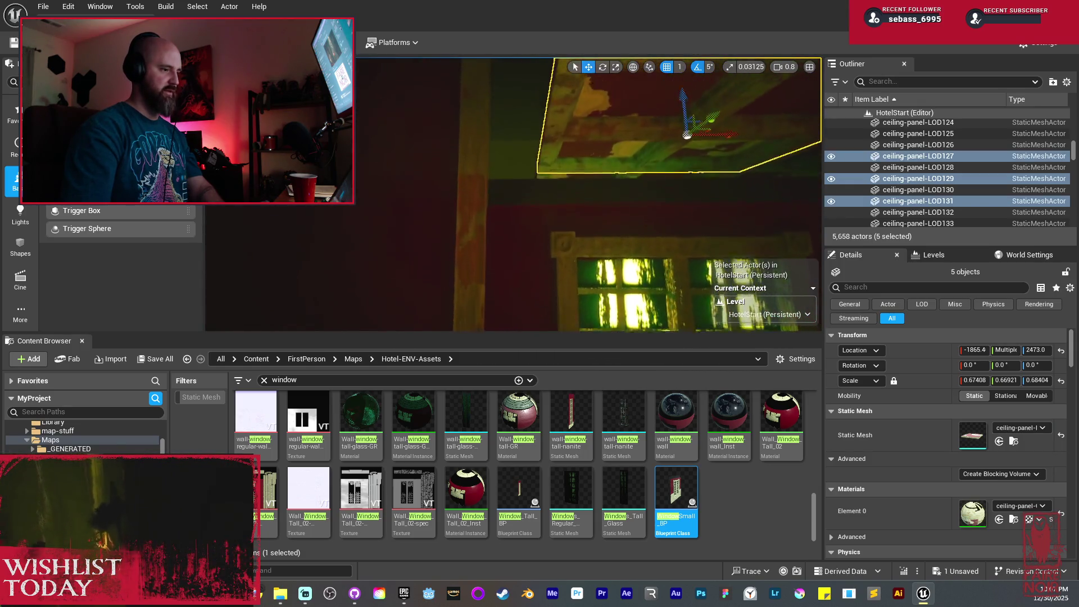
scroll(614, 156, up, 3)
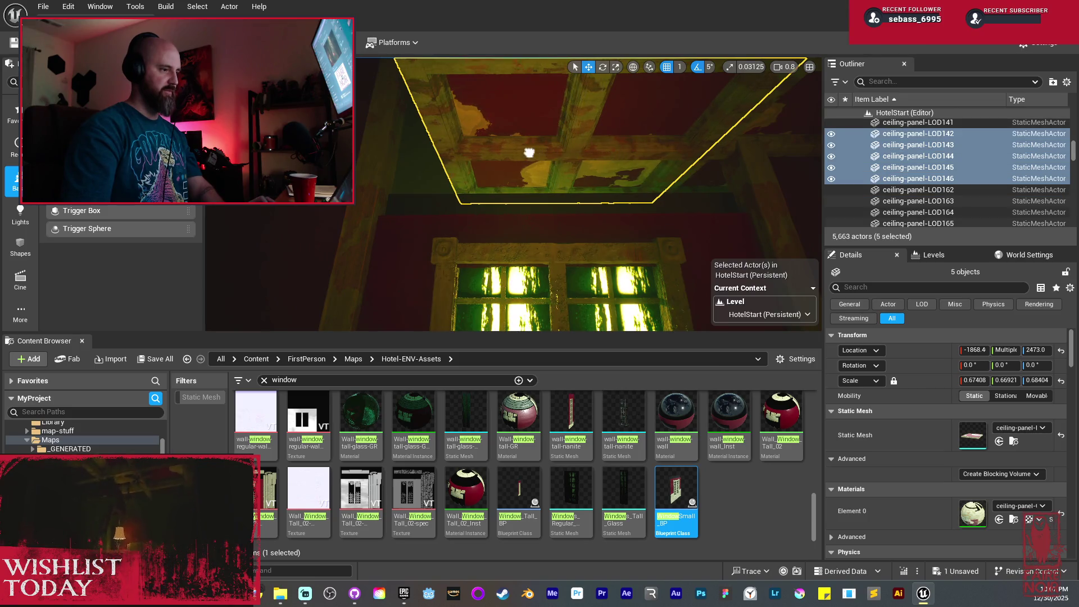
mouse_move(513, 151)
mouse_down()
mouse_move(446, 191)
mouse_move(620, 204)
mouse_move(572, 187)
mouse_move(529, 188)
mouse_up()
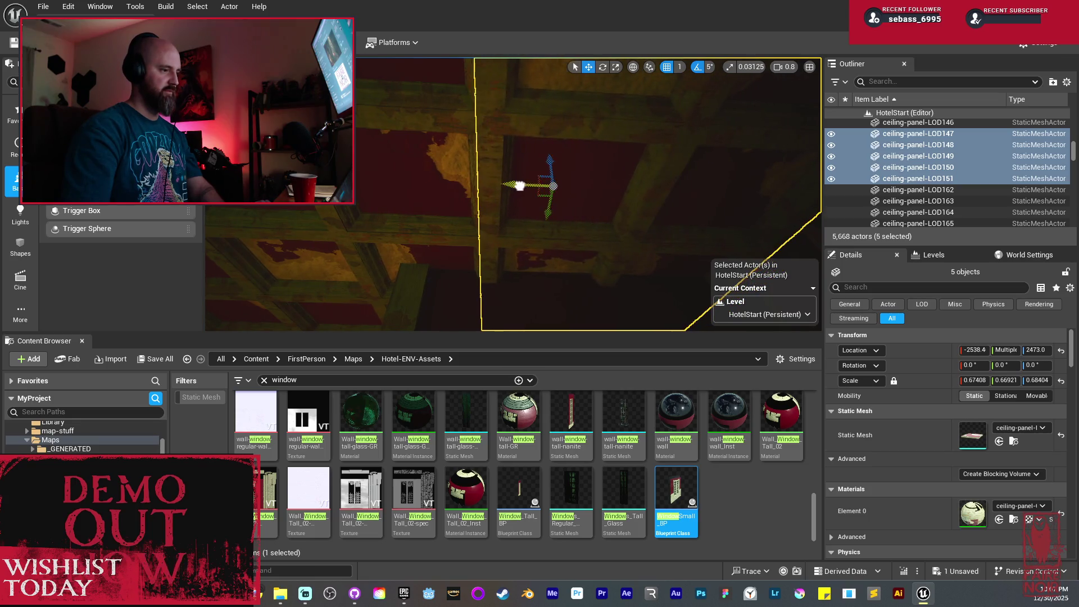
drag(483, 187, 517, 185)
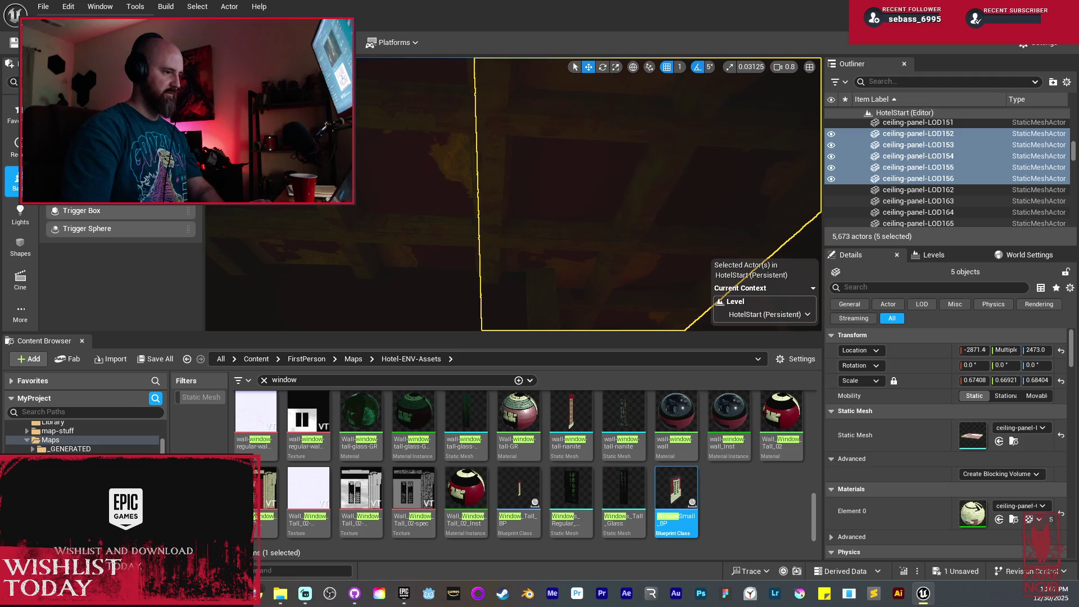
mouse_move(481, 188)
mouse_down()
mouse_move(490, 259)
mouse_move(486, 191)
mouse_up()
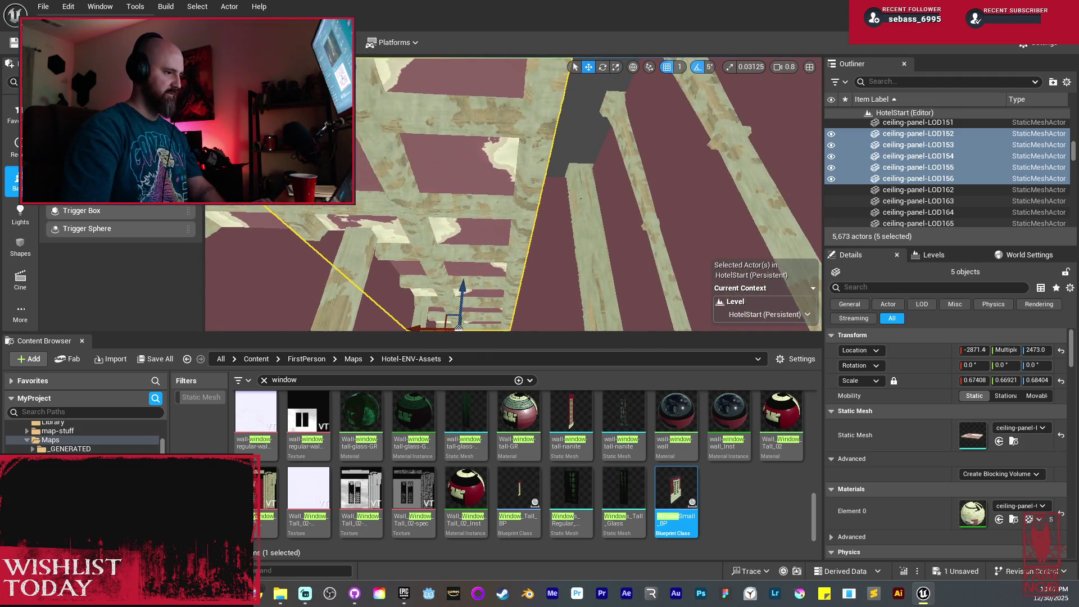
Copy the ceiling panel row twice more and nudge Paneled_beam_tall_72 along X
alt+drag(461, 304, 562, 294)
mouse_move(422, 302)
alt+mouse_down()
mouse_move(552, 304)
mouse_move(441, 296)
mouse_move(530, 279)
mouse_move(421, 274)
mouse_move(508, 275)
mouse_move(503, 268)
mouse_move(478, 295)
mouse_move(478, 258)
mouse_move(495, 258)
mouse_move(464, 262)
alt+mouse_up()
key(ctrl+z)
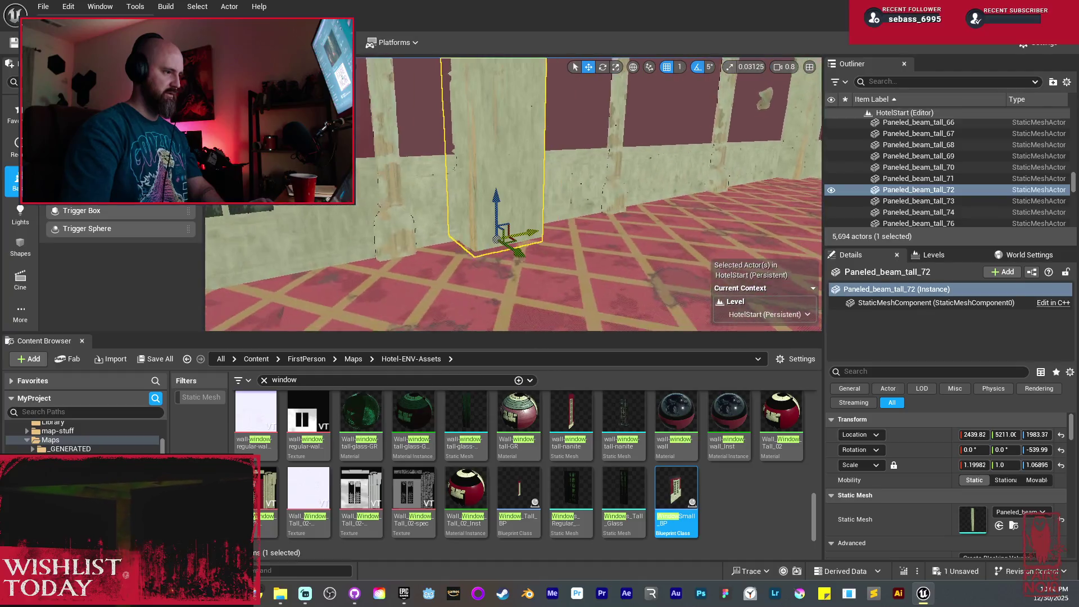
key(ctrl+z)
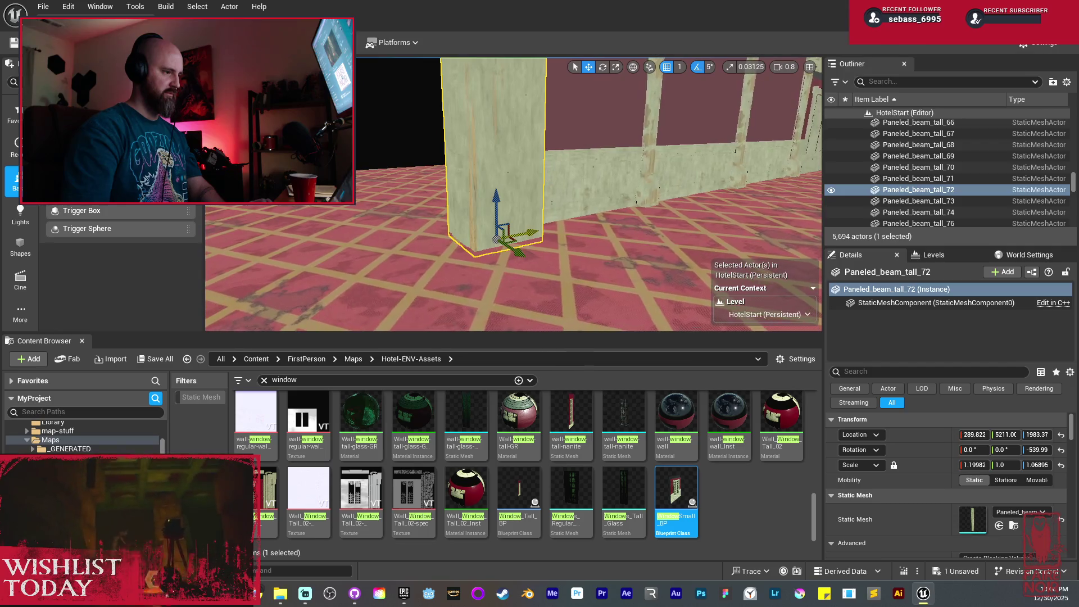
drag(531, 232, 616, 214)
mouse_move(681, 203)
mouse_down()
mouse_move(618, 209)
mouse_move(588, 186)
mouse_move(658, 231)
mouse_up()
Rotate the selected wall sections about 85 degrees
ctrl+click(624, 159)
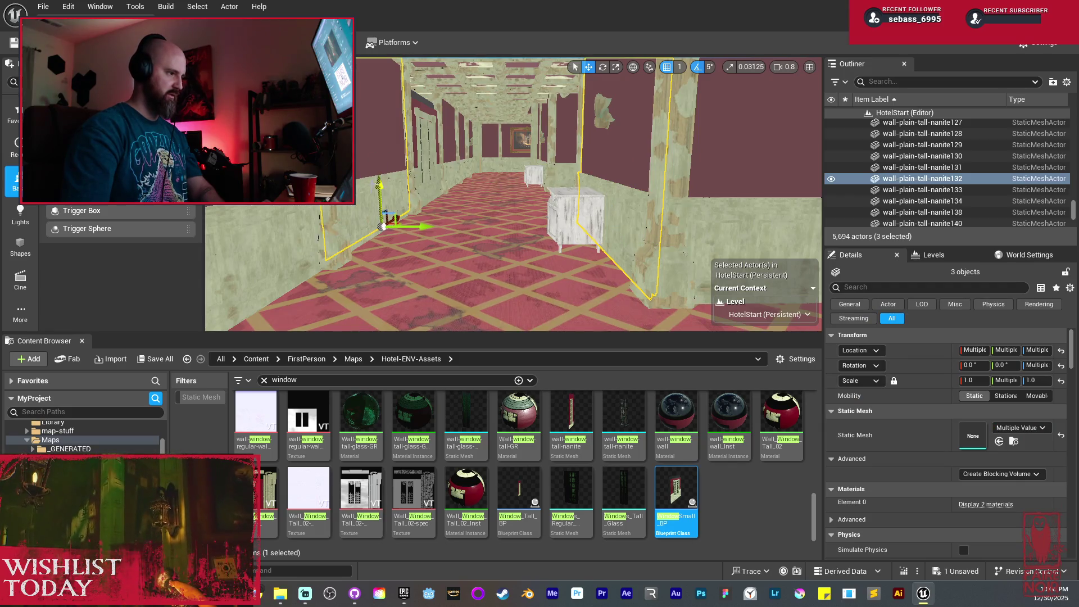
mouse_move(436, 186)
mouse_down()
mouse_move(478, 183)
mouse_move(478, 208)
mouse_up()
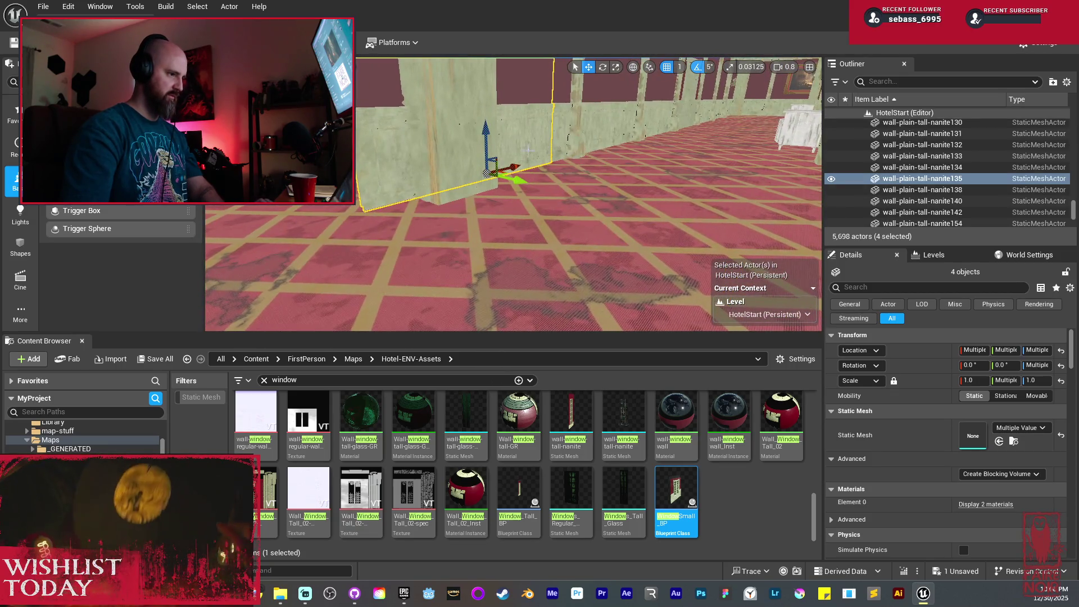
key(e)
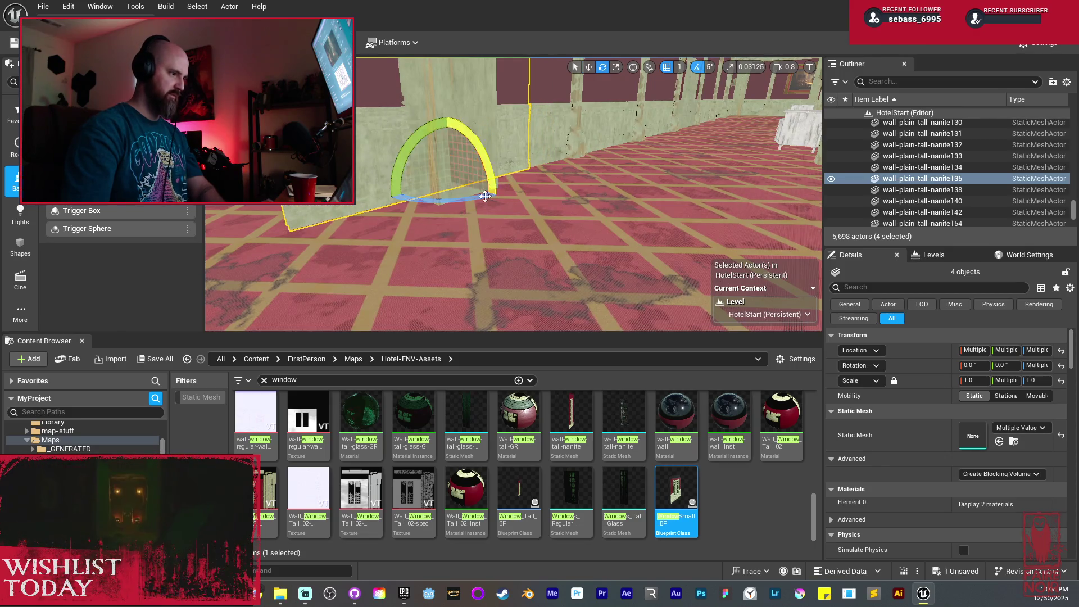
mouse_move(464, 203)
mouse_down()
mouse_move(517, 201)
mouse_move(488, 205)
mouse_up()
key(w)
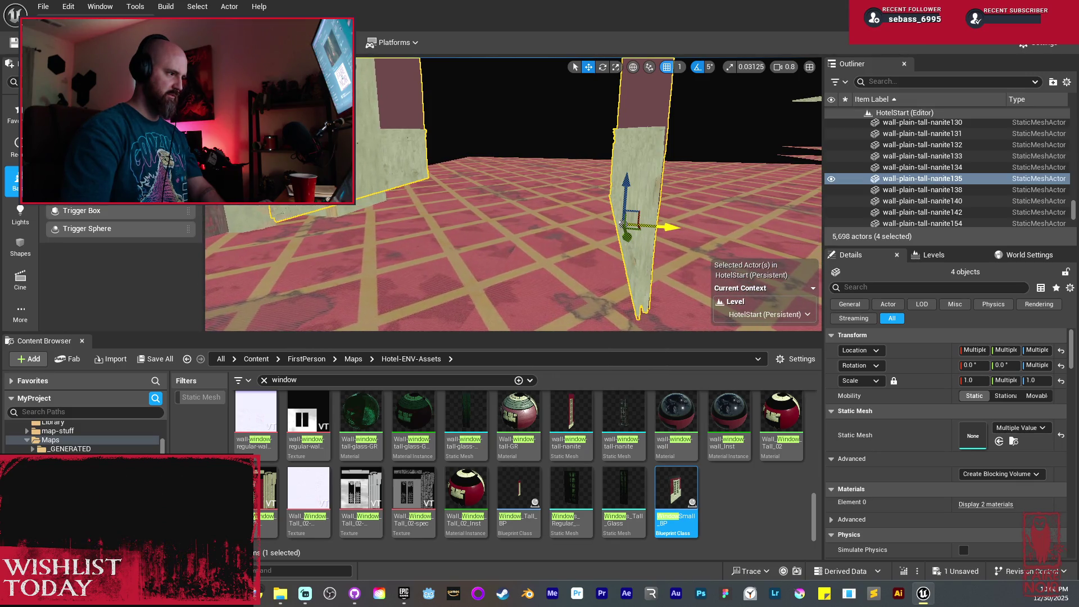
Select the wall-plain-tall-nanite135 wall together with its paneling piece
drag(753, 219, 752, 219)
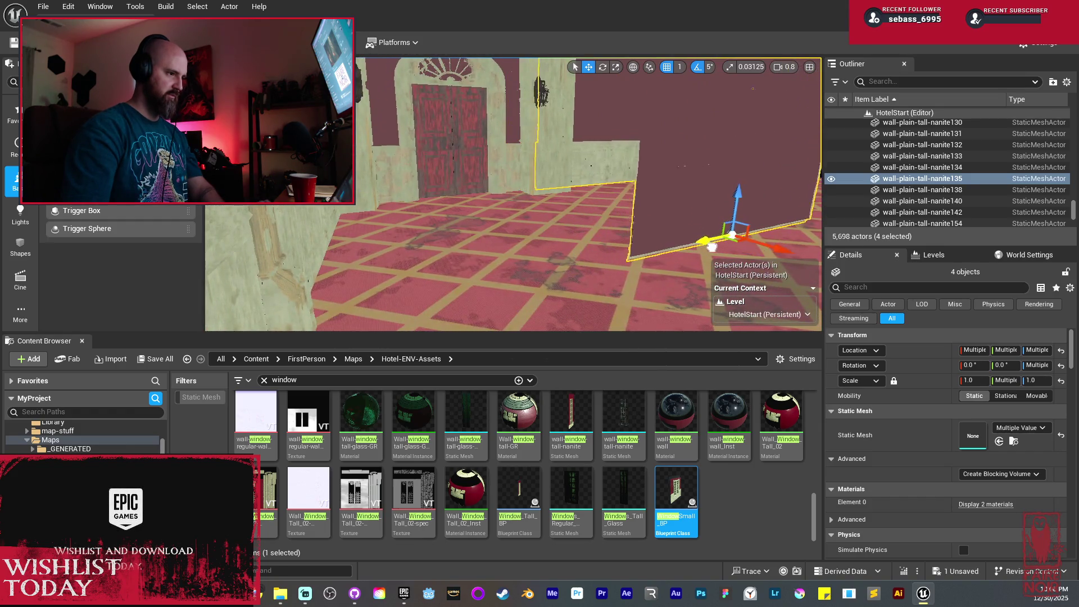
mouse_move(716, 239)
mouse_down()
mouse_move(629, 168)
mouse_move(598, 103)
mouse_up()
click(598, 103)
ctrl+click(554, 163)
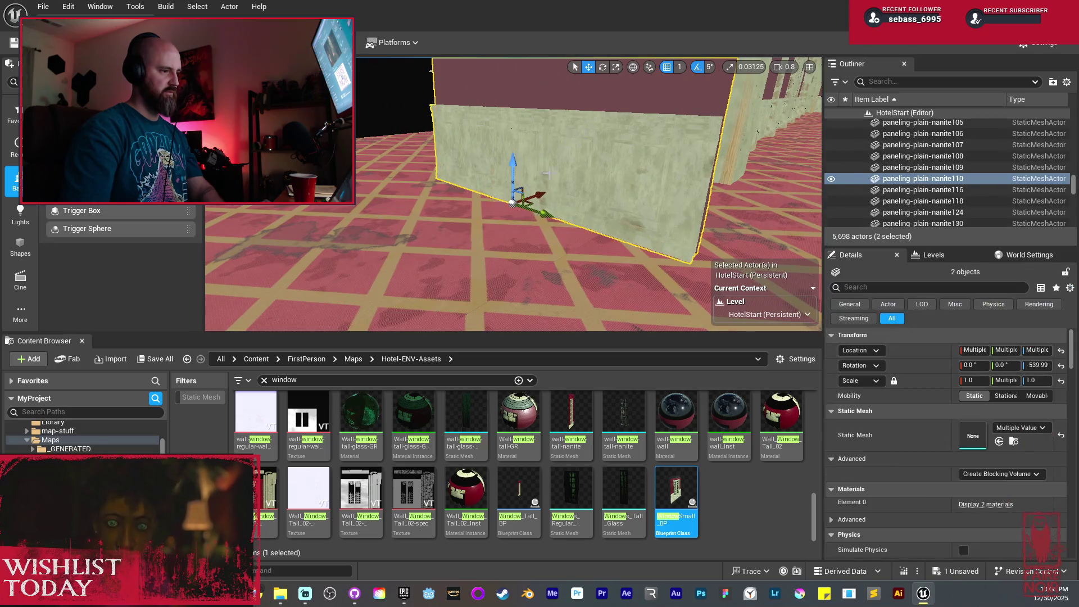
drag(543, 217, 568, 235)
Delete the stray beam, then focus Paneled_beam_tall_45 and Alt-drag a copy along the wall
click(635, 147)
key(Delete)
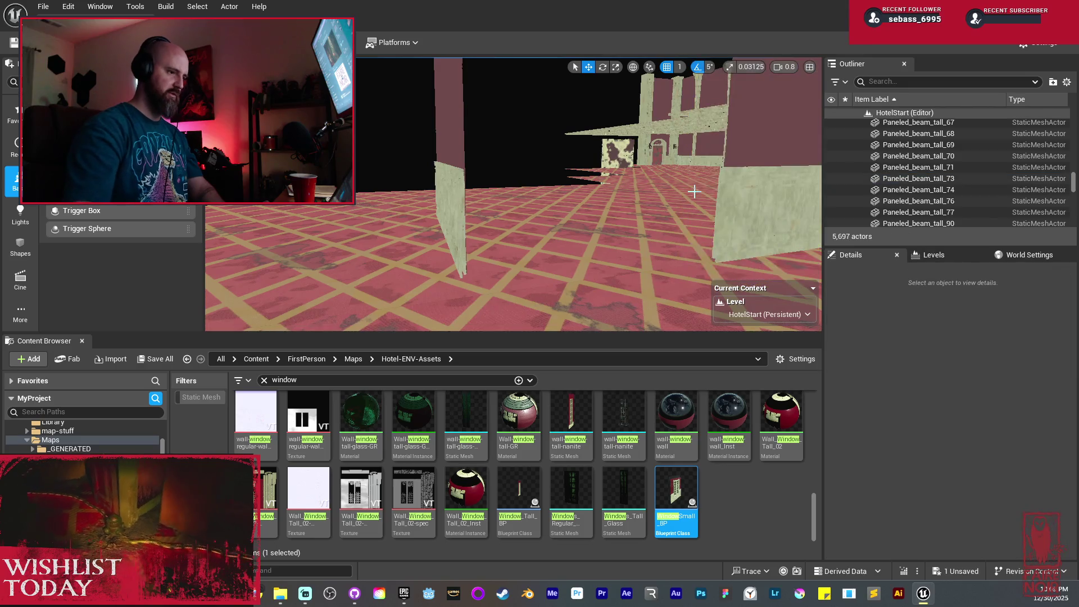
click(515, 236)
key(f)
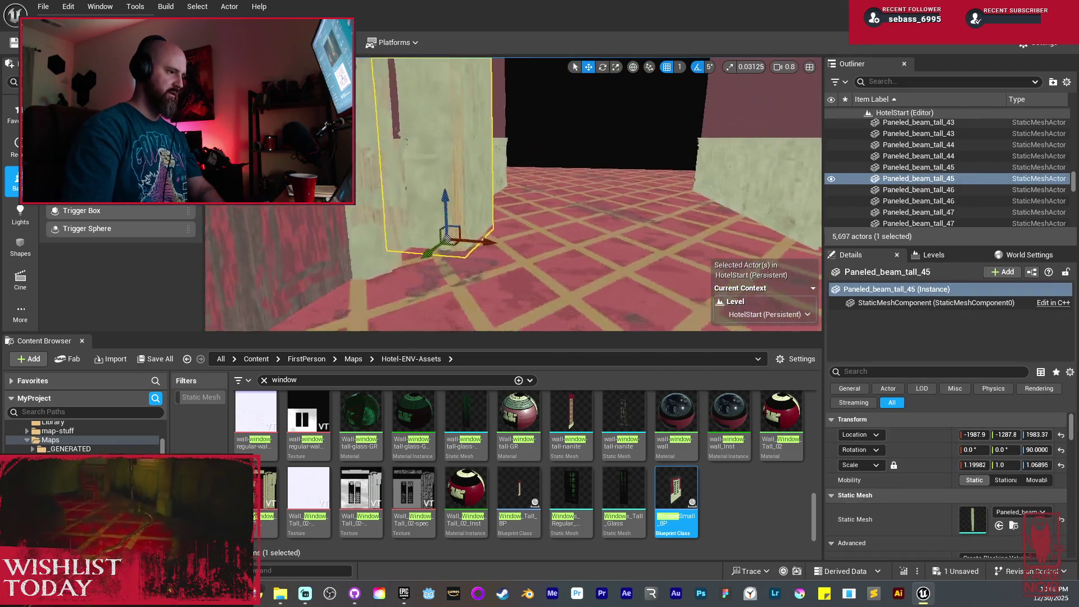
mouse_move(579, 254)
mouse_down()
mouse_move(630, 236)
mouse_move(582, 175)
mouse_up()
Mirror the copied beam along X and slide it to X -6625, undoing an accidental floor mirror
right_click(582, 175)
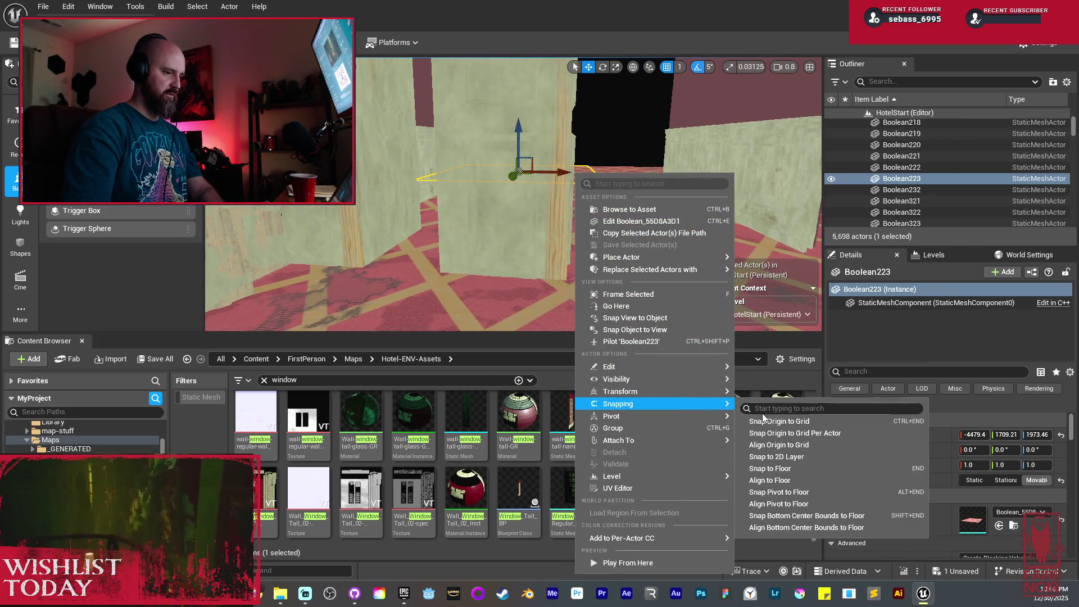
mouse_move(681, 392)
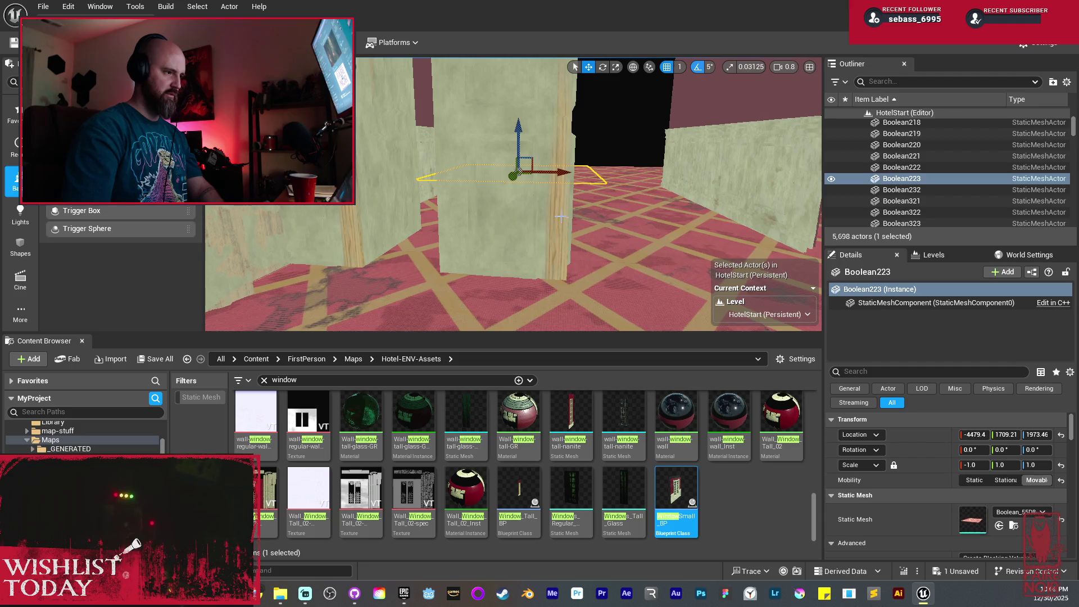
drag(557, 208, 438, 198)
key(ctrl+z)
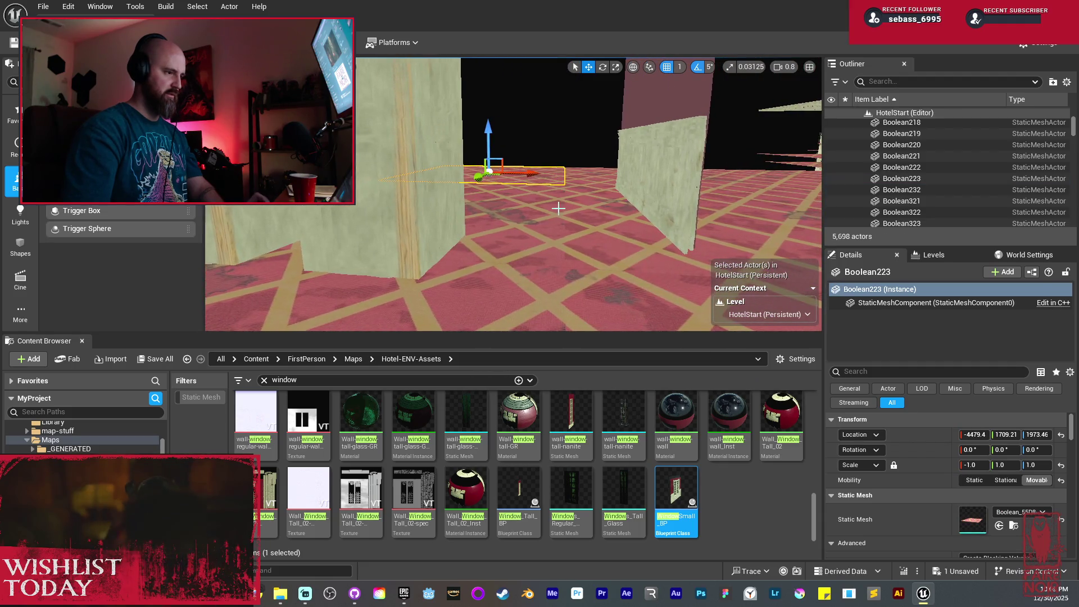
right_click(440, 200)
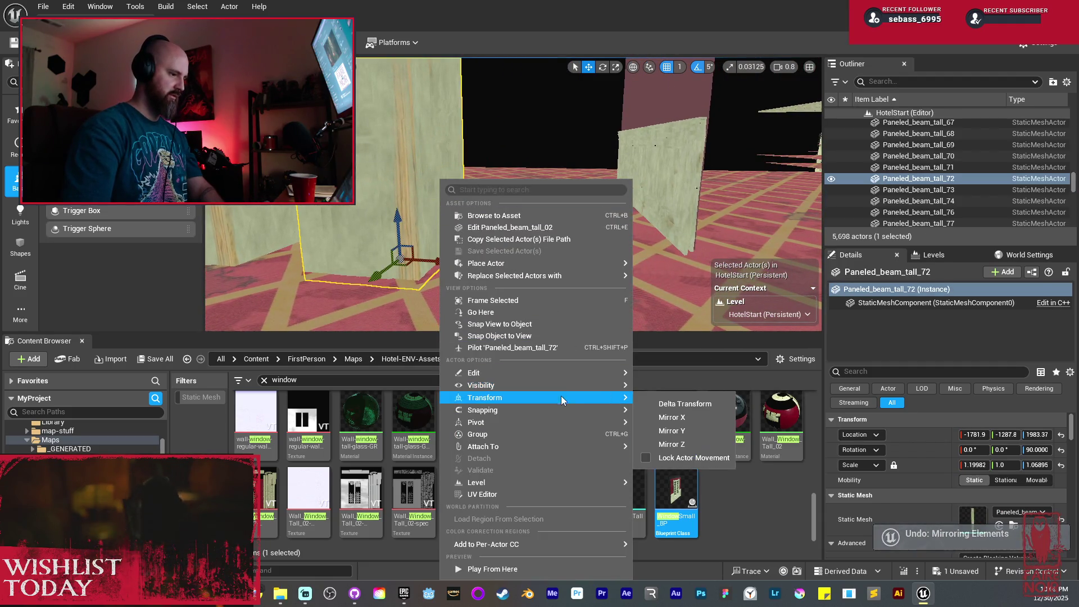
mouse_move(586, 399)
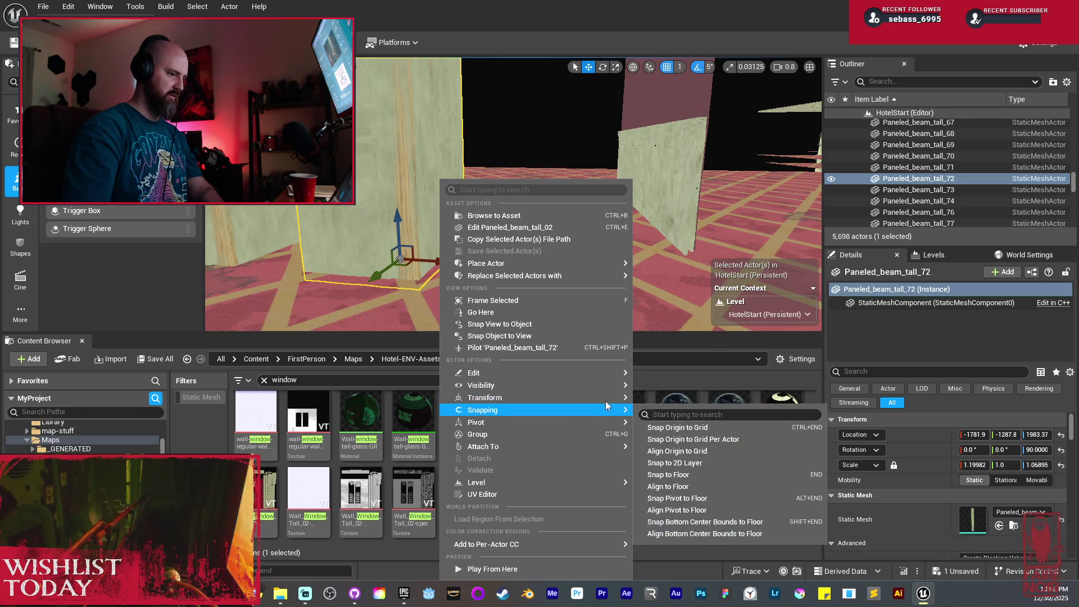
click(676, 419)
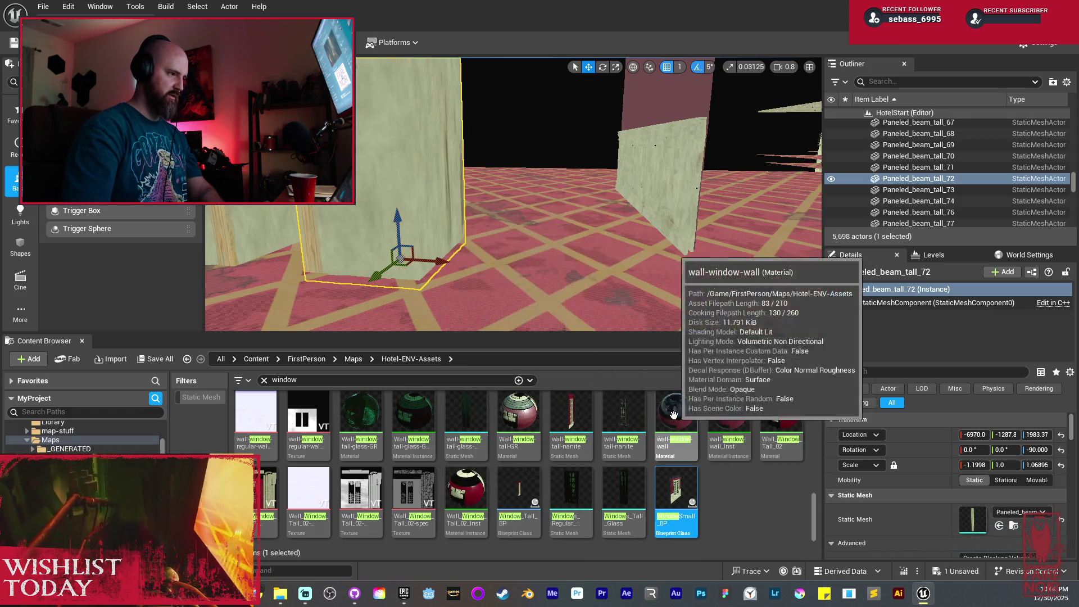
drag(483, 255, 523, 255)
Fly down the hallway and select the wall-plain-tall-nanite134 wall
key(d)
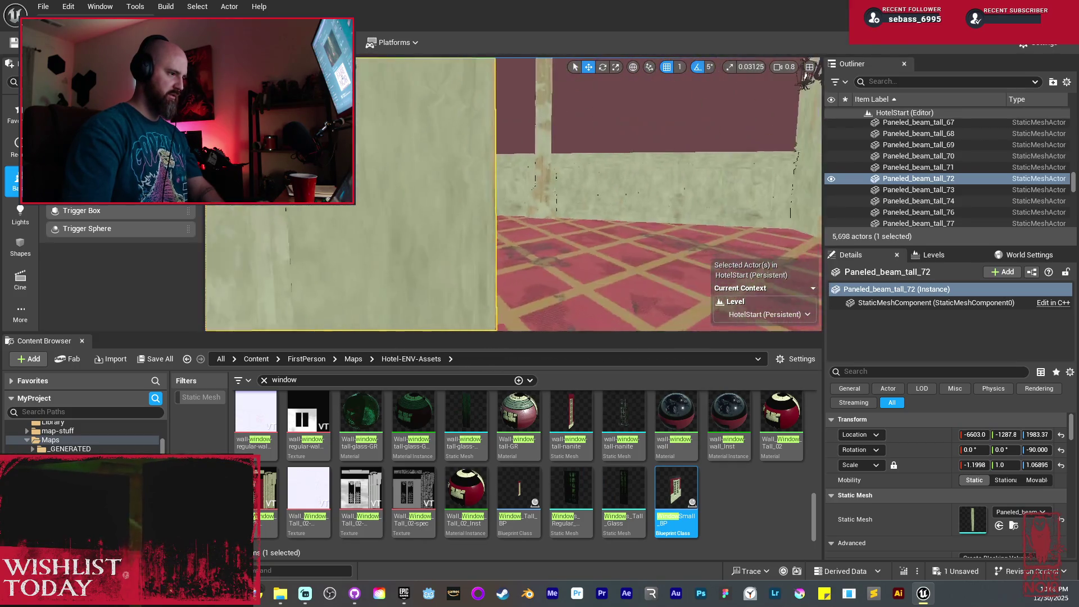
key(a)
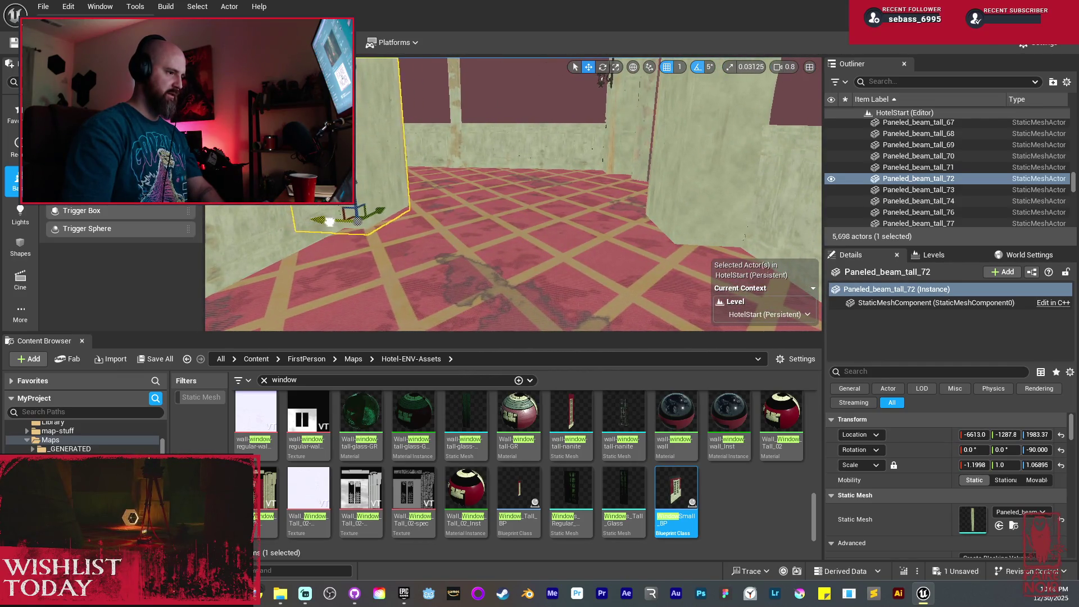
key(w)
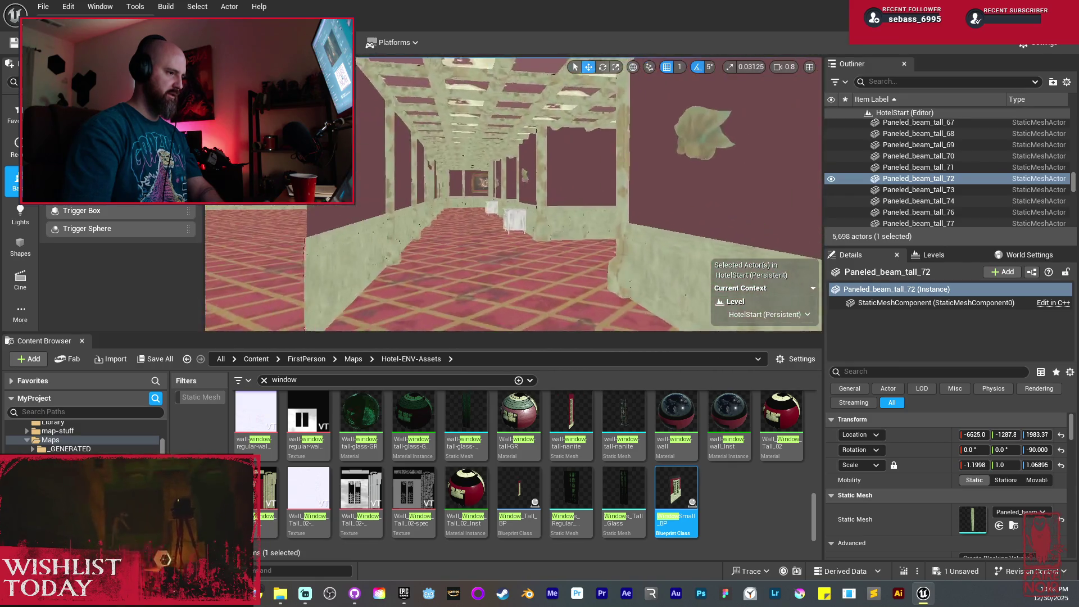
key(w)
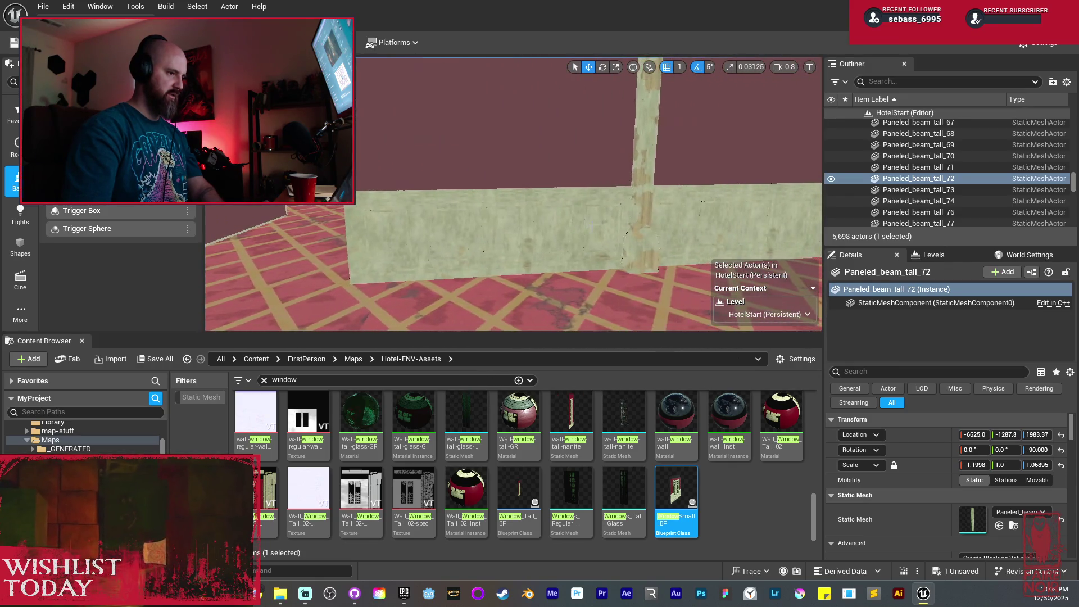
click(606, 193)
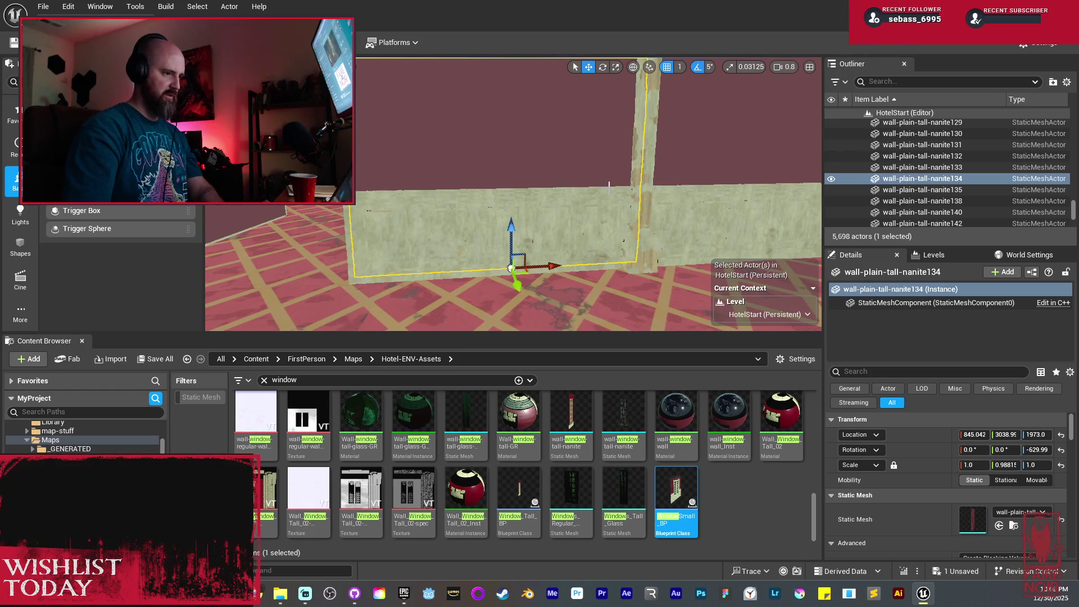
Paste copies of the selected wall pieces and slide them along the wall
key(ctrl+v)
key(s)
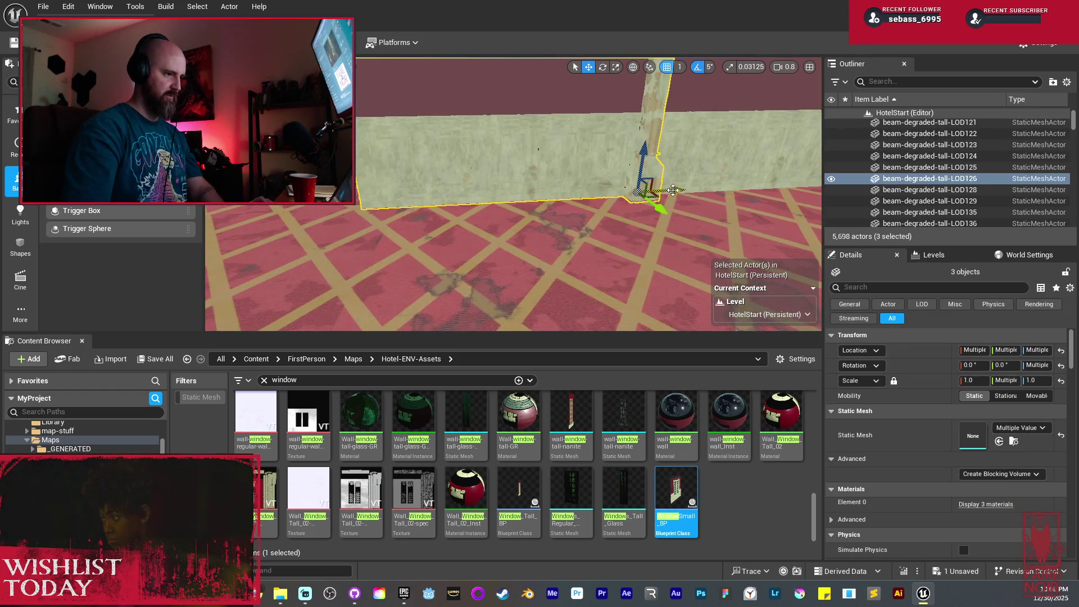
drag(585, 192, 598, 192)
Check the paneling at the wall corner, then select the small window in the wall
click(548, 192)
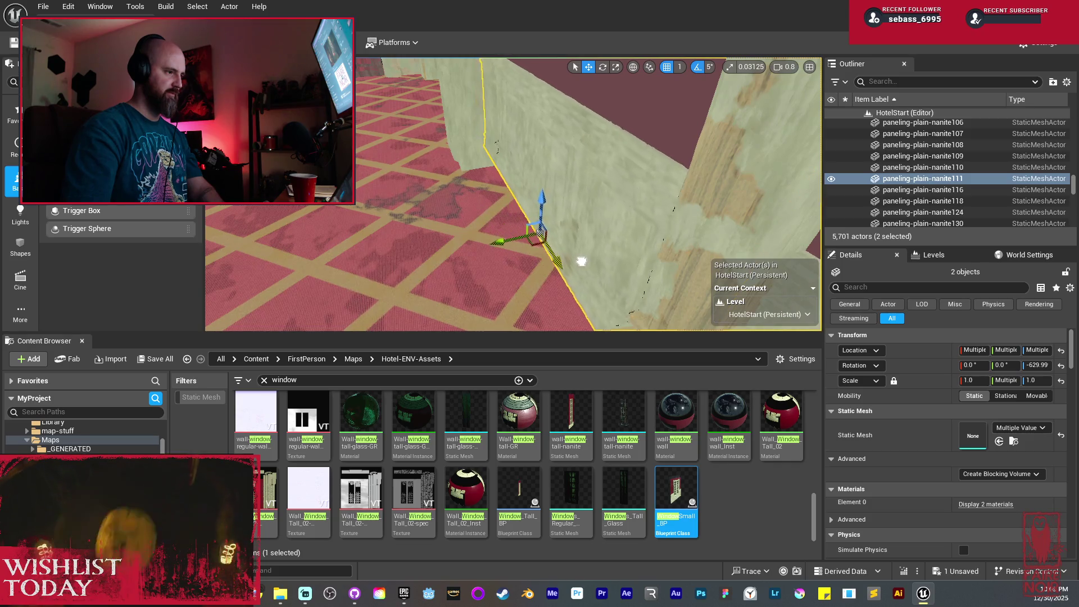
mouse_move(578, 258)
mouse_down()
mouse_move(562, 264)
mouse_move(587, 266)
mouse_up()
key(Escape)
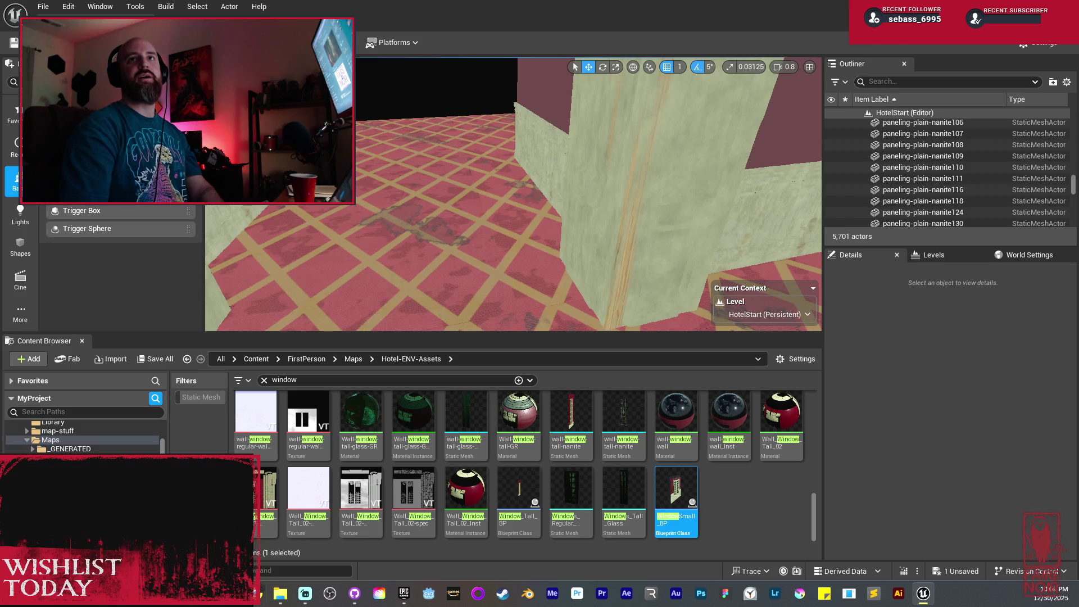
drag(587, 265, 557, 264)
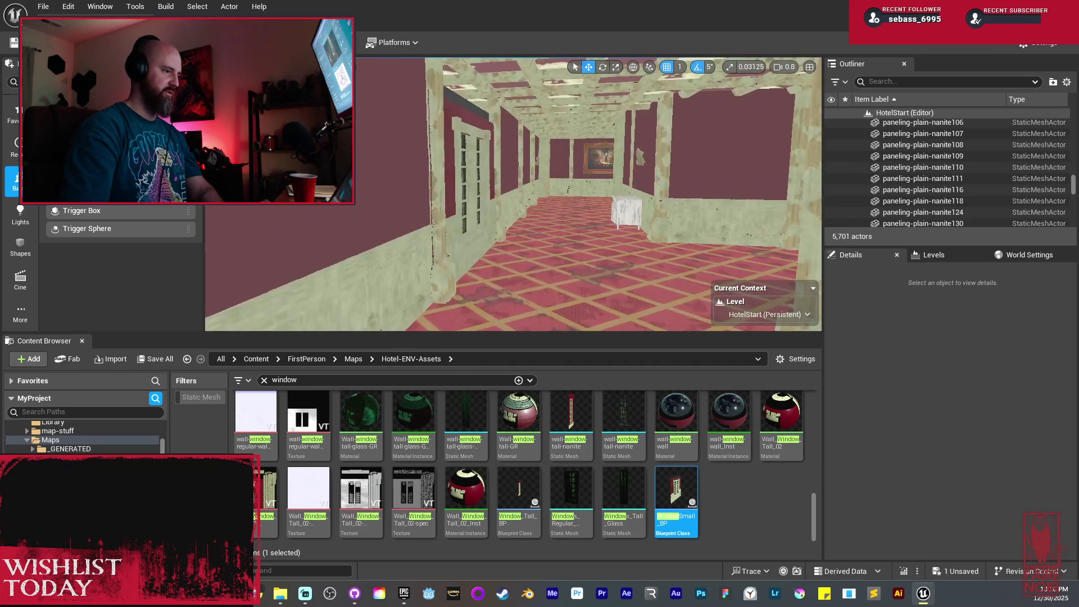
click(571, 167)
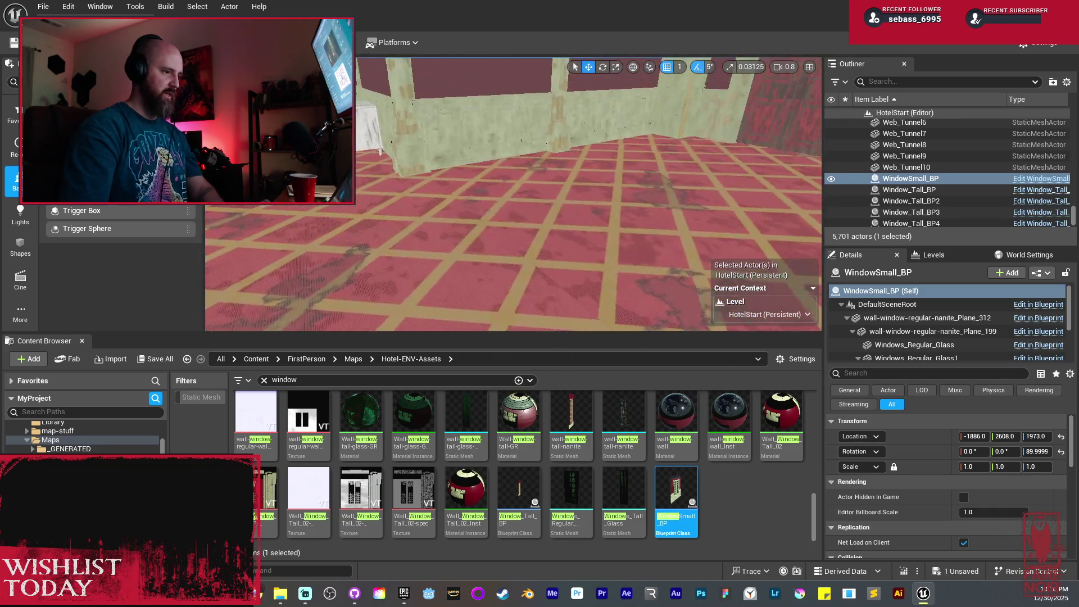
Delete the two wall panels on the wall with pillars
key(w)
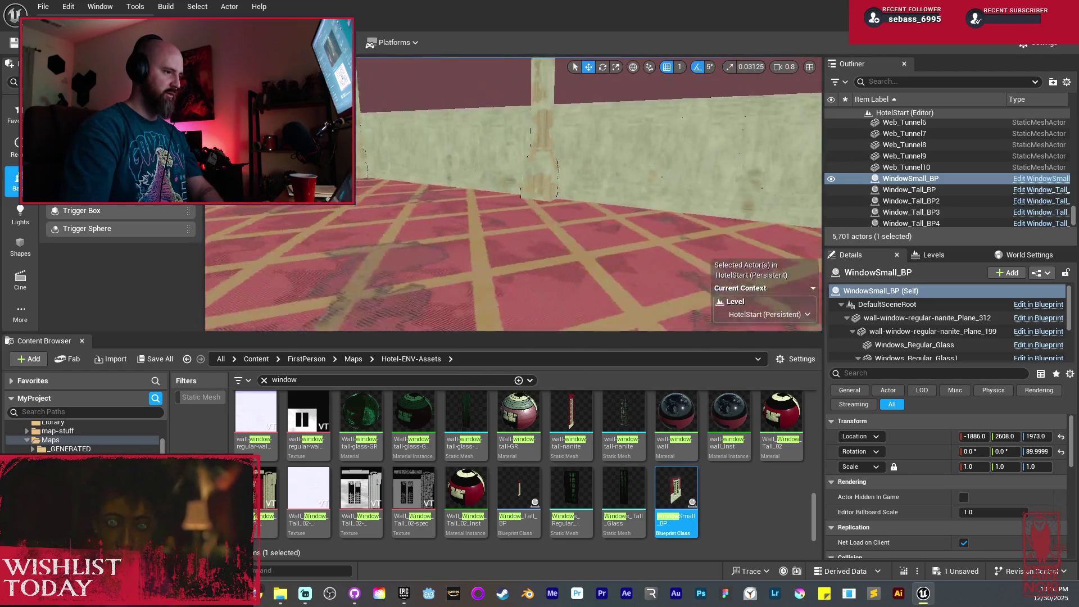
key(s)
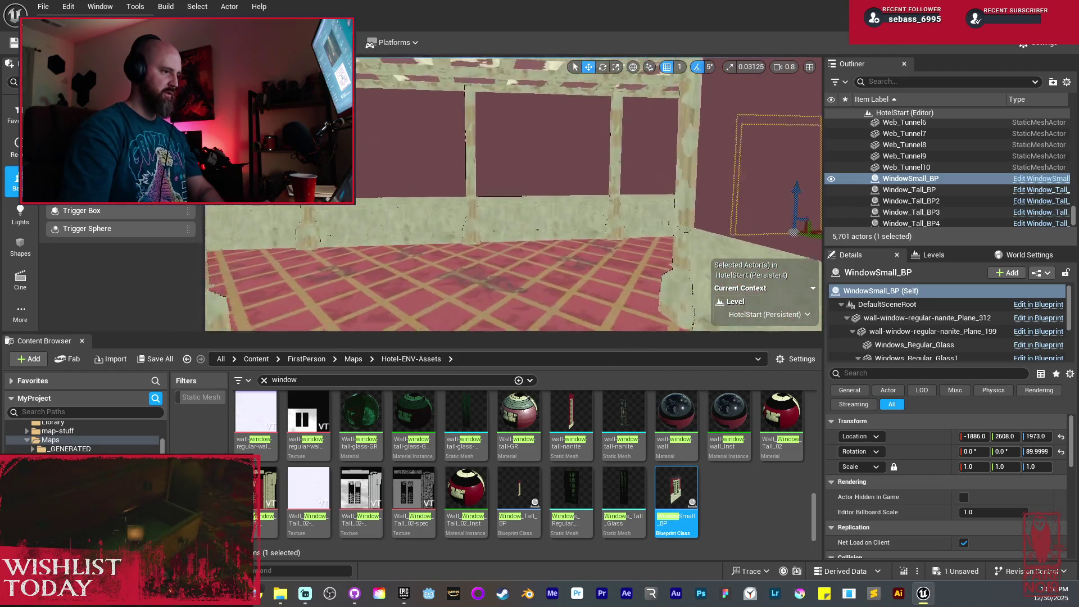
key(w)
key(a)
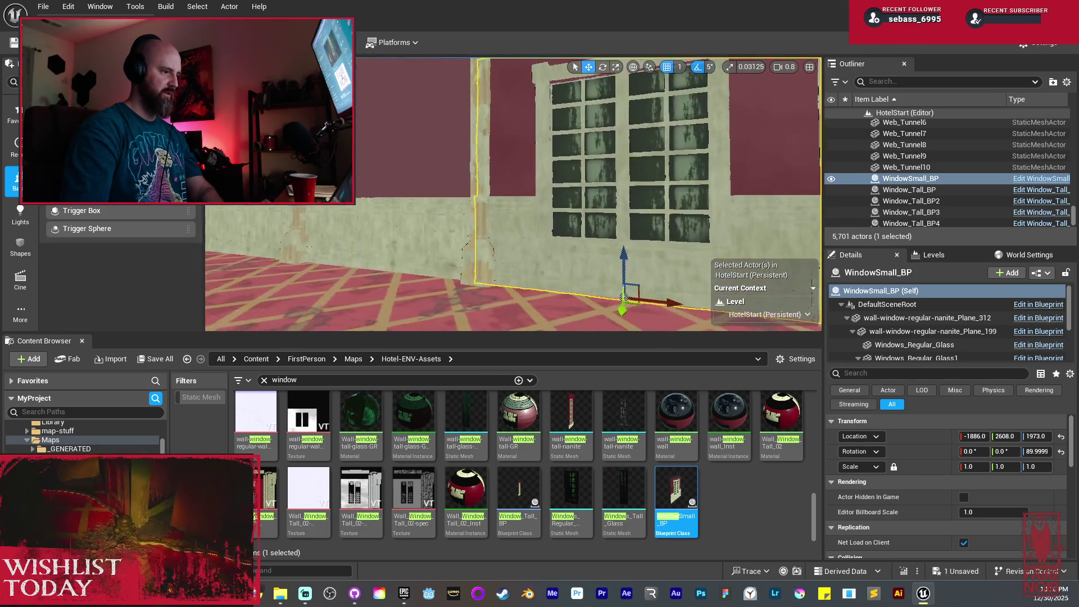
key(a)
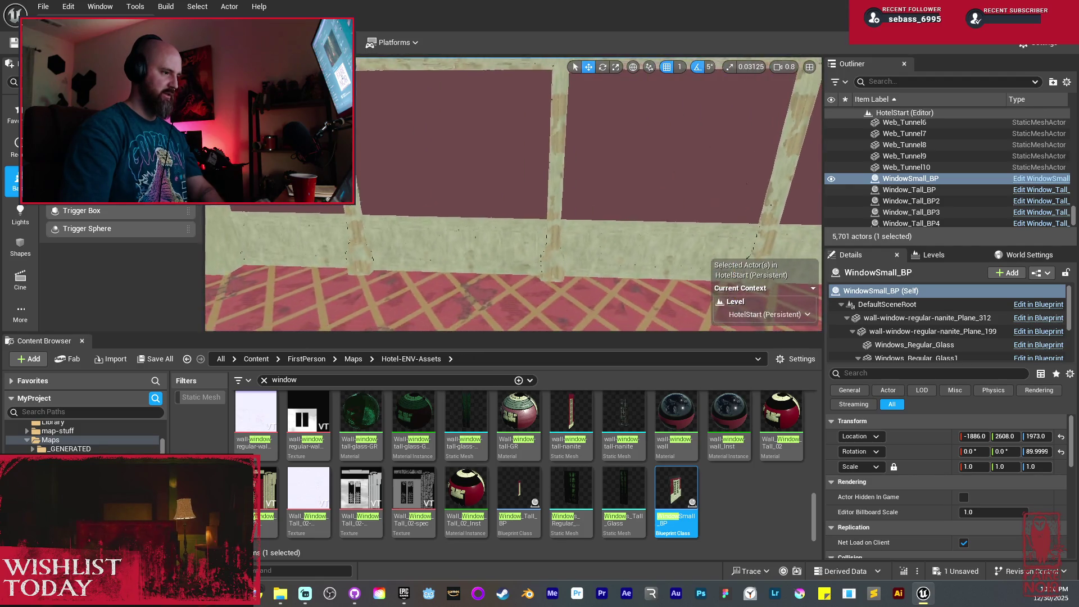
key(s)
key(w)
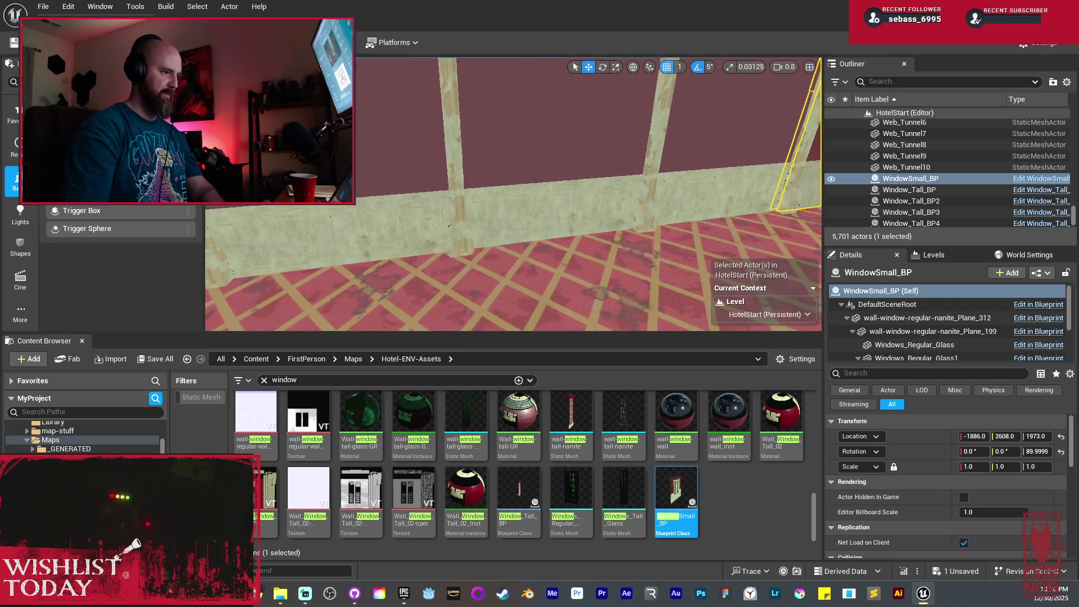
key(w)
click(484, 197)
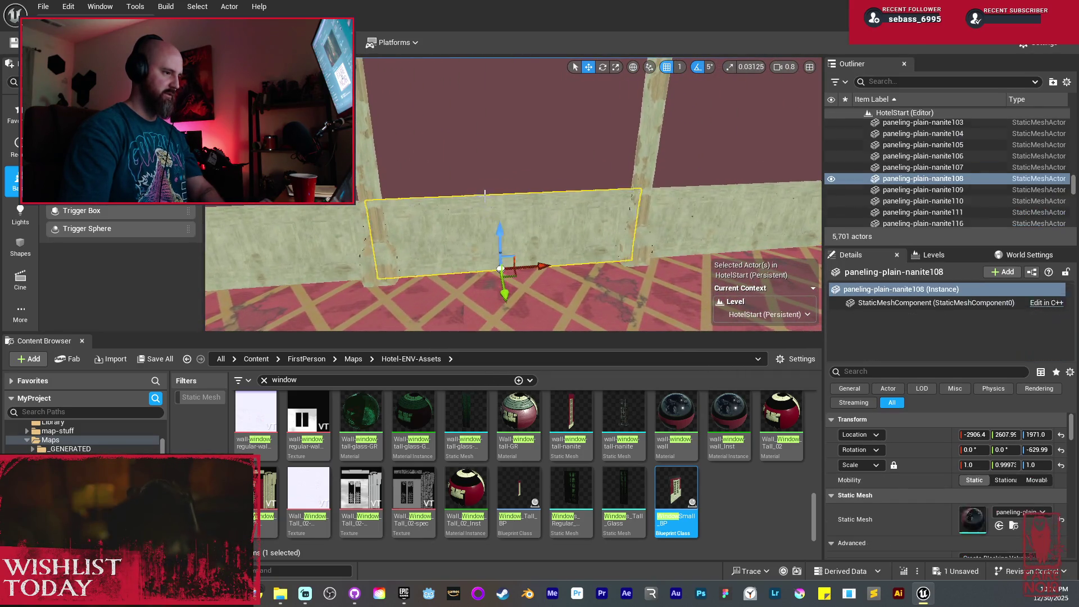
key(Delete)
click(494, 183)
key(Delete)
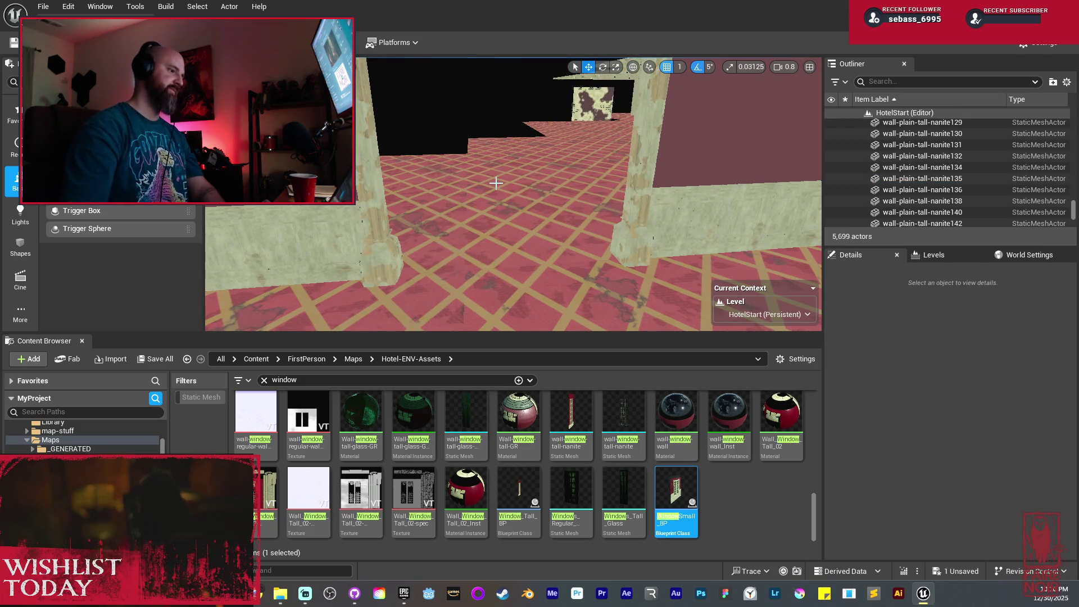
Alt-drag WindowSmall_BP to create WindowSmall_BP2 further along the wall at X -2879
key(w)
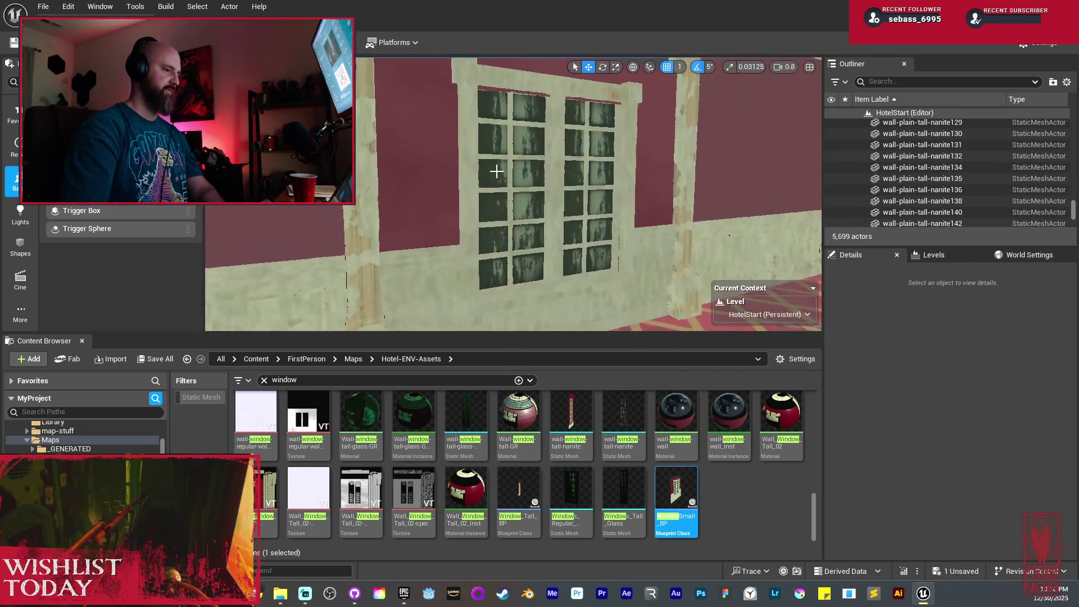
click(495, 172)
key(w)
drag(699, 238, 580, 243)
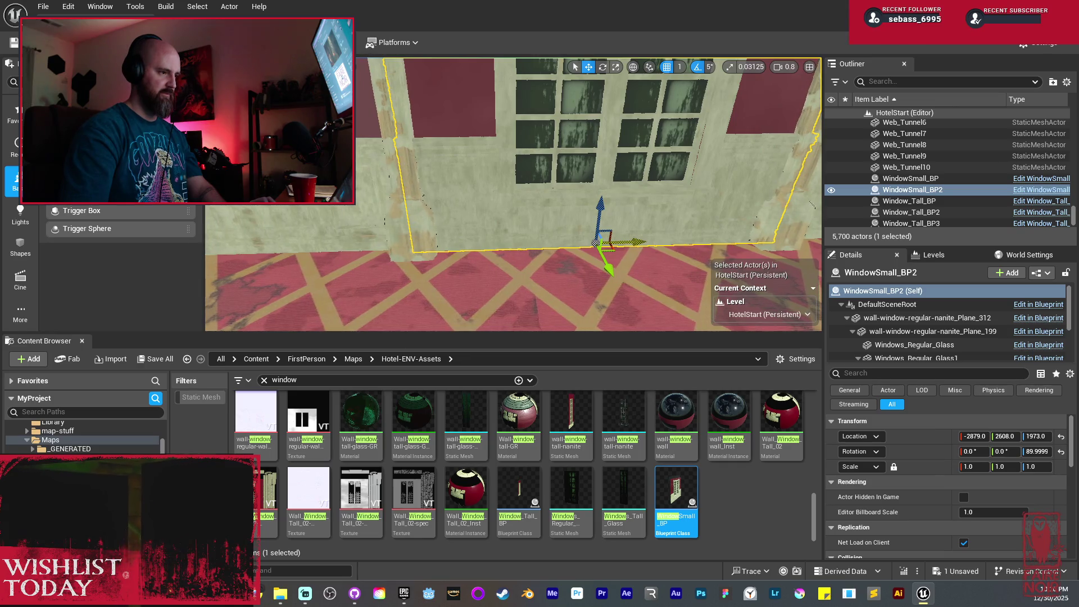
drag(708, 236, 656, 228)
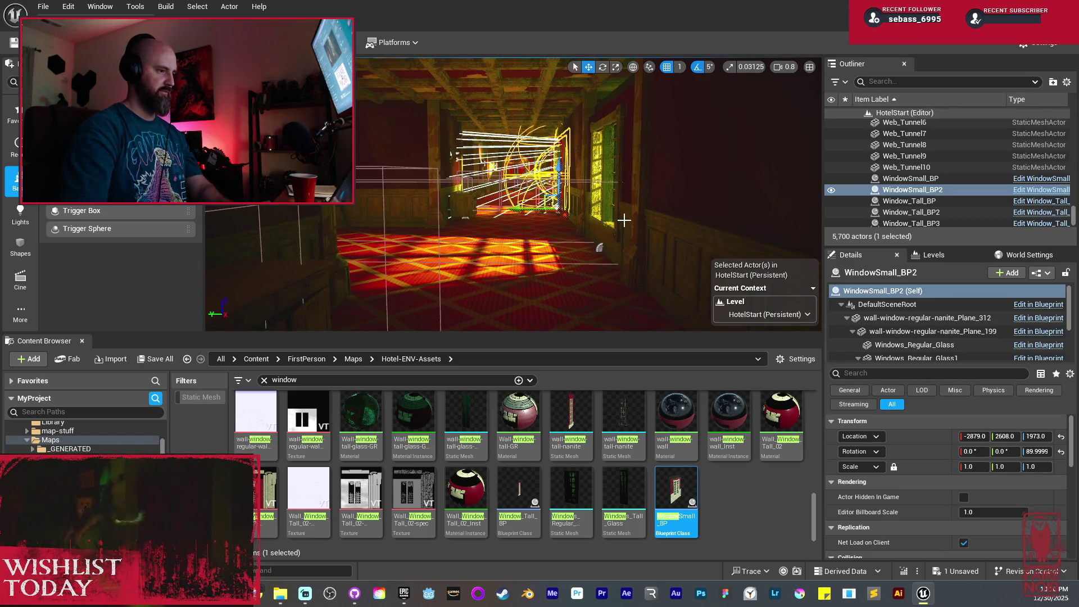
drag(616, 219, 559, 219)
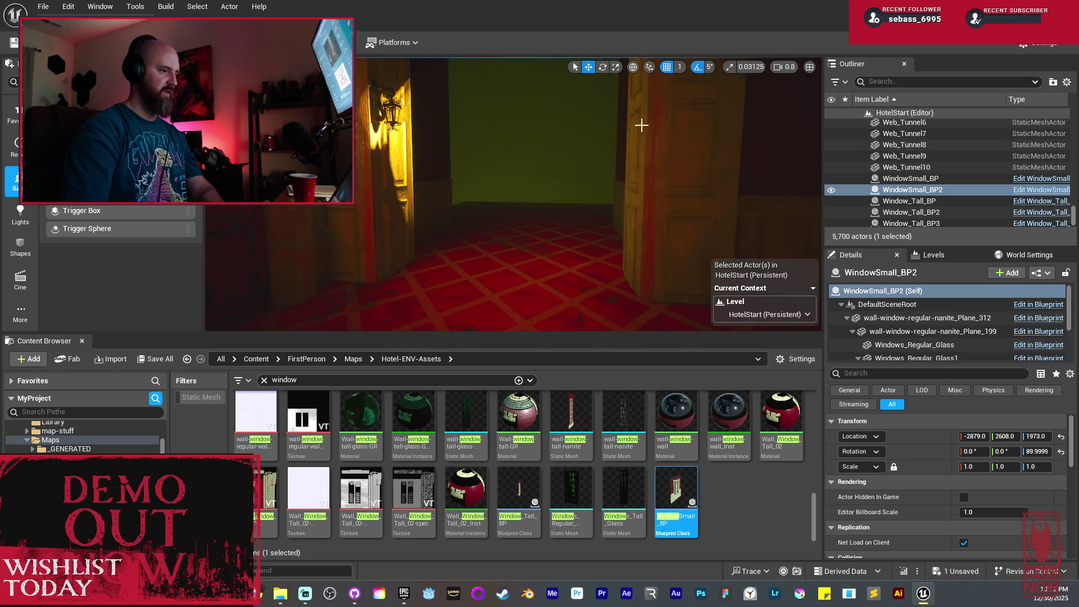
right_click(574, 184)
click(603, 72)
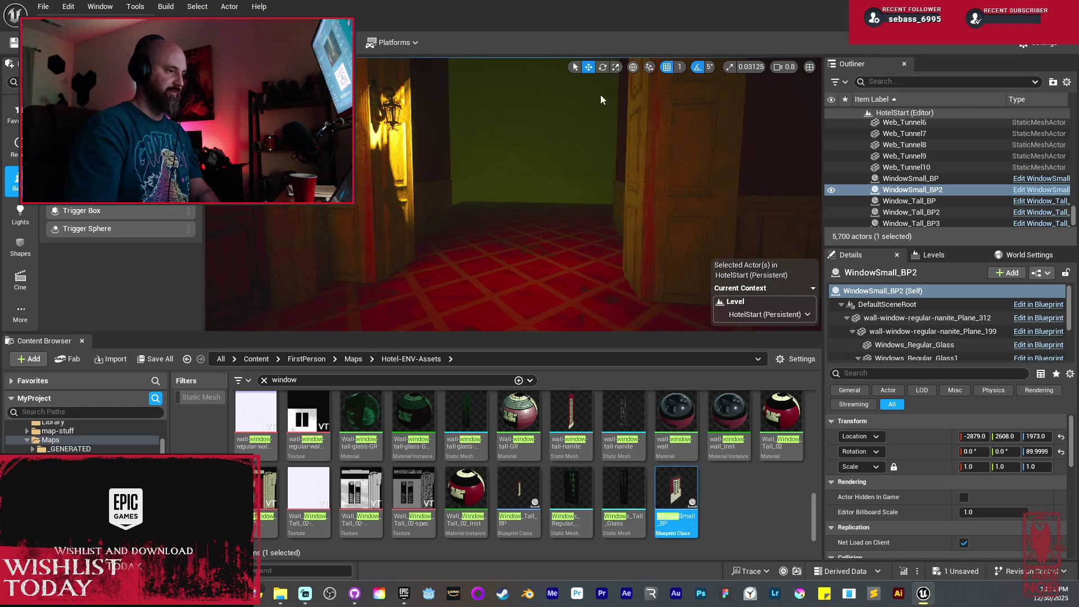
key(w)
key(w)
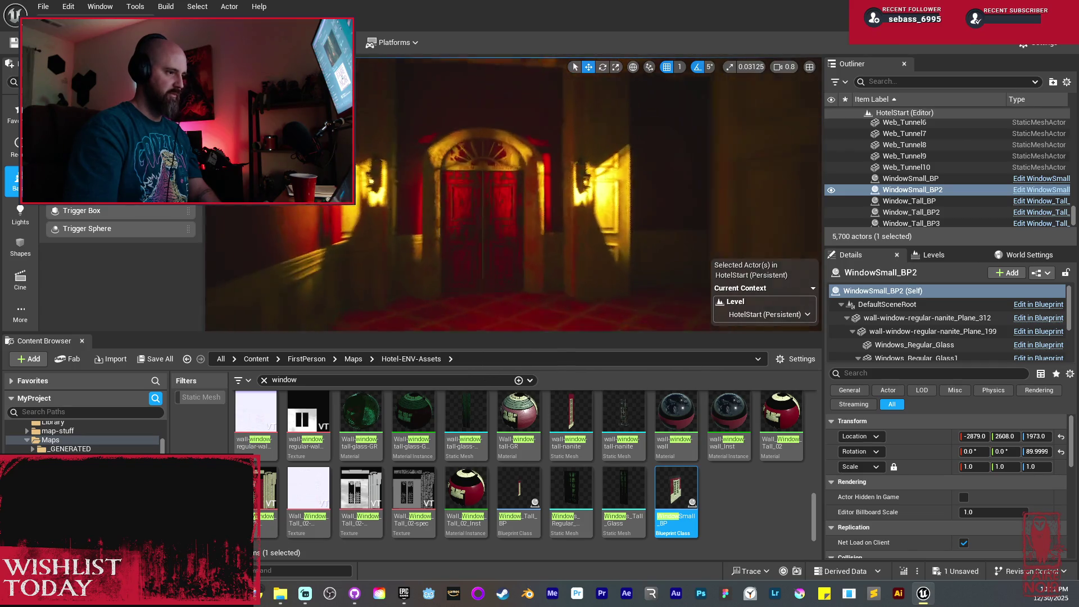
mouse_move(523, 173)
mouse_down()
mouse_move(523, 112)
mouse_move(525, 173)
mouse_up()
click(525, 173)
drag(650, 159, 650, 159)
mouse_move(522, 168)
mouse_down()
mouse_move(528, 222)
mouse_move(562, 236)
mouse_up()
click(517, 189)
Duplicate three selected ceiling panels into the next ceiling gap
ctrl+click(517, 189)
mouse_move(650, 84)
mouse_down()
mouse_move(530, 192)
mouse_move(549, 227)
mouse_move(558, 193)
mouse_move(359, 196)
mouse_up()
mouse_move(475, 214)
mouse_down()
mouse_move(461, 225)
mouse_move(487, 216)
mouse_move(474, 187)
mouse_up()
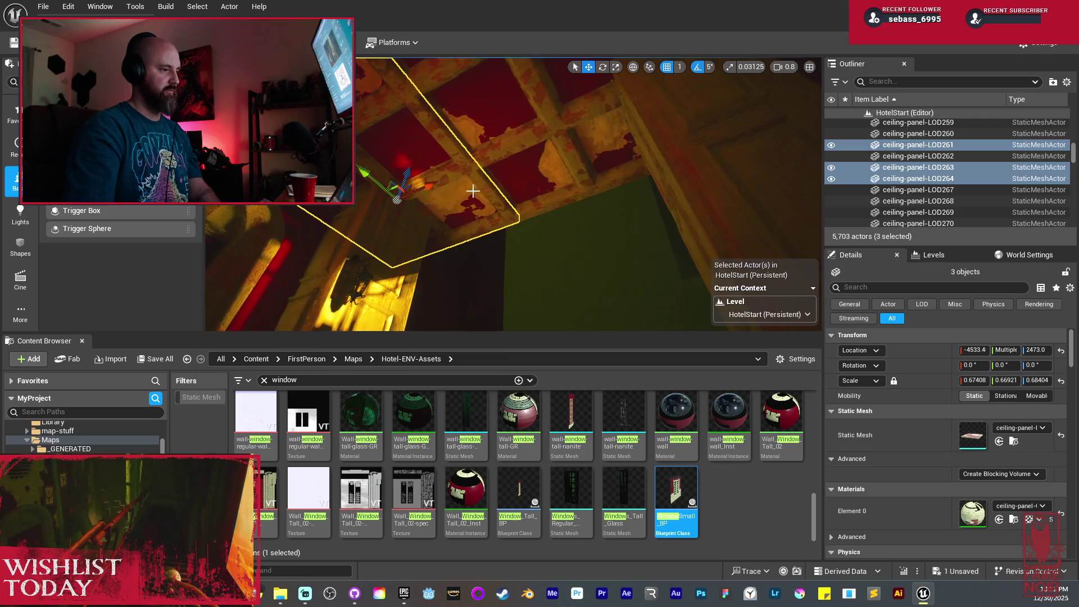
Copy two more ceiling panels into the gaps in unlit view, then select a tall beam to rotate
click(484, 200)
drag(544, 167, 544, 167)
mouse_move(593, 237)
mouse_down()
mouse_move(416, 243)
mouse_move(313, 273)
mouse_move(330, 273)
mouse_up()
drag(508, 177, 621, 188)
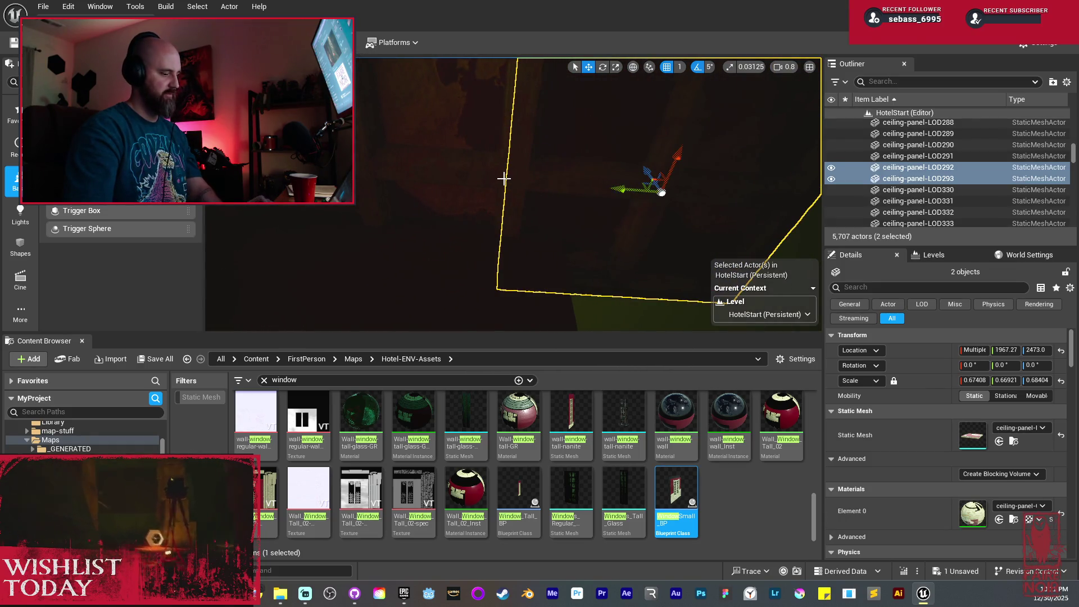
key(alt+3)
mouse_move(620, 187)
mouse_down()
mouse_move(406, 188)
mouse_move(591, 213)
mouse_up()
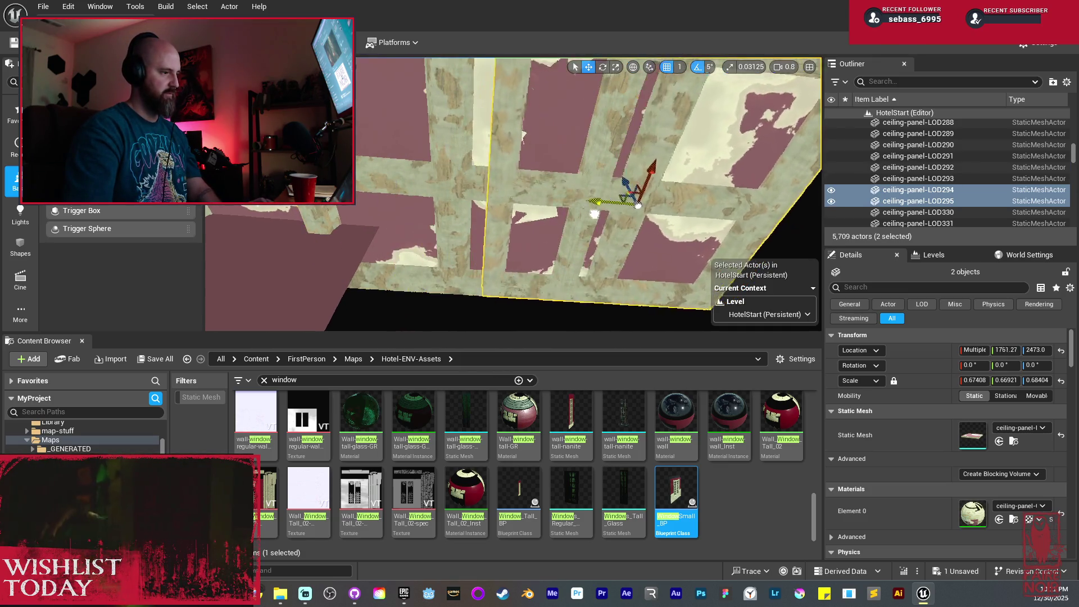
drag(667, 222, 681, 222)
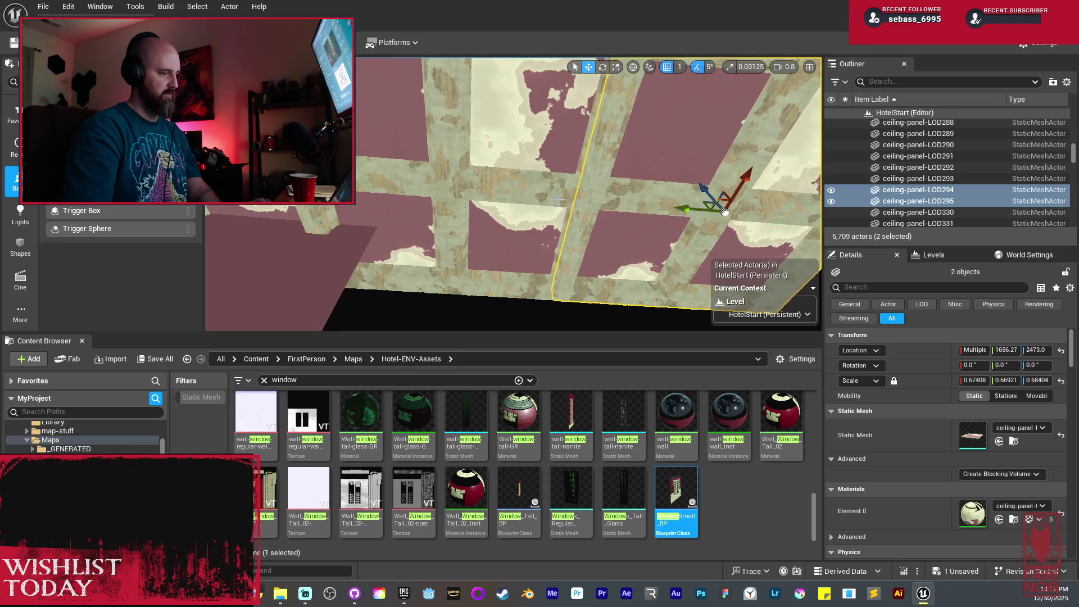
mouse_move(414, 181)
alt+mouse_down()
mouse_move(568, 180)
mouse_move(647, 224)
mouse_move(596, 265)
mouse_move(561, 264)
mouse_move(595, 264)
mouse_move(523, 225)
mouse_move(491, 146)
mouse_move(540, 172)
mouse_move(495, 179)
mouse_move(556, 199)
mouse_move(466, 186)
mouse_move(478, 192)
alt+mouse_up()
click(490, 146)
key(e)
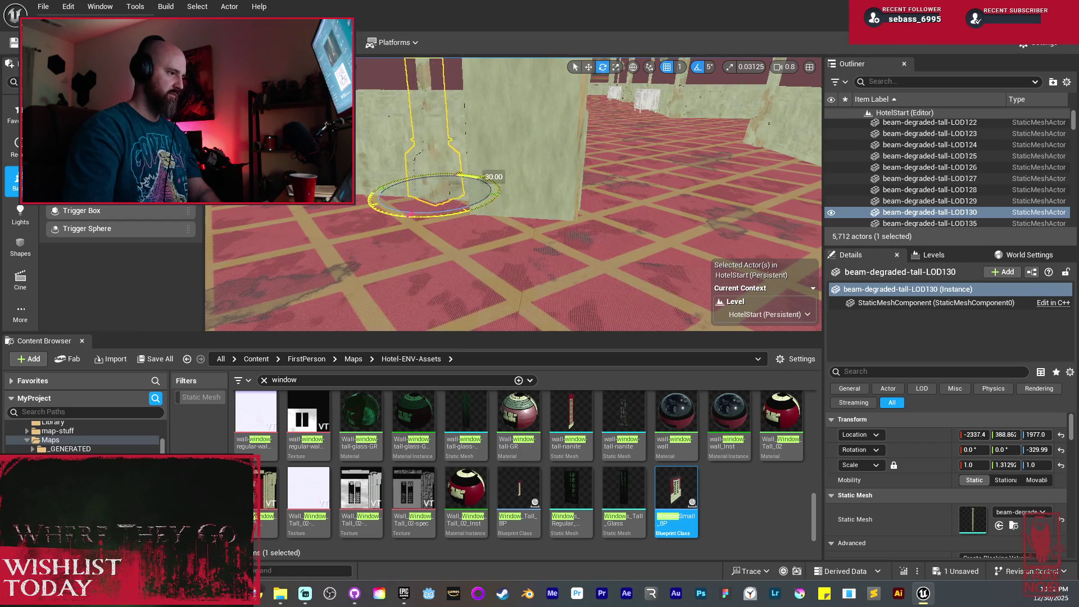
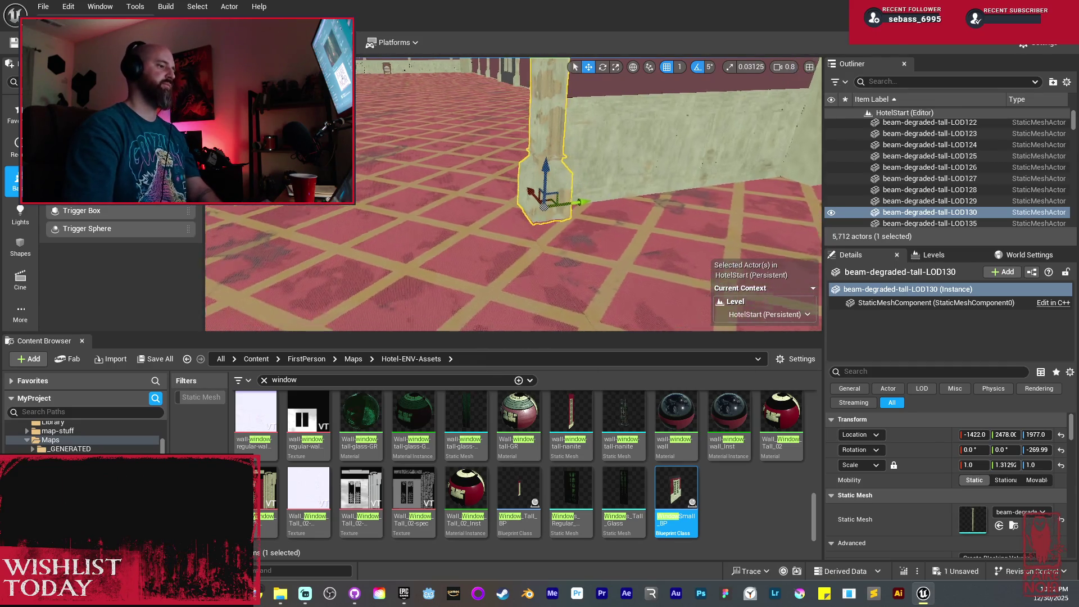
Alt-drag a copy of the beam left along the wall, keeping both beams selected
mouse_move(506, 225)
mouse_down()
mouse_move(484, 213)
mouse_move(494, 236)
mouse_move(506, 225)
mouse_up()
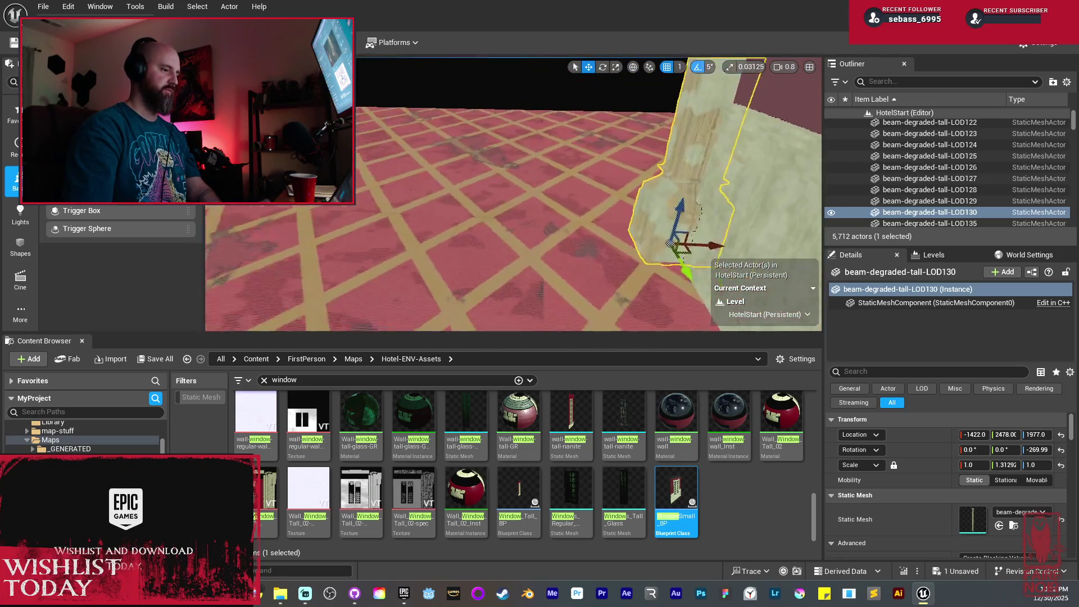
drag(726, 247, 384, 187)
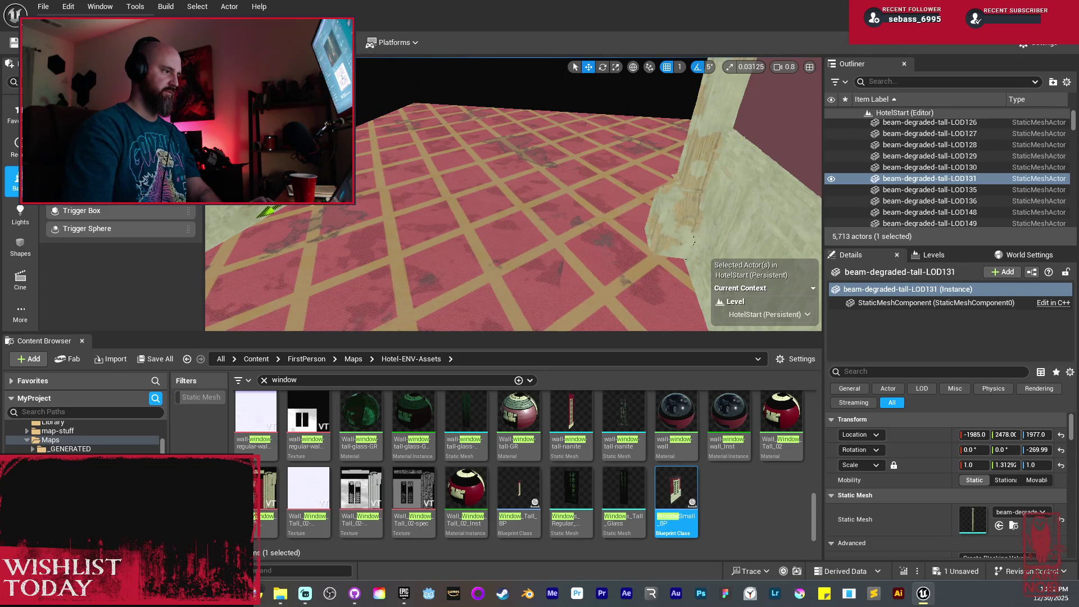
key(f)
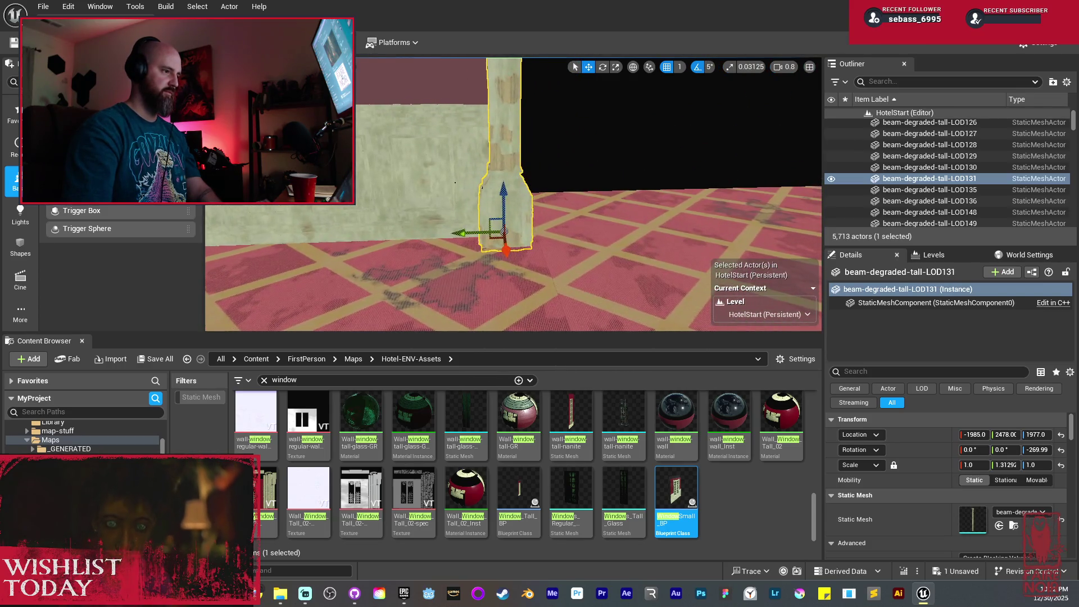
click(403, 128)
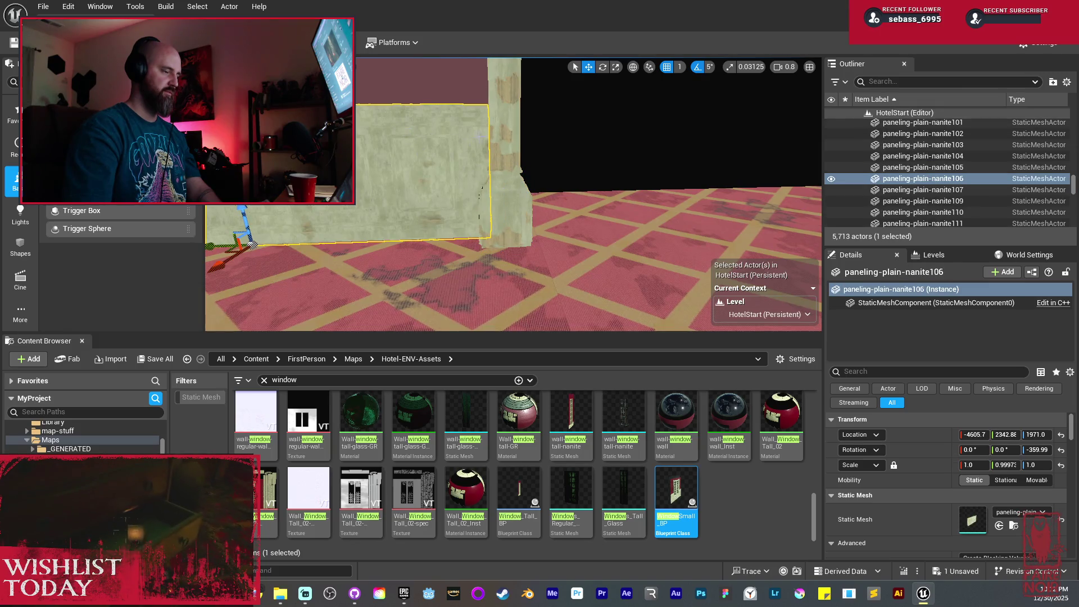
key(ctrl+z)
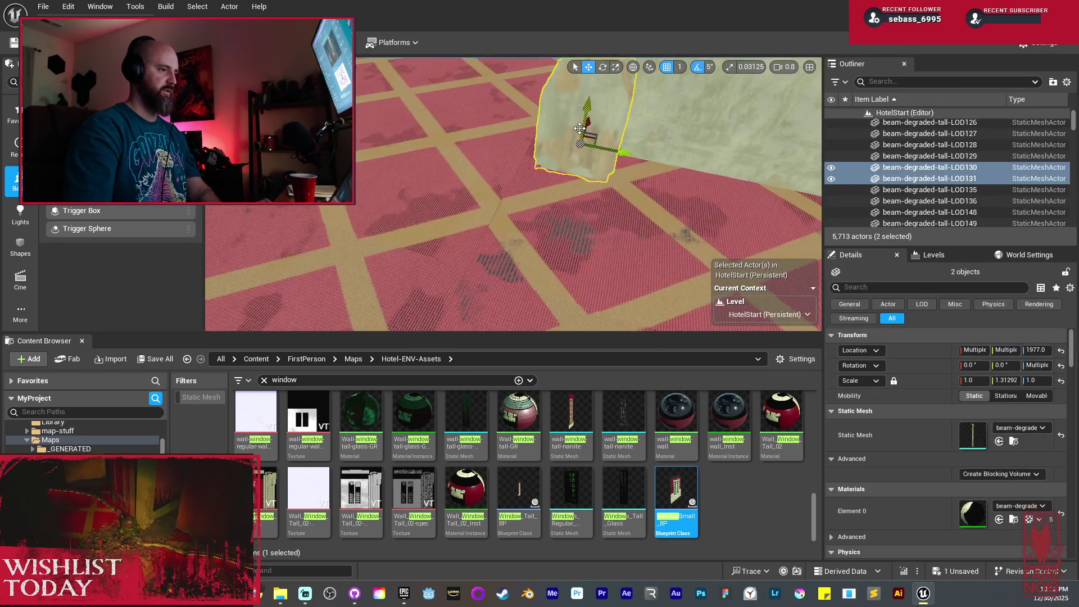
key(f)
Select the paneling, wall and pillar beams, shifting them slightly along the corridor
drag(574, 202, 489, 208)
click(538, 192)
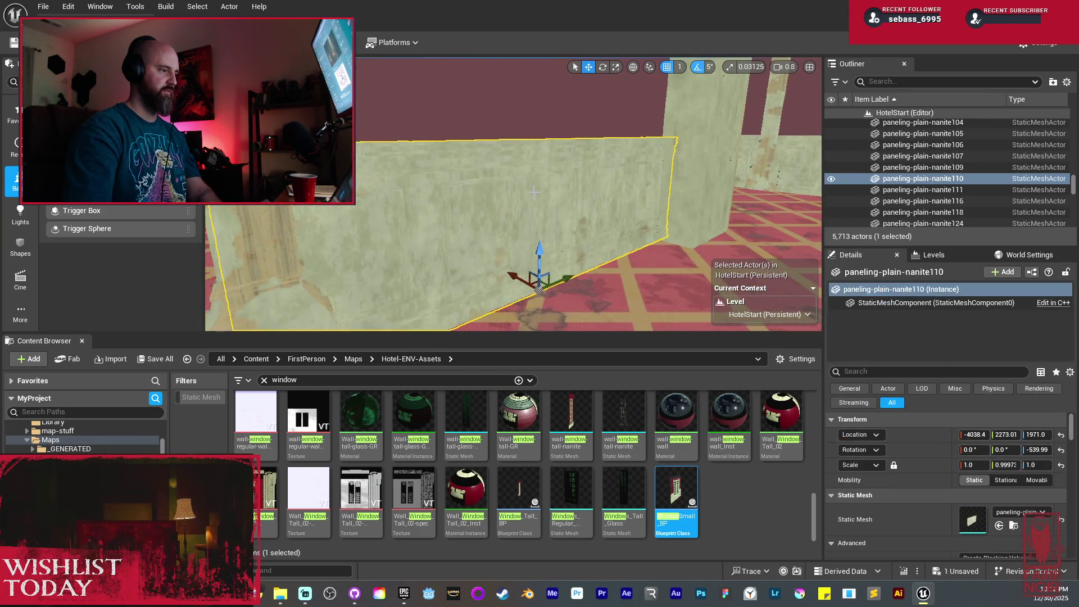
drag(538, 186, 539, 184)
ctrl+click(533, 244)
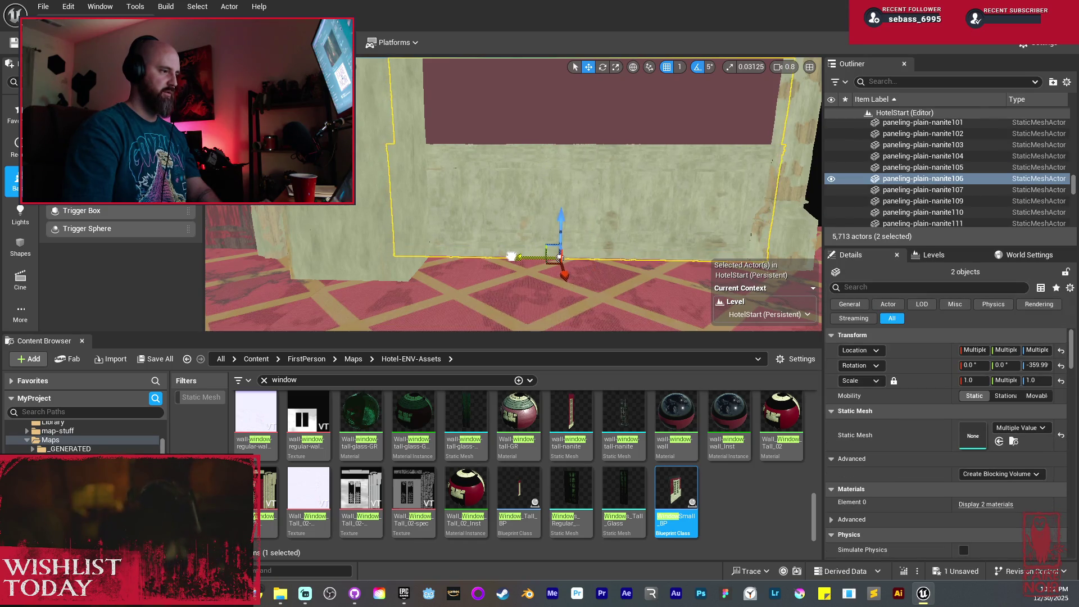
drag(509, 258, 539, 251)
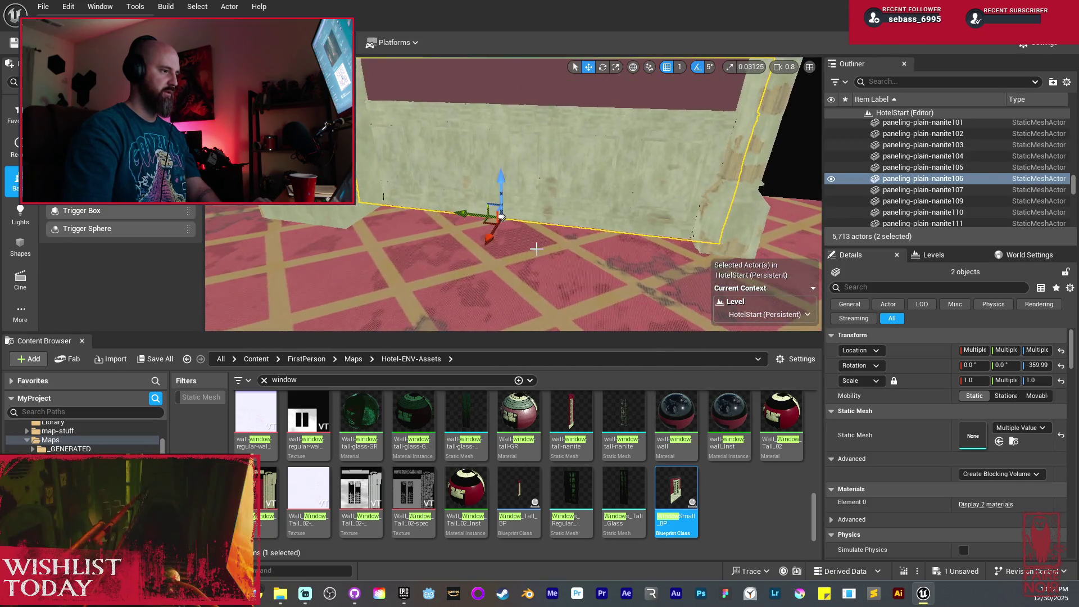
drag(466, 215, 477, 219)
drag(621, 190, 599, 186)
click(599, 186)
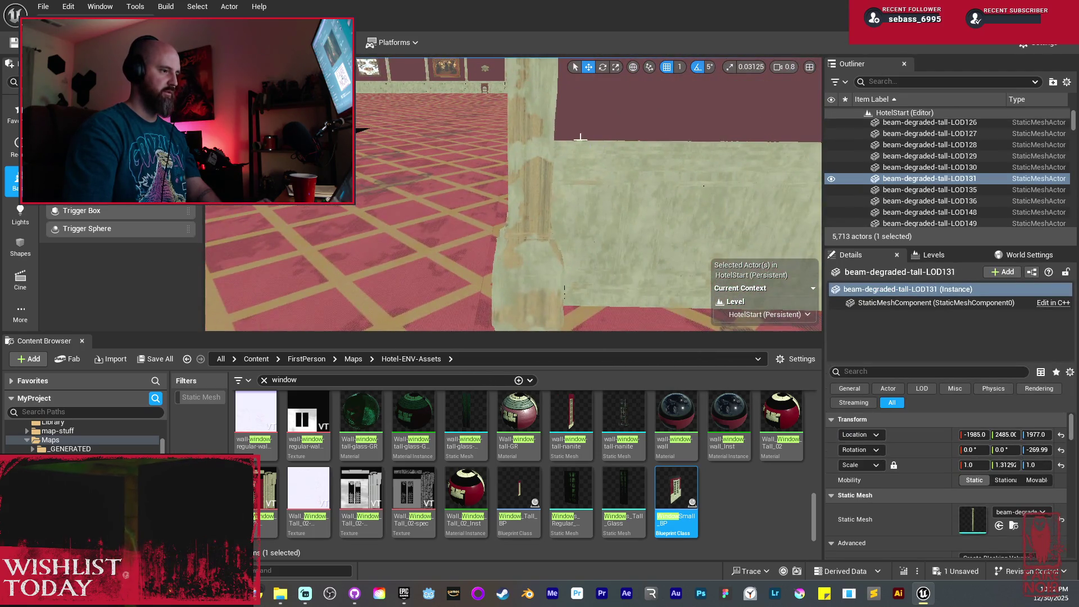
ctrl+click(528, 185)
drag(560, 232, 546, 229)
key(f)
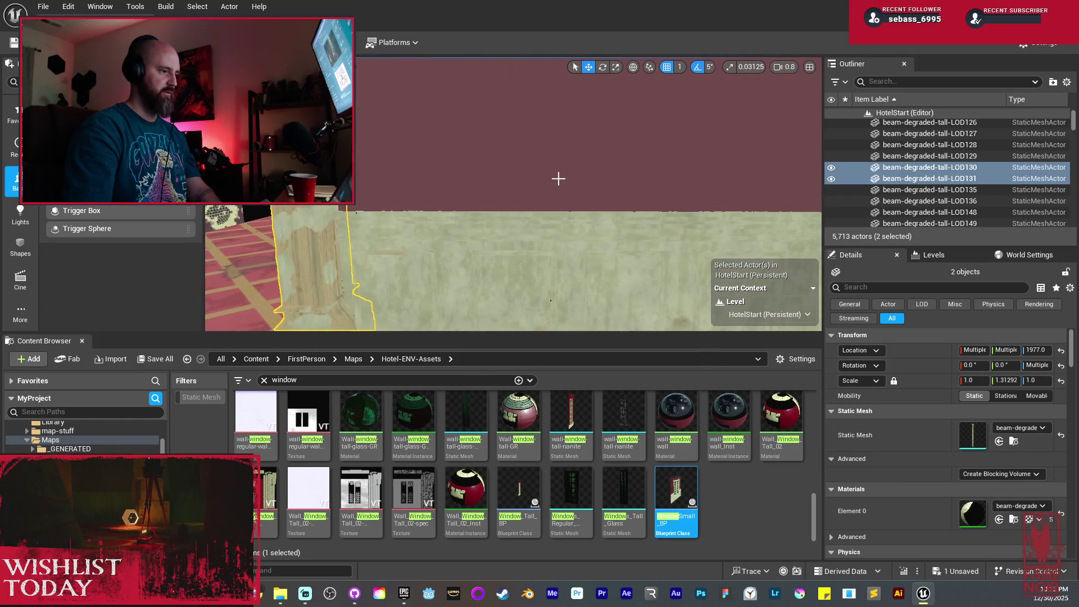
Select the wall, panels and two pillar beams, then Alt-drag two copies down the corridor
click(559, 180)
ctrl+click(556, 264)
ctrl+click(422, 164)
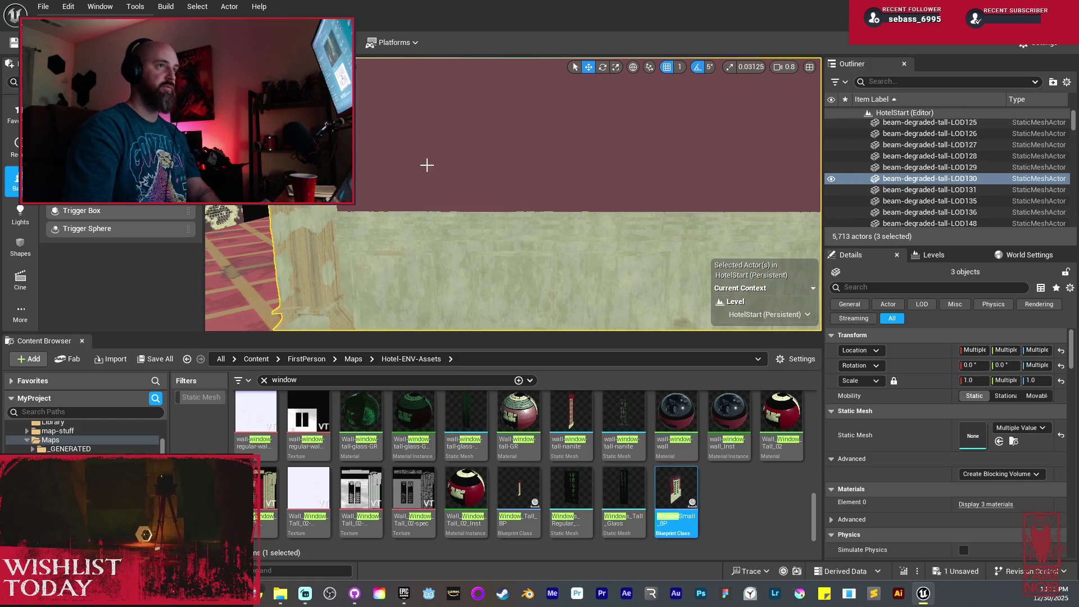
key(f)
ctrl+click(610, 196)
key(f)
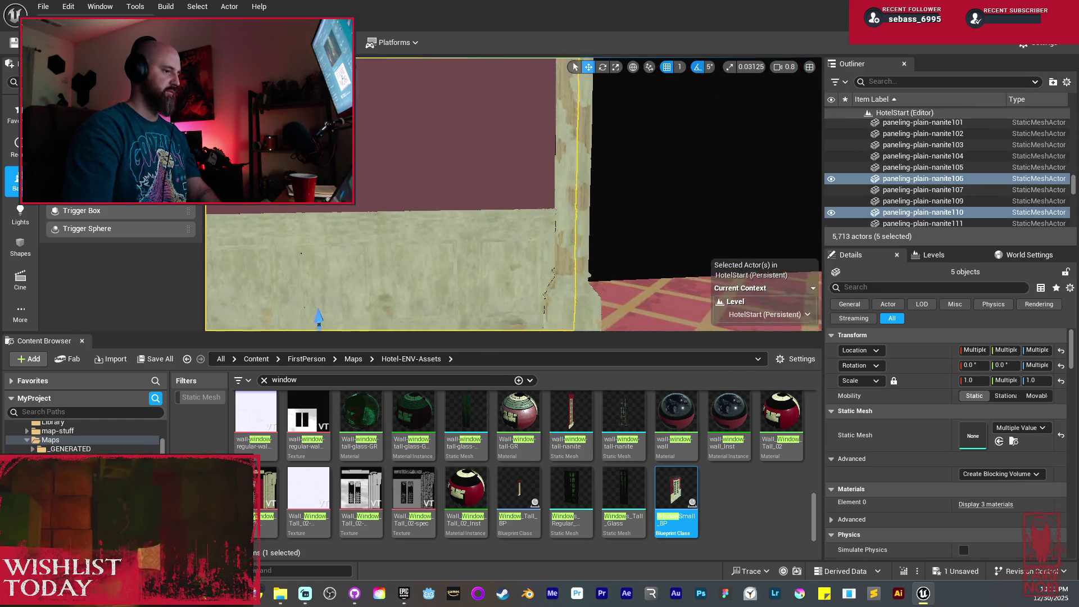
mouse_move(509, 208)
mouse_down()
mouse_move(669, 212)
mouse_move(748, 186)
mouse_move(685, 198)
mouse_move(709, 182)
mouse_up()
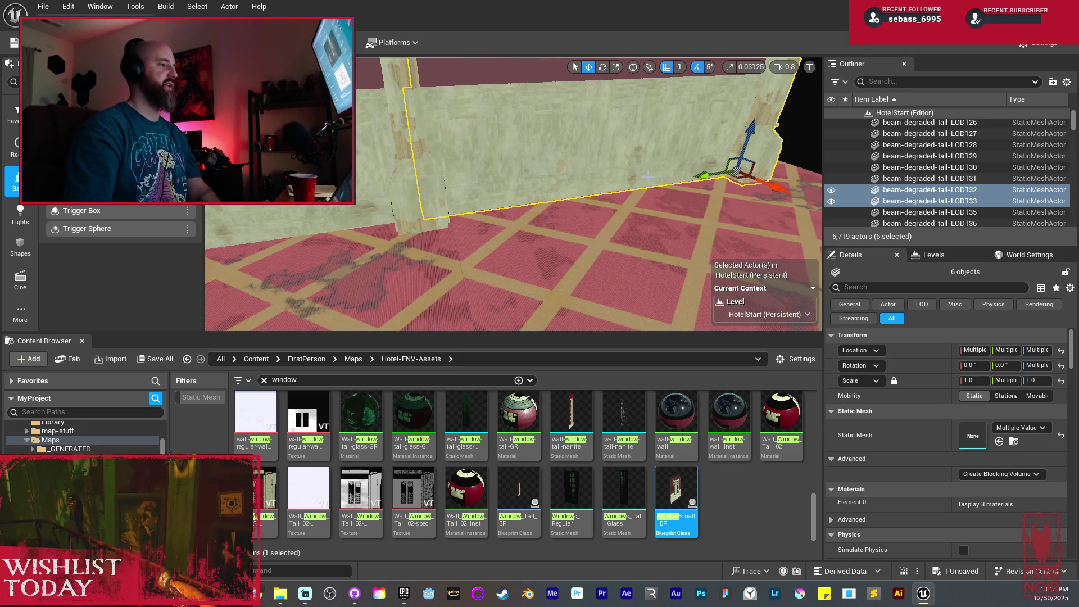
mouse_move(581, 173)
mouse_down()
mouse_move(581, 149)
mouse_move(495, 148)
mouse_up()
mouse_move(498, 253)
mouse_down()
mouse_move(811, 251)
mouse_move(747, 251)
mouse_move(691, 292)
mouse_move(731, 286)
mouse_move(708, 286)
mouse_up()
Duplicate the carpet floor sections along the corridor and nudge them to close the seam
click(576, 251)
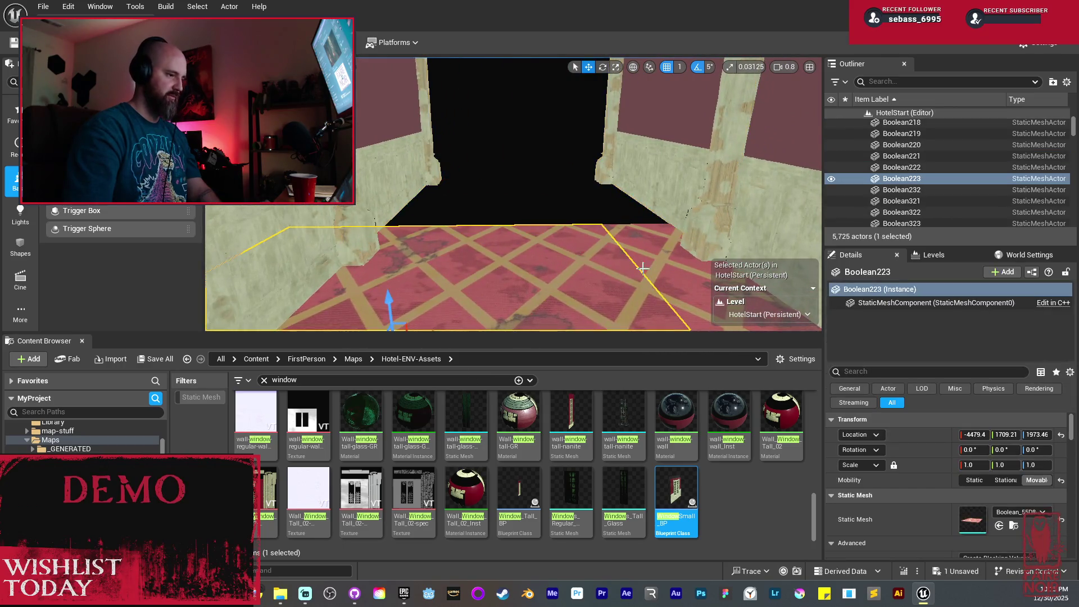
mouse_move(575, 252)
mouse_down()
mouse_move(576, 275)
mouse_move(550, 276)
mouse_up()
mouse_move(709, 161)
mouse_down()
mouse_move(572, 172)
mouse_move(446, 284)
mouse_move(494, 197)
mouse_move(619, 208)
mouse_up()
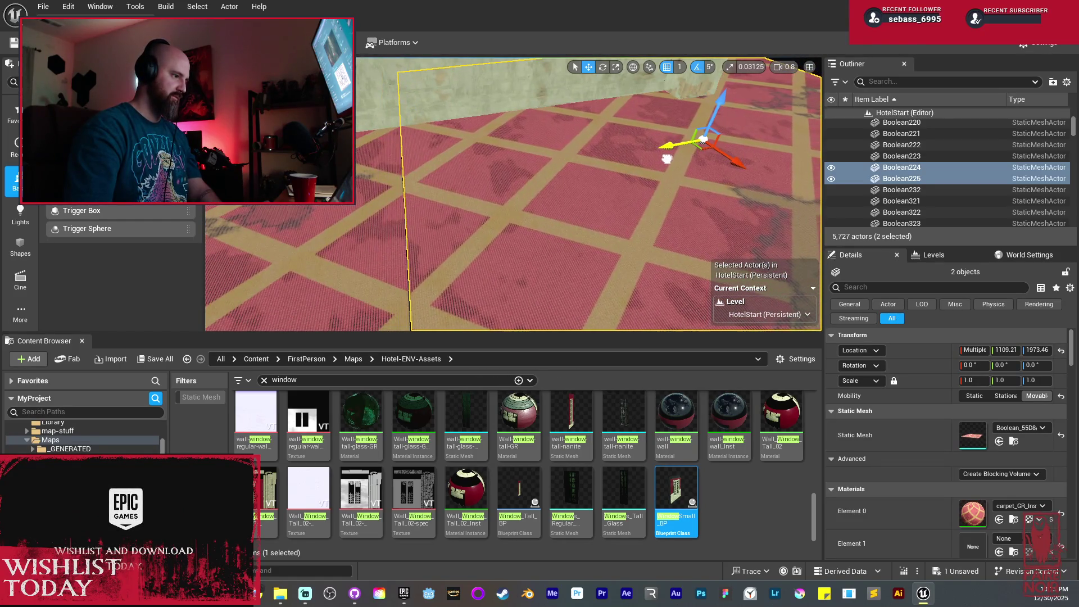
drag(666, 159, 660, 118)
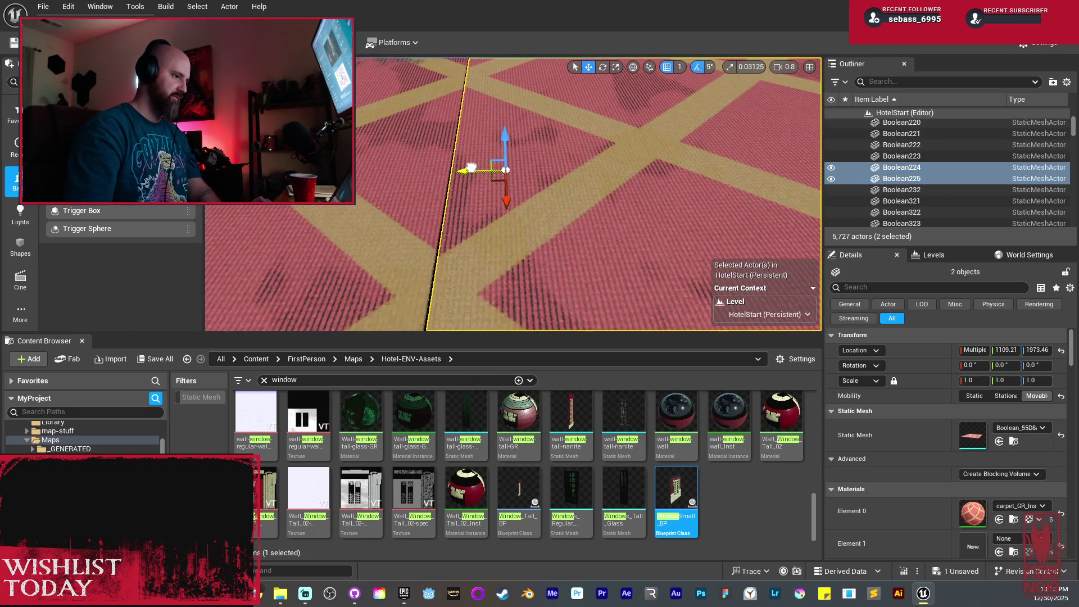
drag(470, 167, 469, 167)
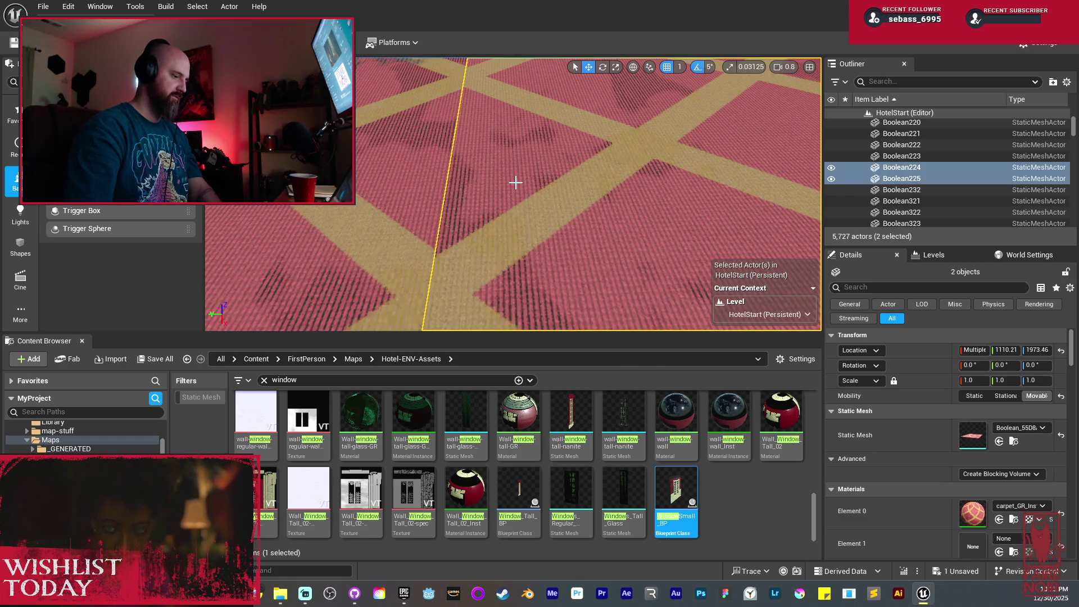
key(f)
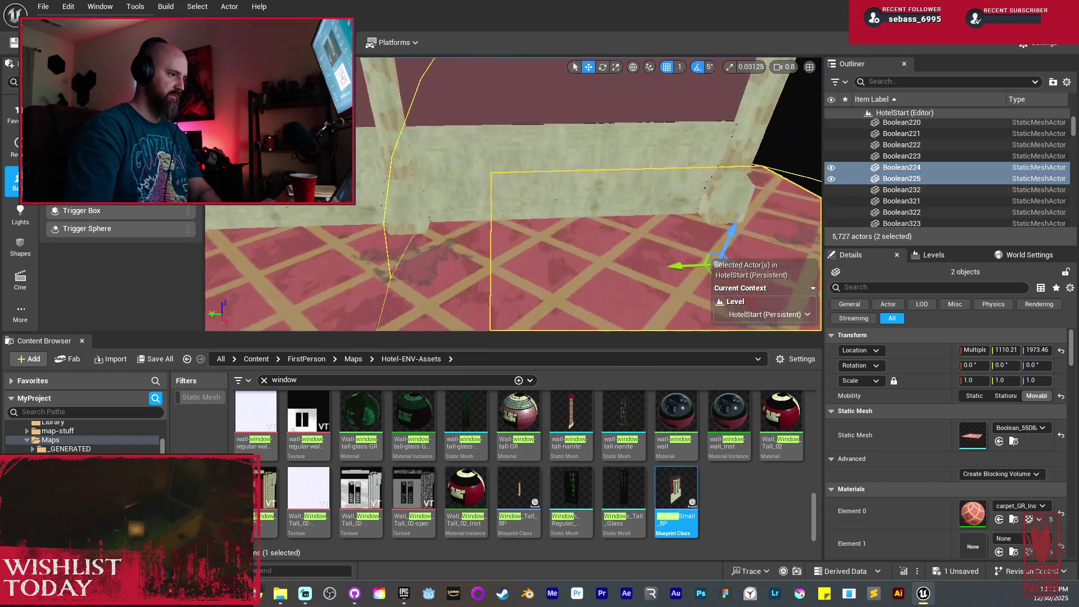
Delete the two surplus beam copies near the arched door
drag(508, 170, 494, 169)
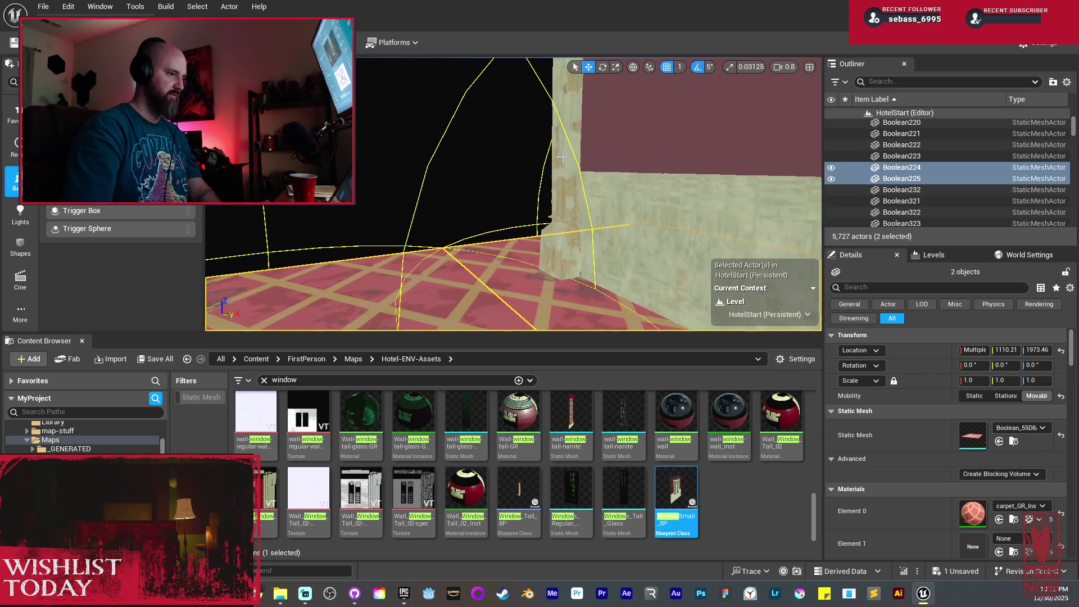
click(694, 172)
ctrl+click(652, 157)
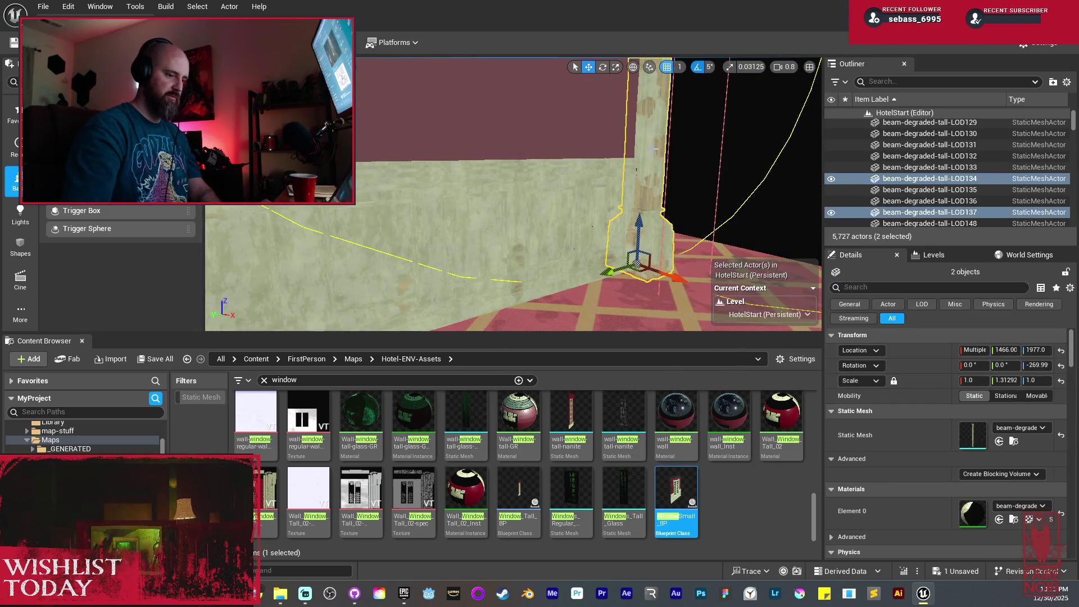
key(Delete)
drag(652, 148, 645, 148)
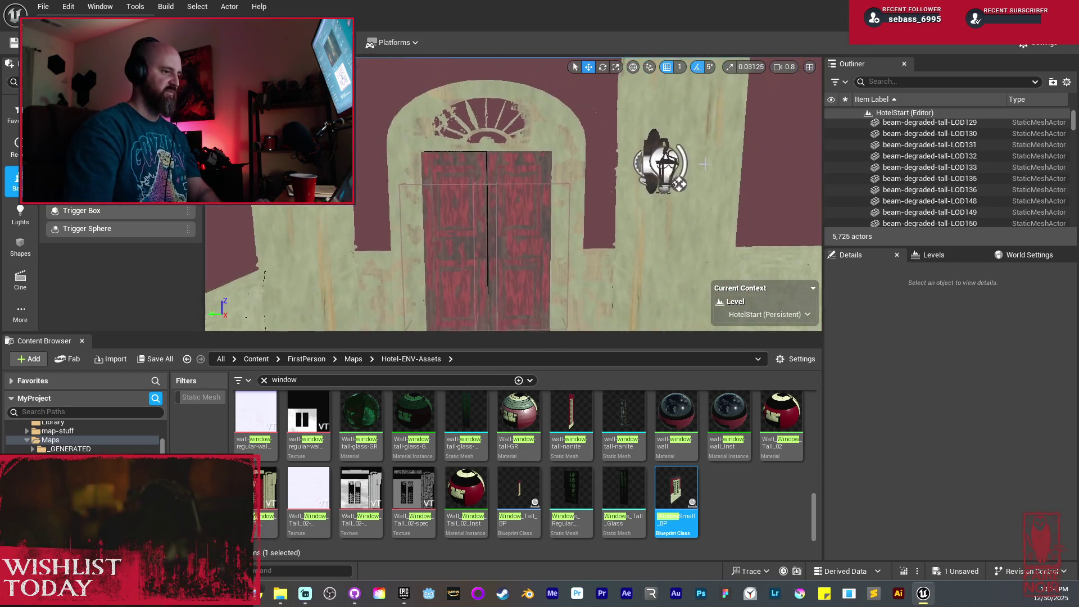
Select both wall lamps, the paneled beams, the arch ornament and both door pieces
click(660, 163)
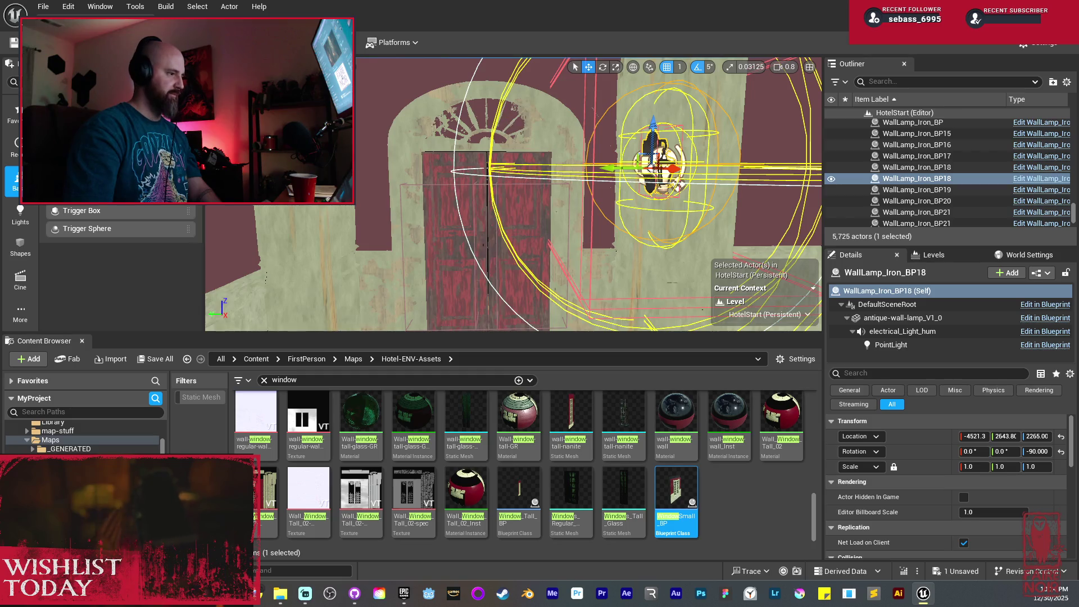
ctrl+click(663, 160)
ctrl+click(563, 133)
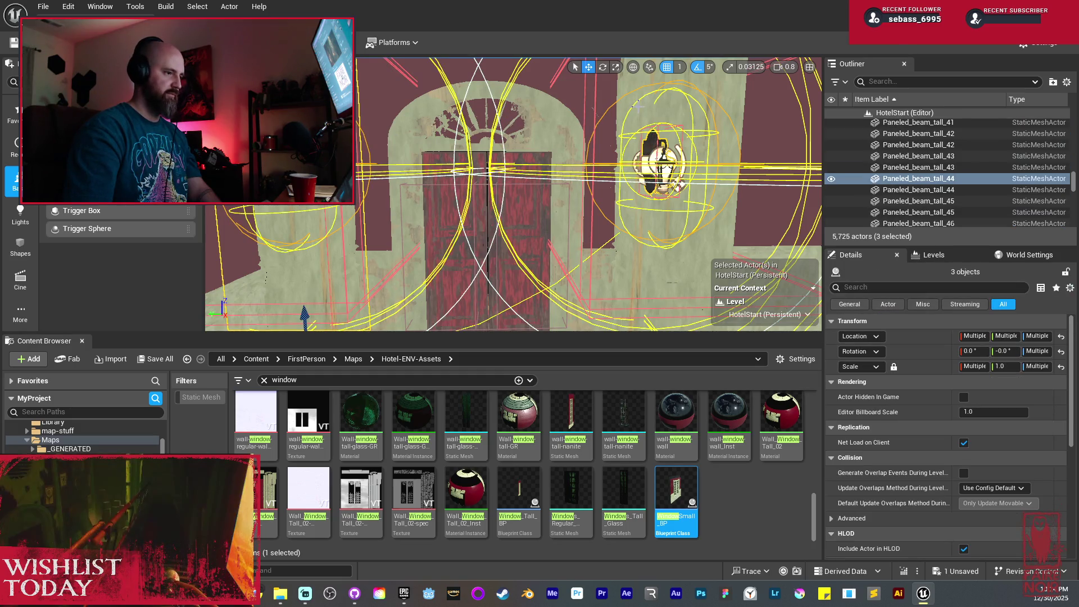
ctrl+click(494, 115)
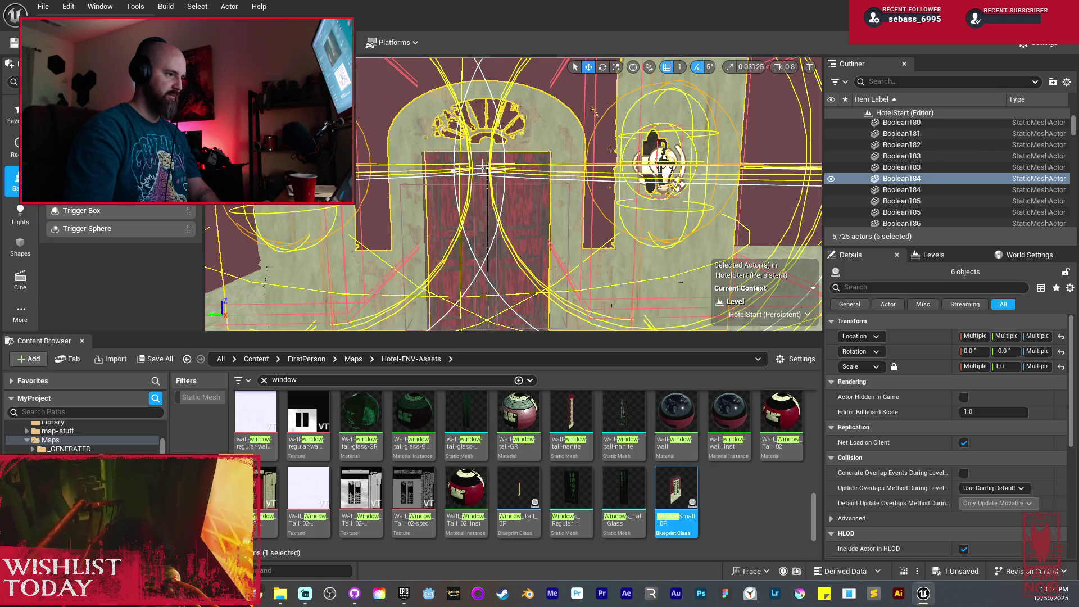
ctrl+click(455, 212)
ctrl+click(501, 209)
key(f)
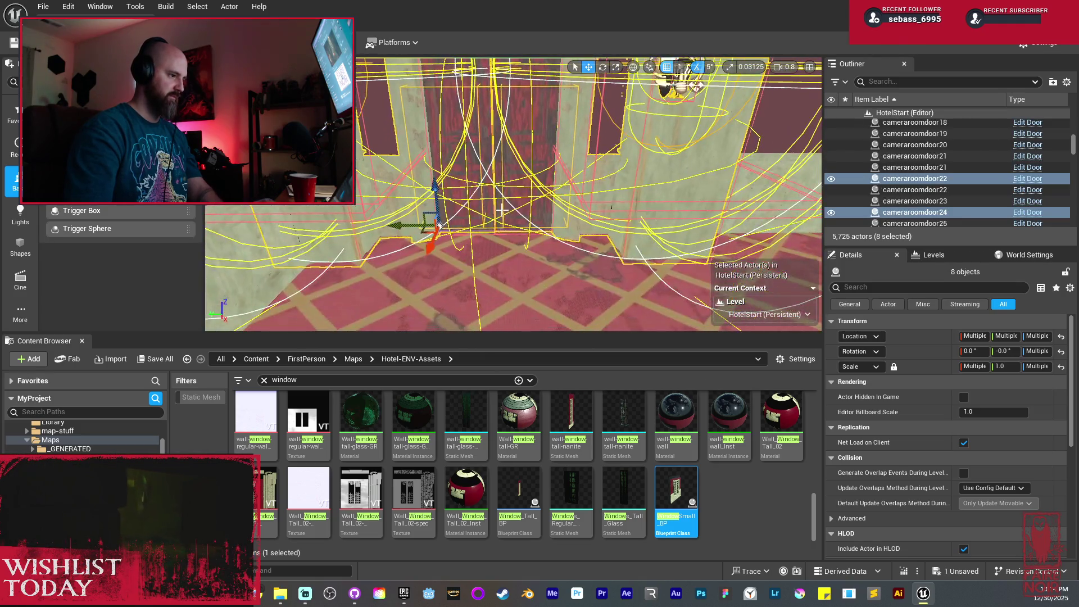
Duplicate the door group with Ctrl+D, rotate the copy about 95°, and preview in game view
key(ctrl+d)
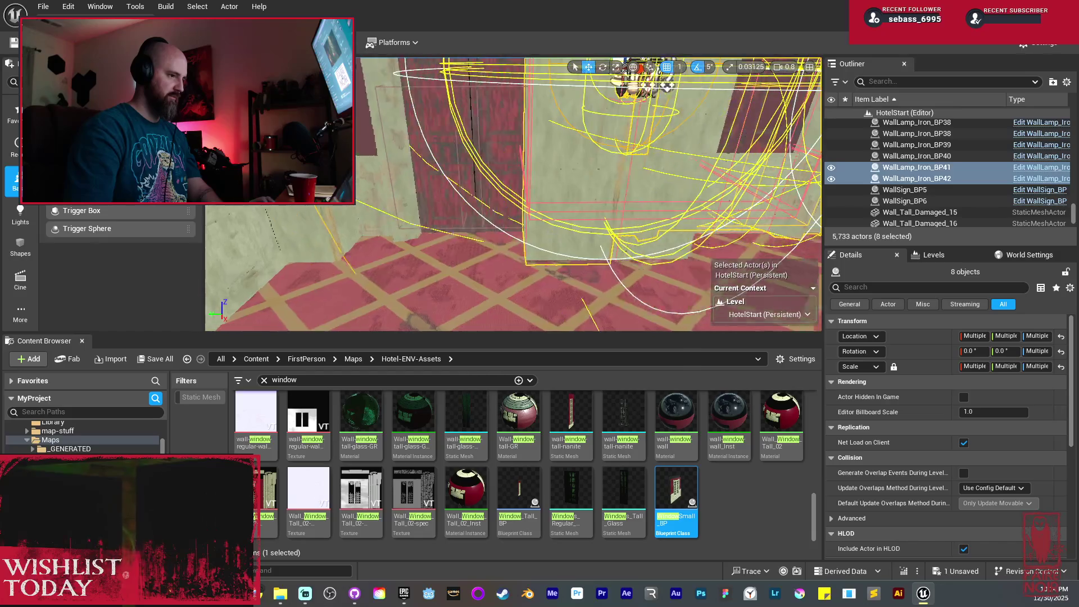
drag(506, 197, 483, 186)
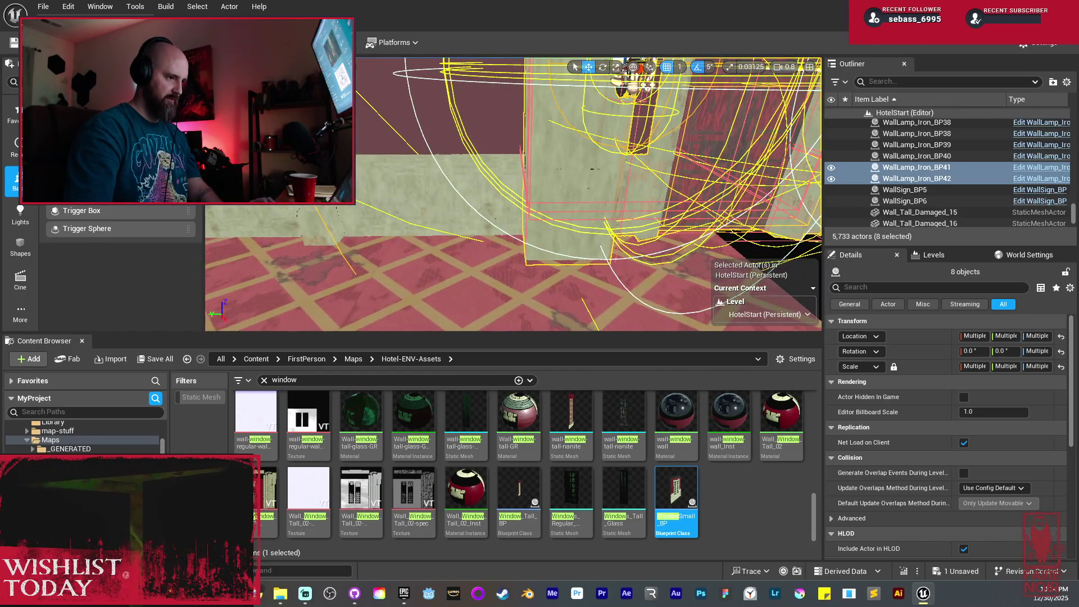
key(f)
key(e)
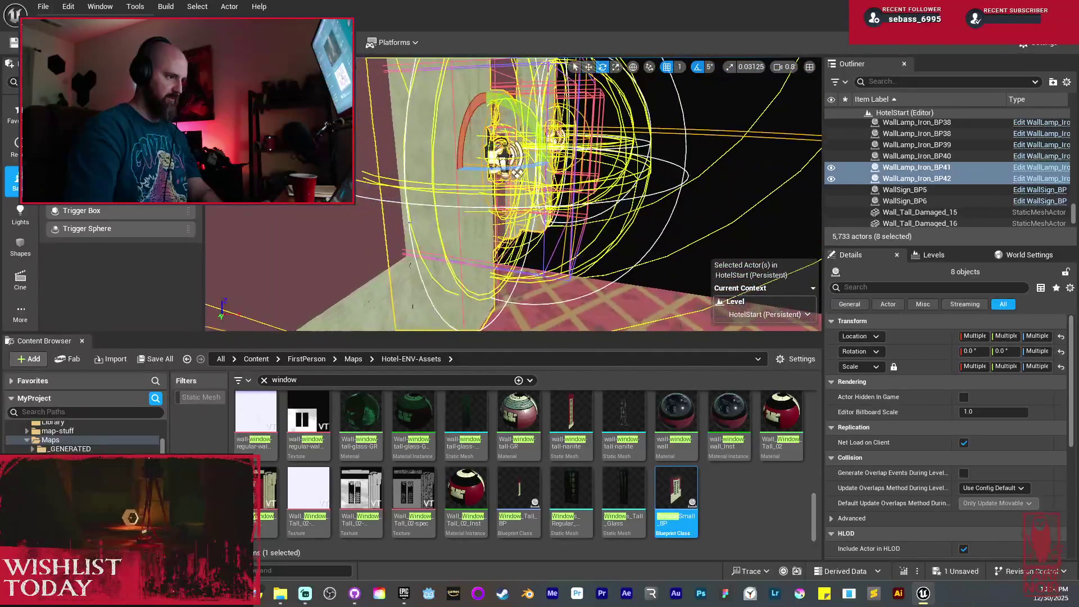
mouse_move(526, 168)
mouse_down()
mouse_move(489, 177)
mouse_move(600, 201)
mouse_up()
key(w)
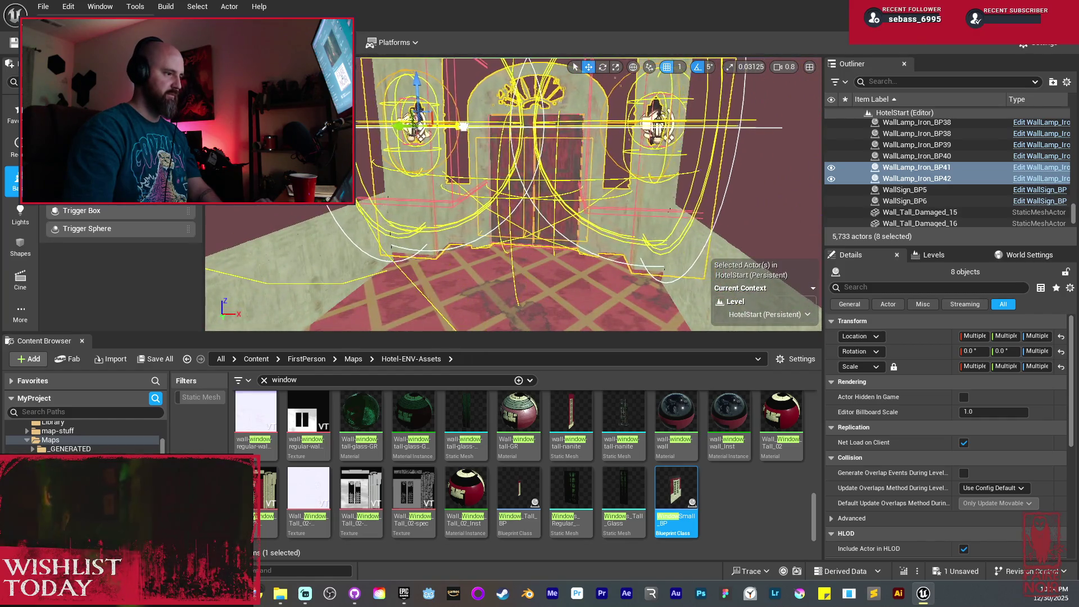
mouse_move(489, 185)
mouse_down()
mouse_move(471, 162)
mouse_move(392, 162)
mouse_move(520, 232)
mouse_move(520, 140)
mouse_move(542, 169)
mouse_up()
key(g)
Duplicate the two ceiling panels and slide the copies along the corridor
click(520, 140)
key(ctrl+d)
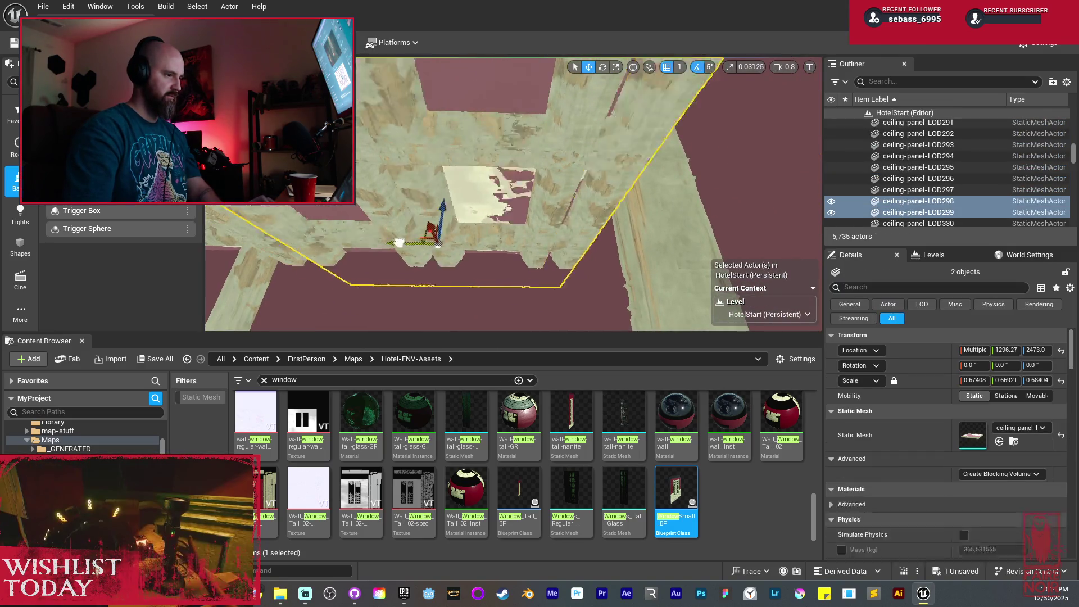
mouse_move(627, 268)
mouse_down()
mouse_move(644, 269)
mouse_move(618, 255)
mouse_move(592, 274)
mouse_up()
Switch to lit view, look down the hallway, and select a picture frame on the wall
key(alt+4)
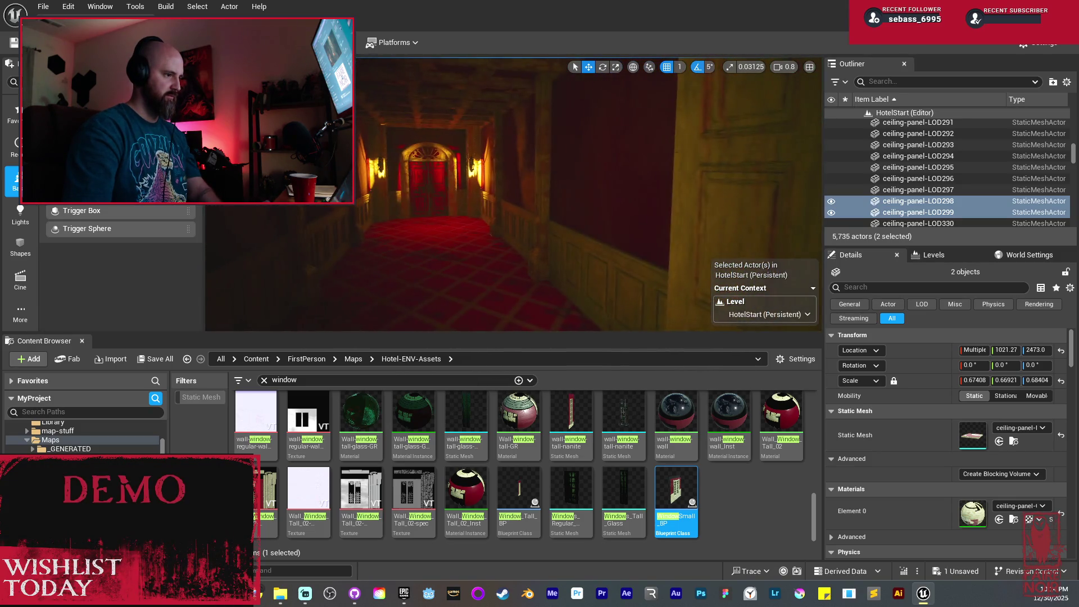
drag(618, 256, 595, 255)
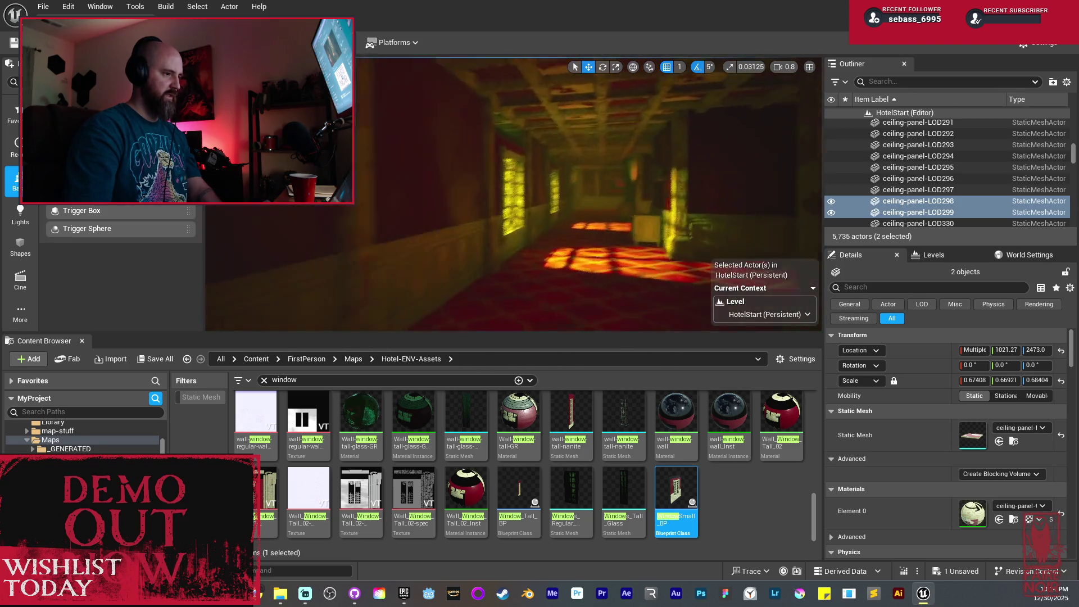
key(w)
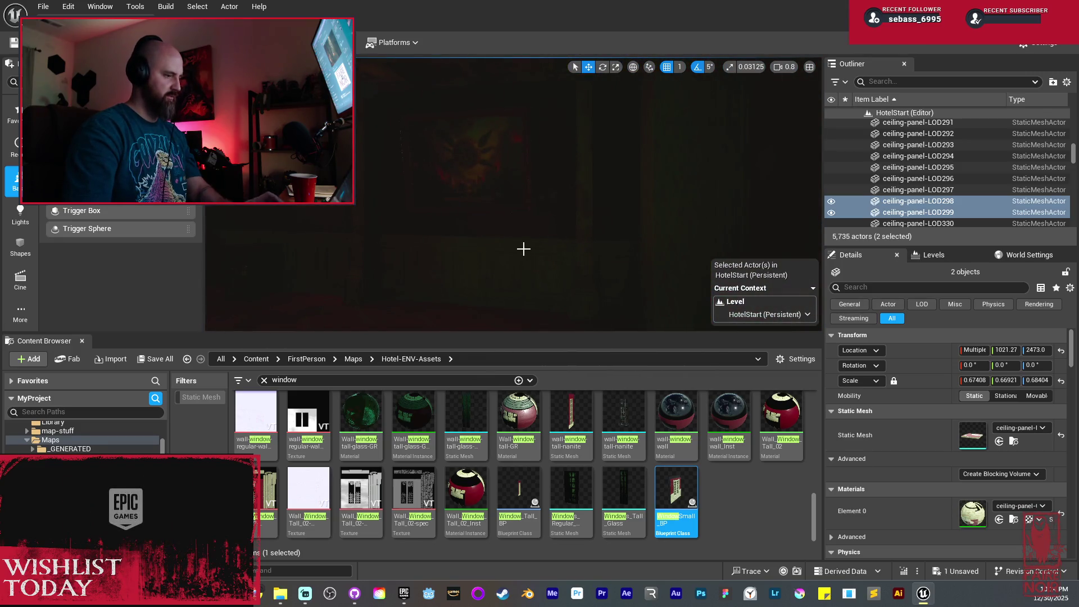
click(445, 178)
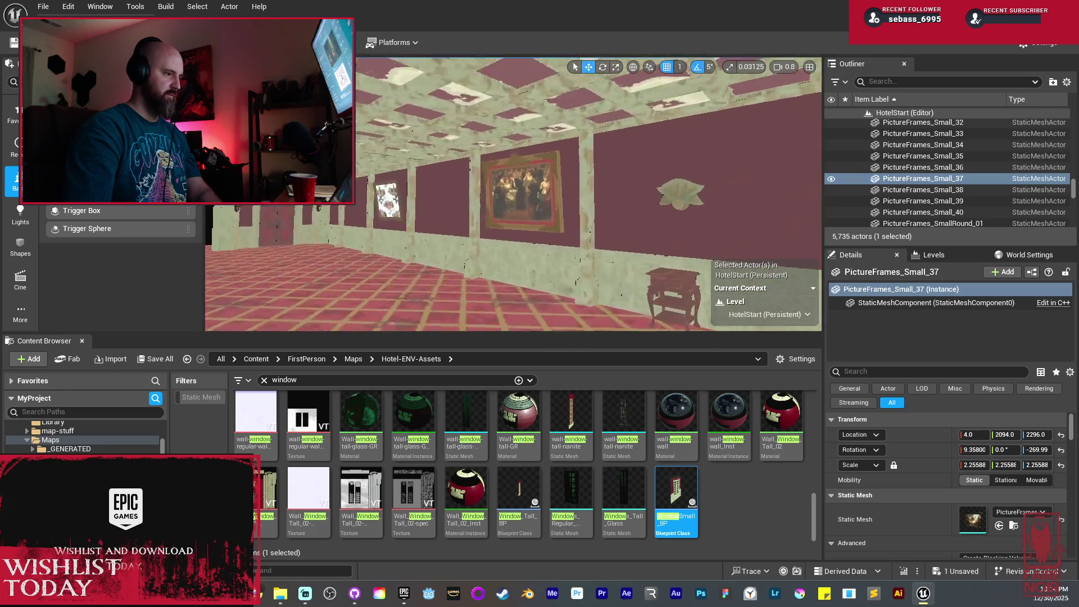
Select three picture frames, rotate them a quarter turn, and move them toward the adjacent wall
ctrl+click(497, 195)
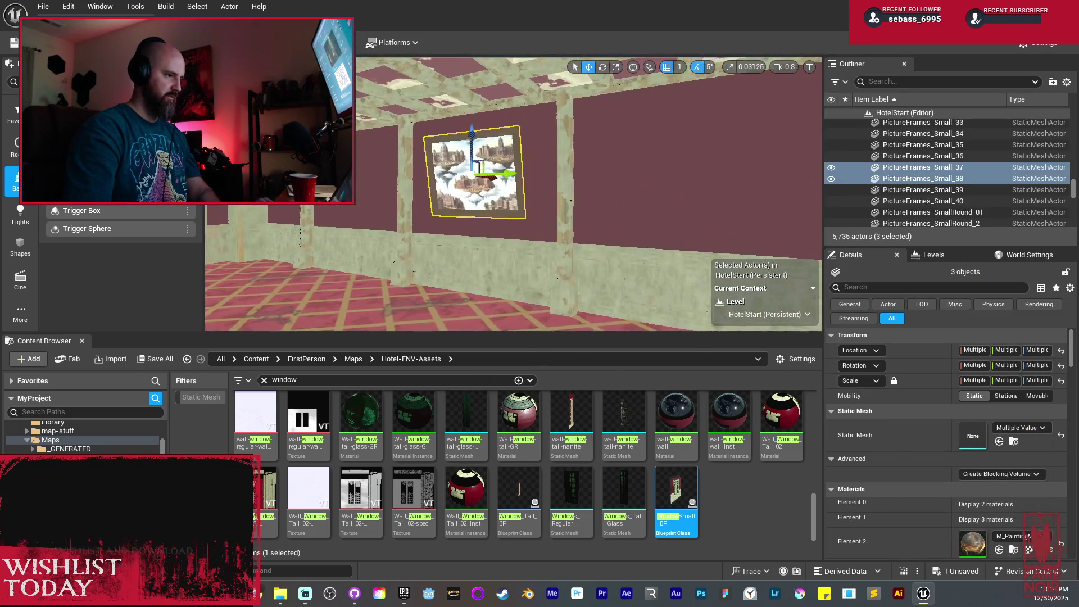
key(d)
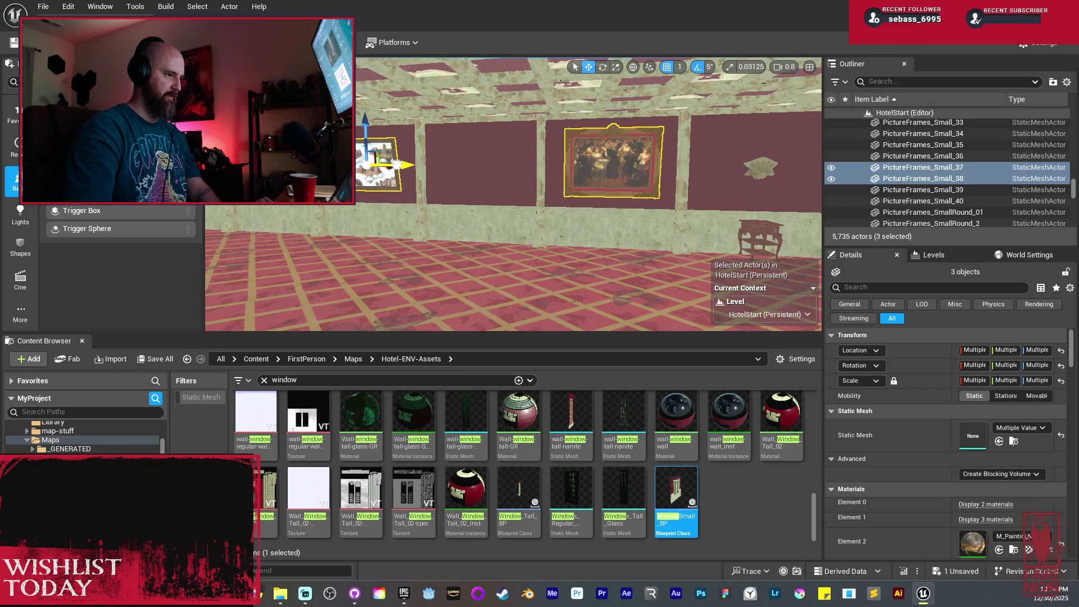
key(a)
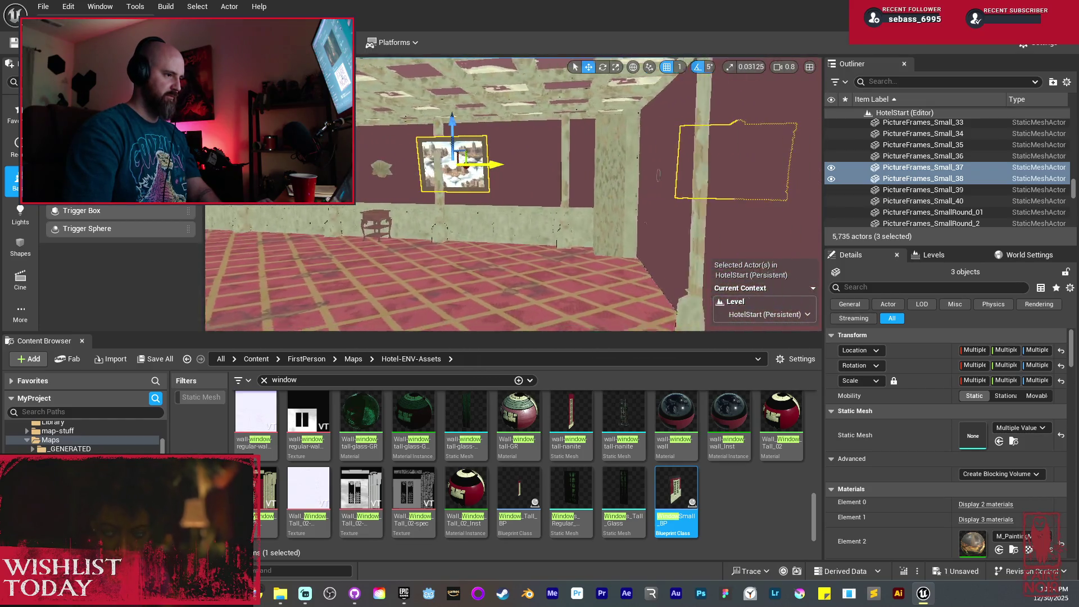
key(d)
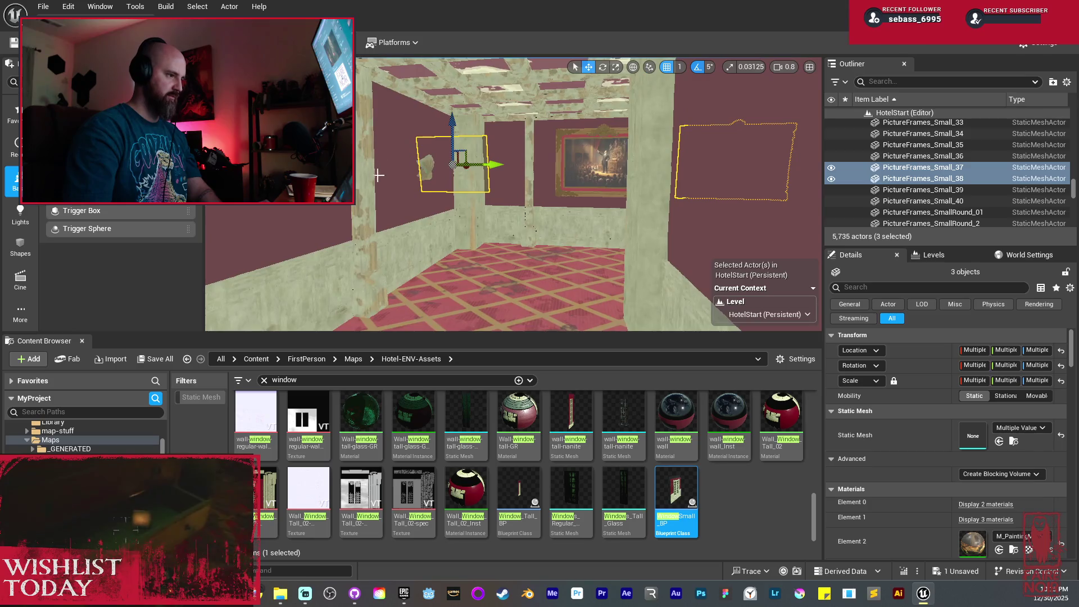
drag(478, 164, 414, 169)
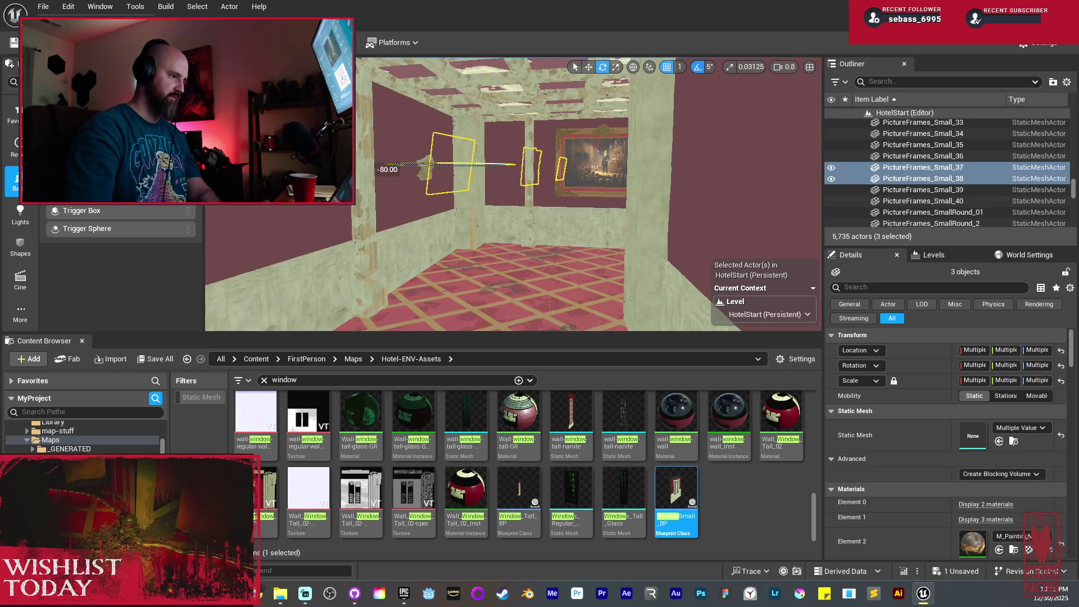
key(w)
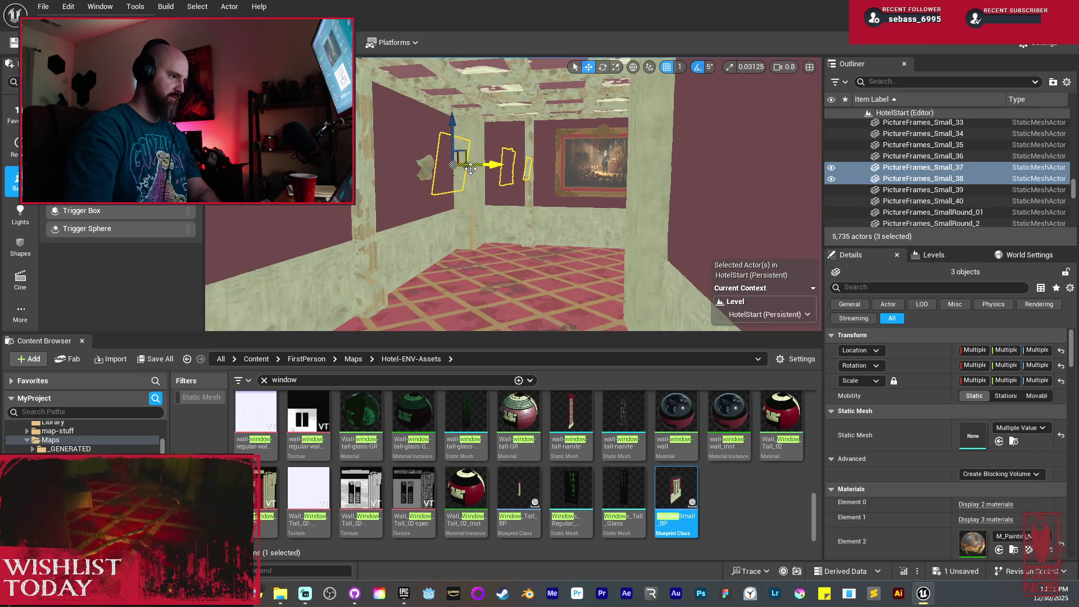
drag(468, 168, 449, 171)
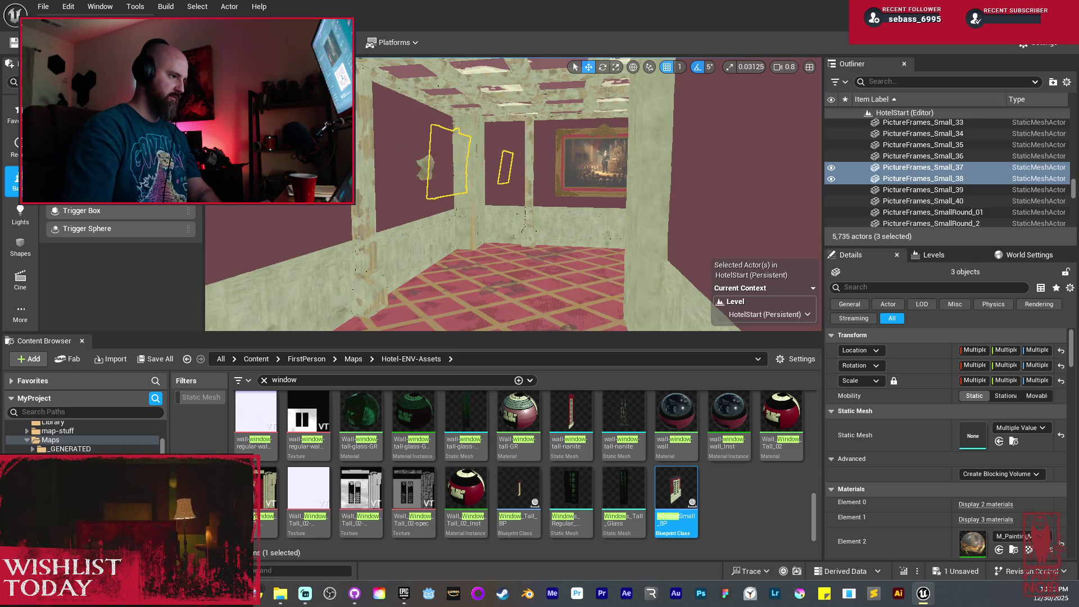
key(f)
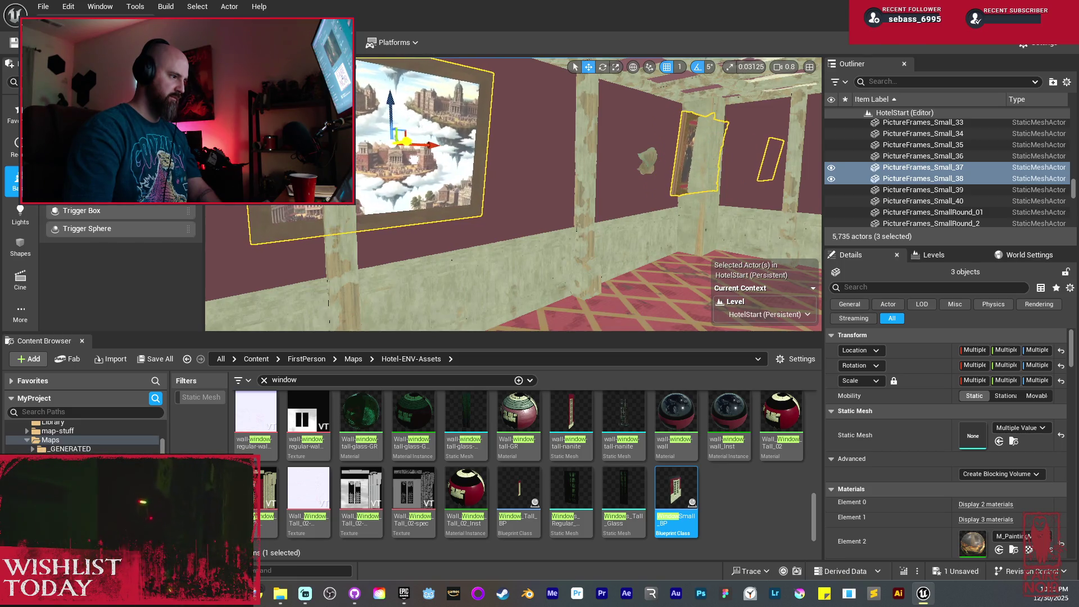
Slide the frames along the wall, then select only PictureFrames_Small_37
drag(433, 145, 312, 146)
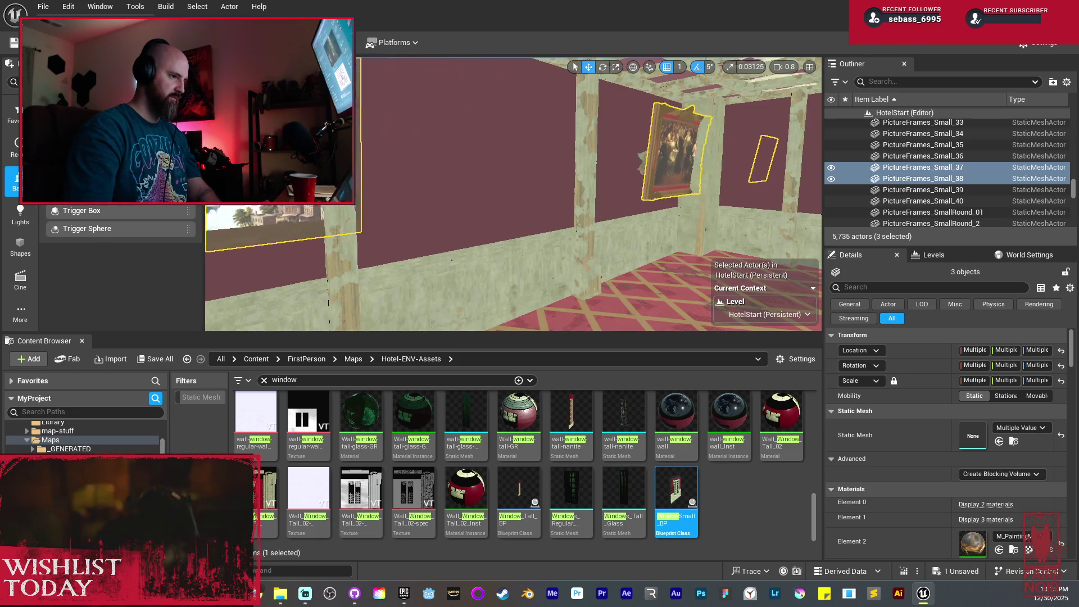
key(f)
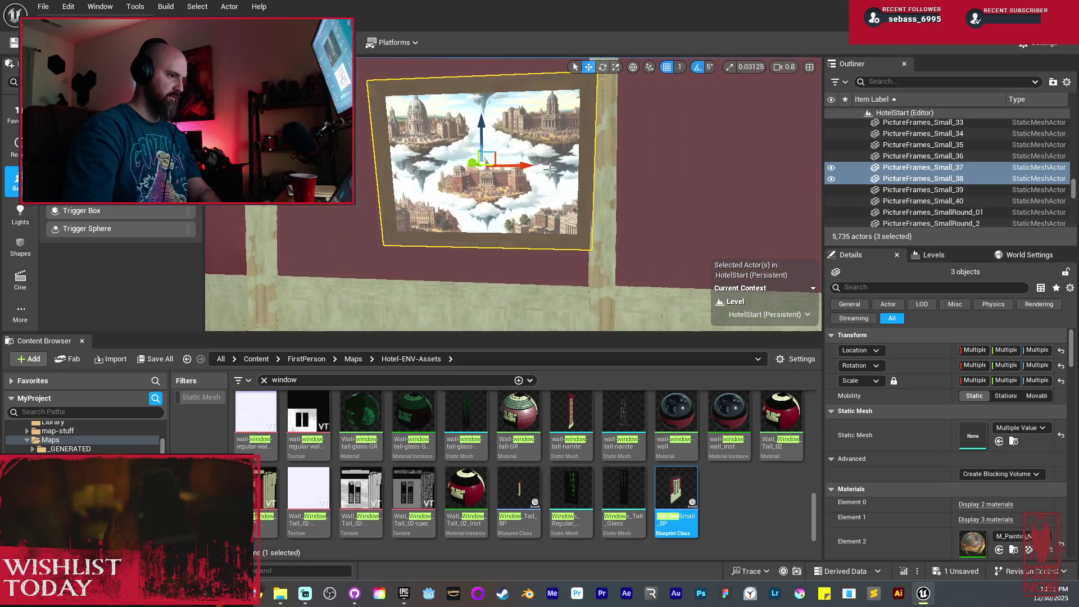
drag(518, 163, 674, 166)
mouse_move(600, 209)
mouse_down()
mouse_move(663, 209)
mouse_move(599, 208)
mouse_move(640, 209)
mouse_up()
click(649, 190)
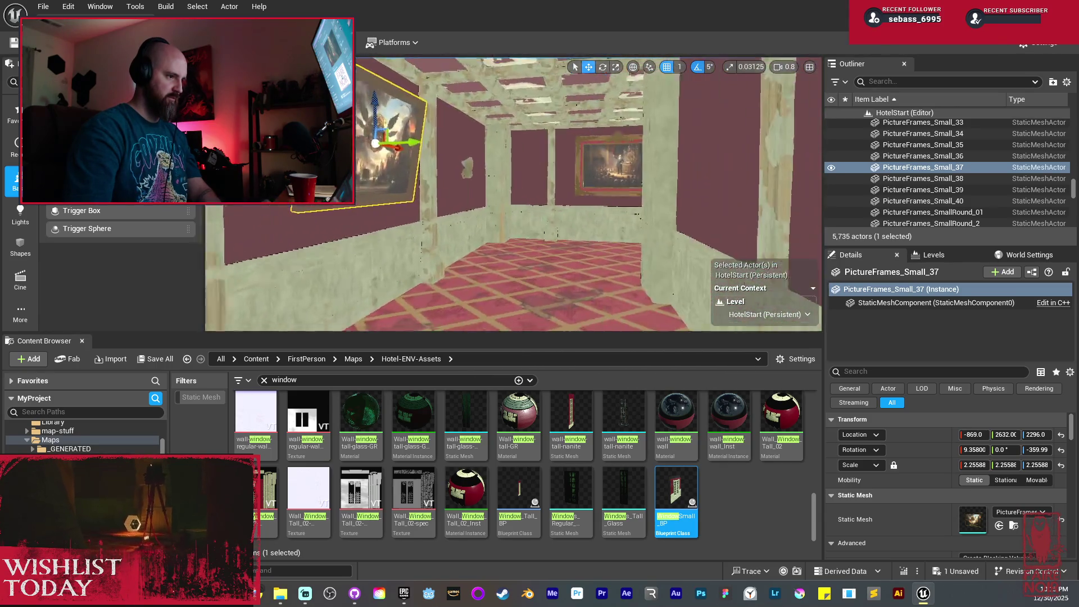
key(w)
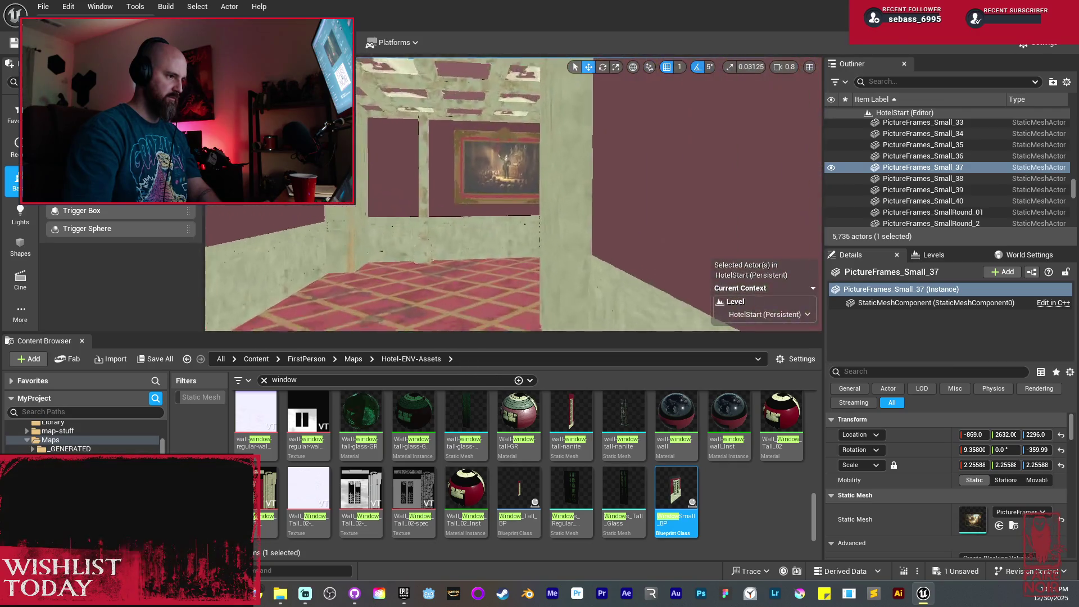
key(w)
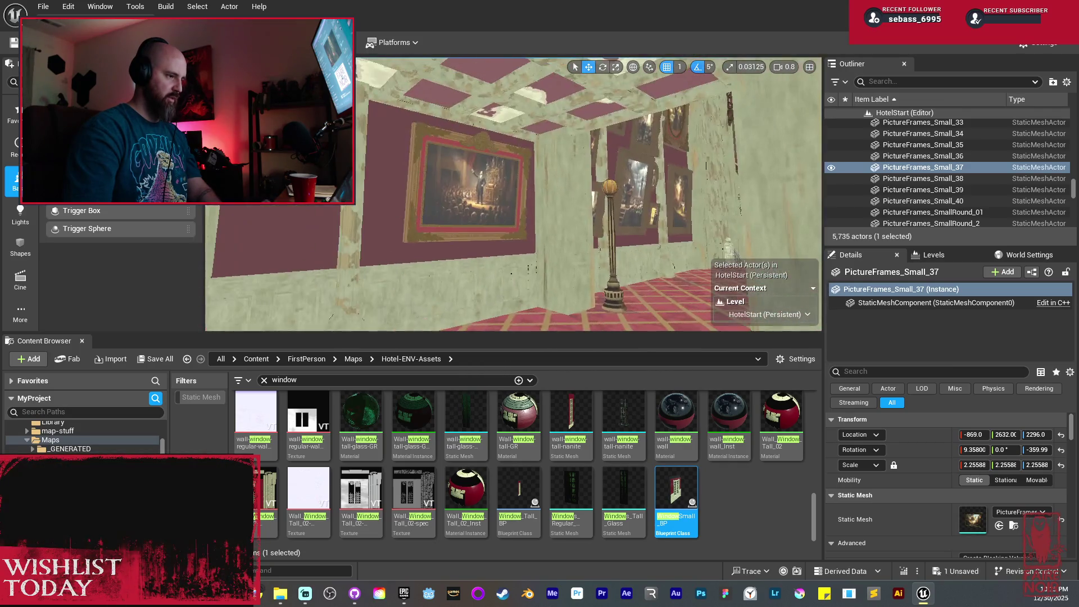
key(w)
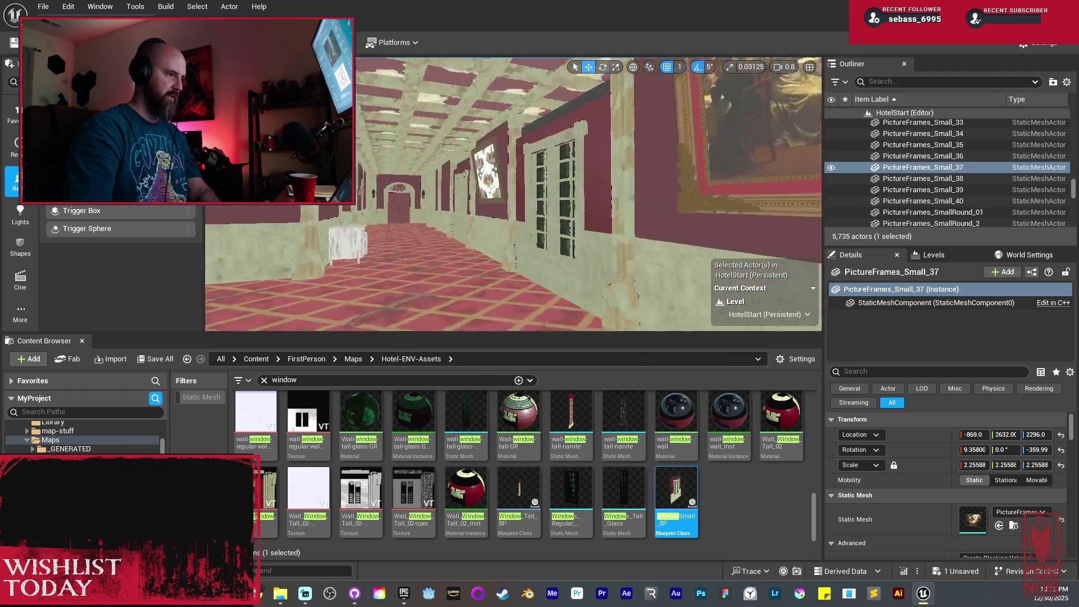
key(w)
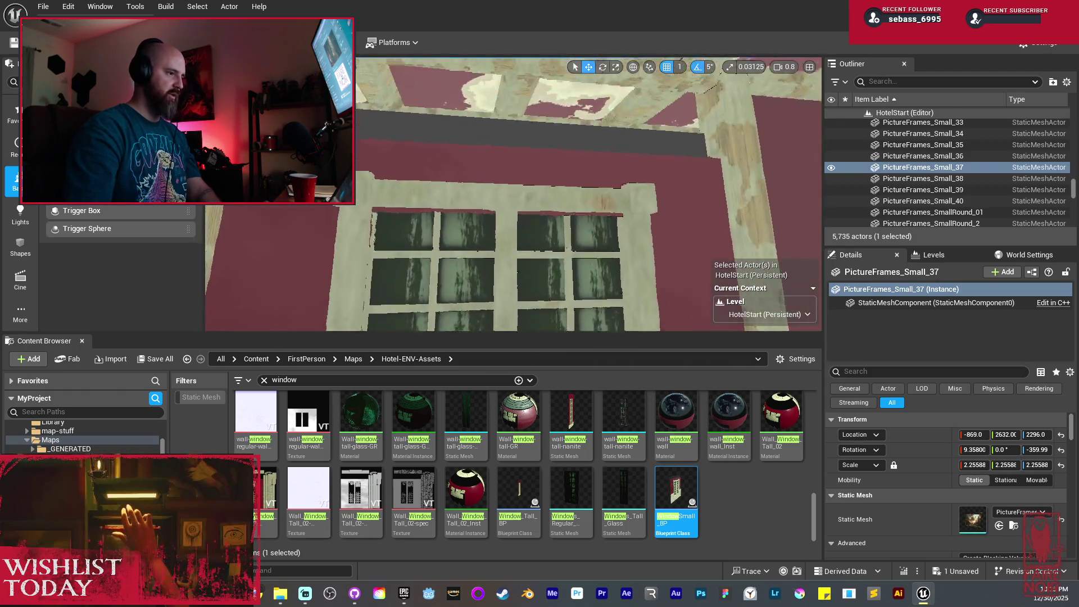
key(e)
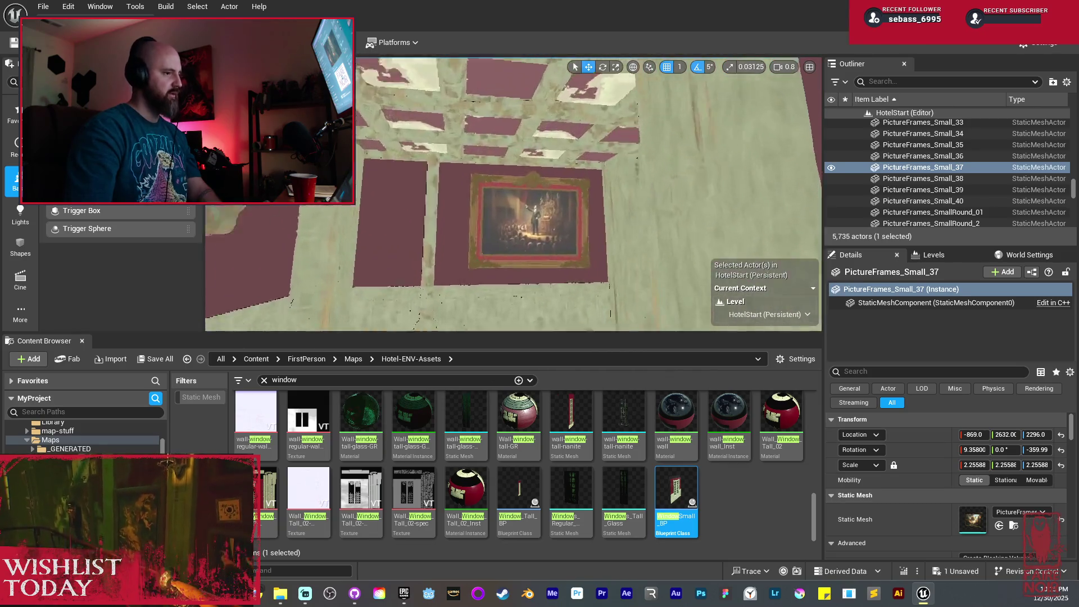
key(w)
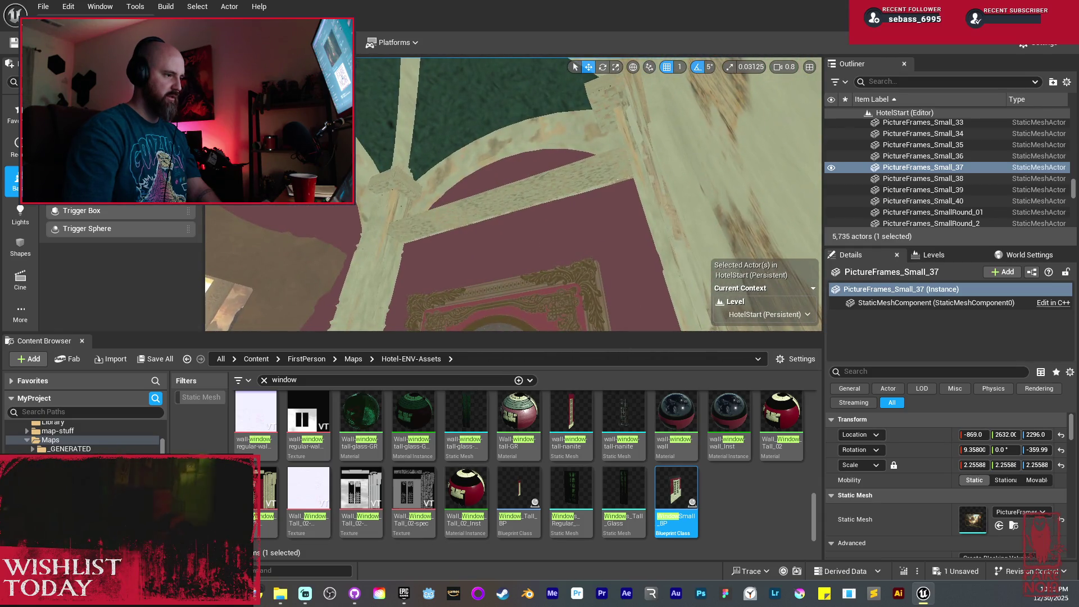
click(501, 197)
key(d)
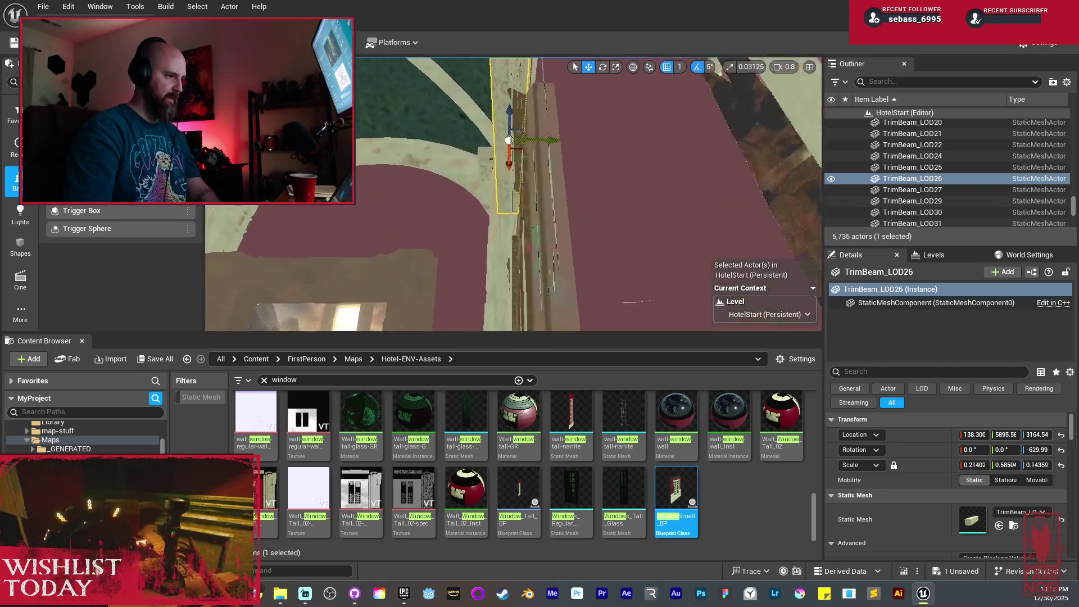
Alt-drag a copy of the trim beam along the corridor and lower it above the window
drag(646, 121, 586, 122)
drag(585, 122, 647, 124)
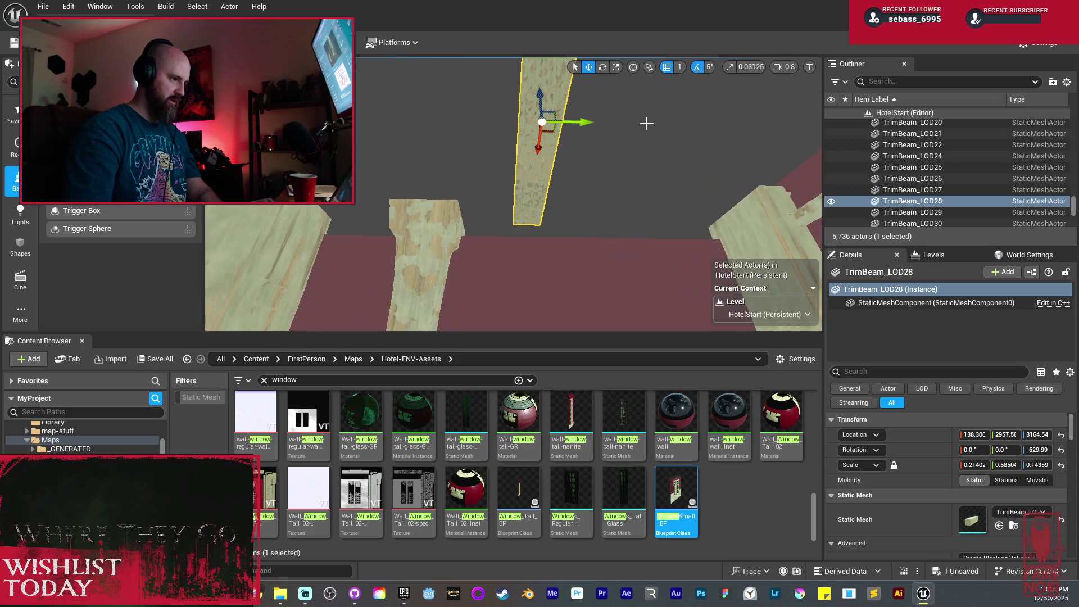
mouse_move(539, 97)
mouse_down()
mouse_move(691, 107)
mouse_move(456, 202)
mouse_move(444, 236)
mouse_move(568, 277)
mouse_up()
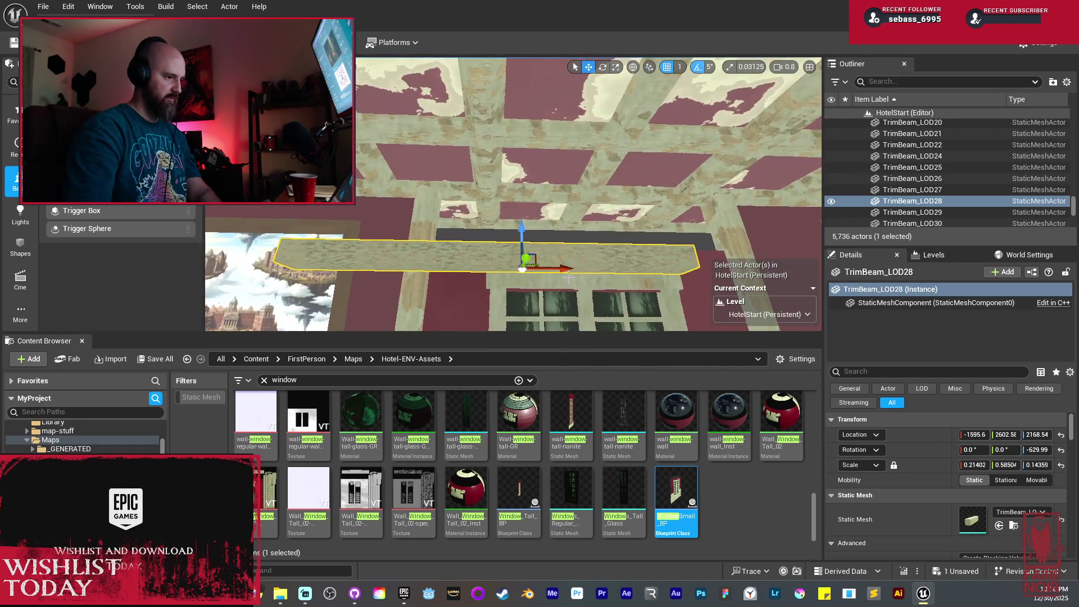
mouse_move(649, 278)
mouse_down()
mouse_move(596, 269)
mouse_move(540, 278)
mouse_up()
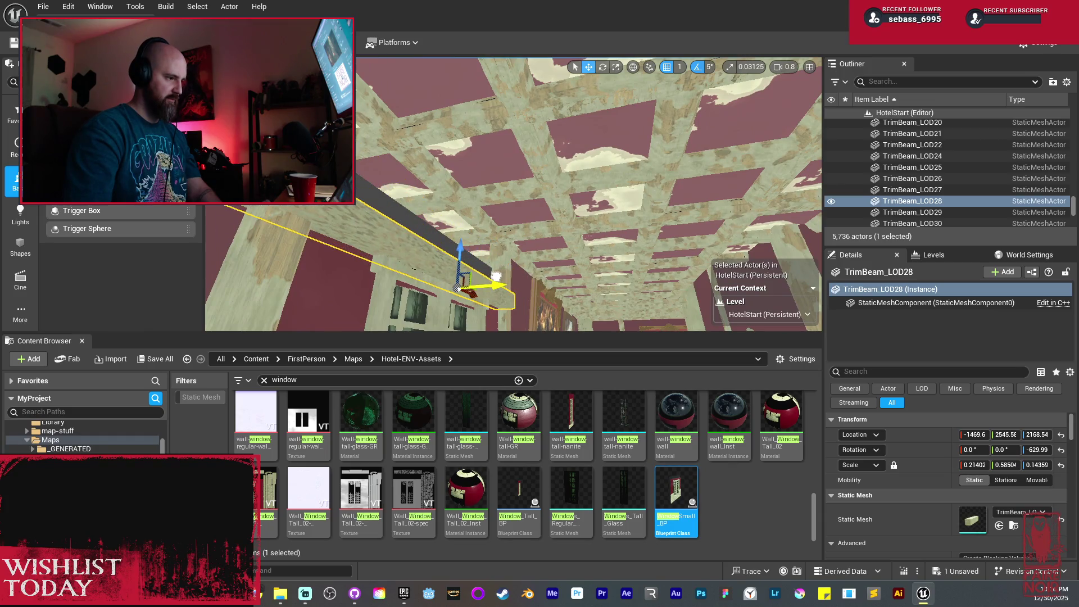
drag(458, 259, 466, 224)
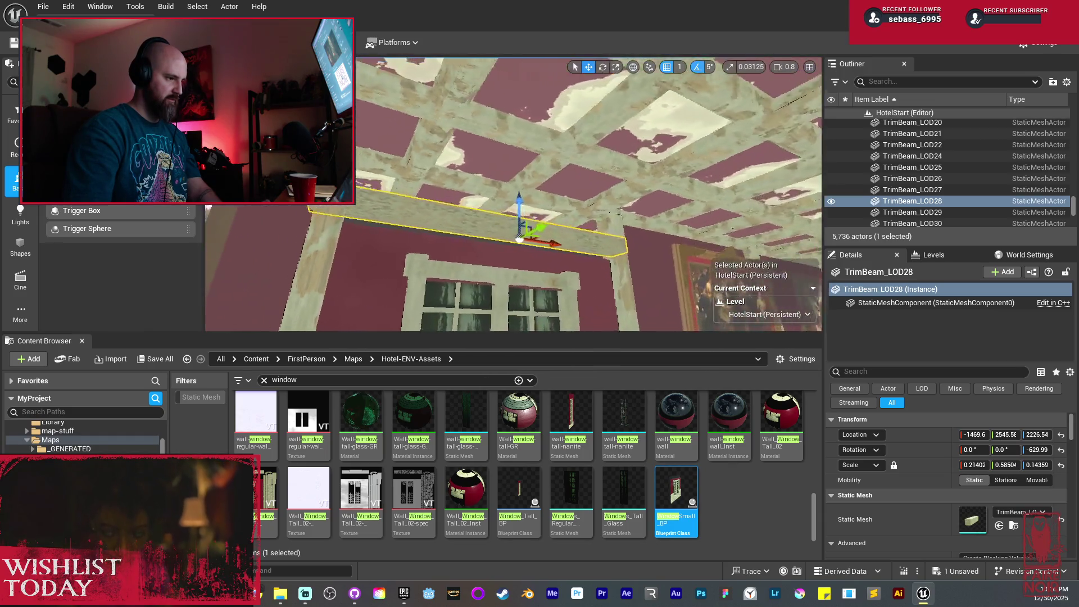
Scale the beam taller in Z, align it over the window, then deselect and return to lit view
key(r)
drag(476, 213, 477, 191)
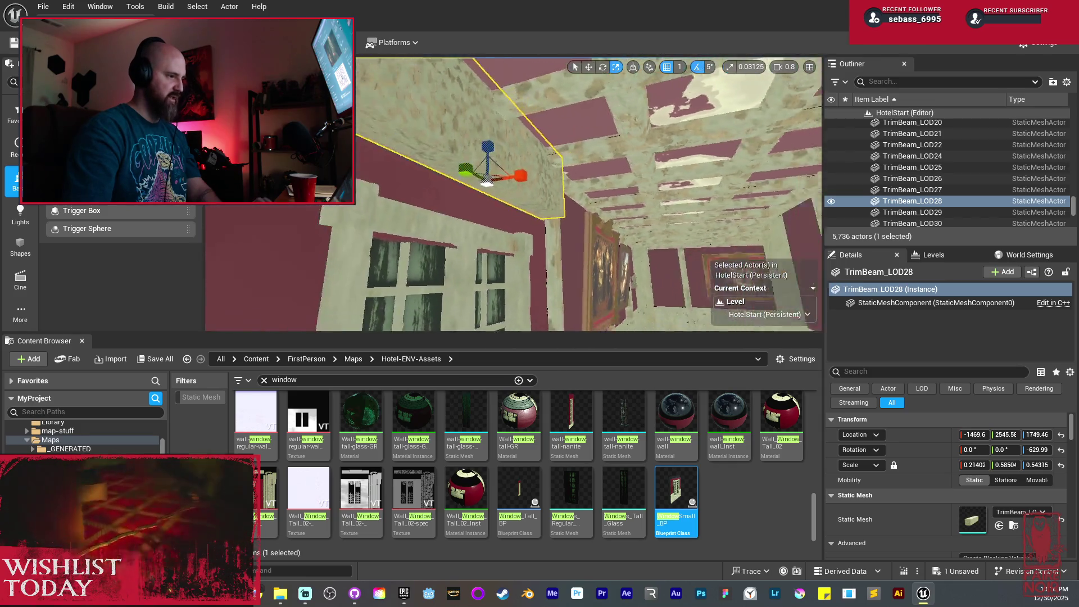
key(w)
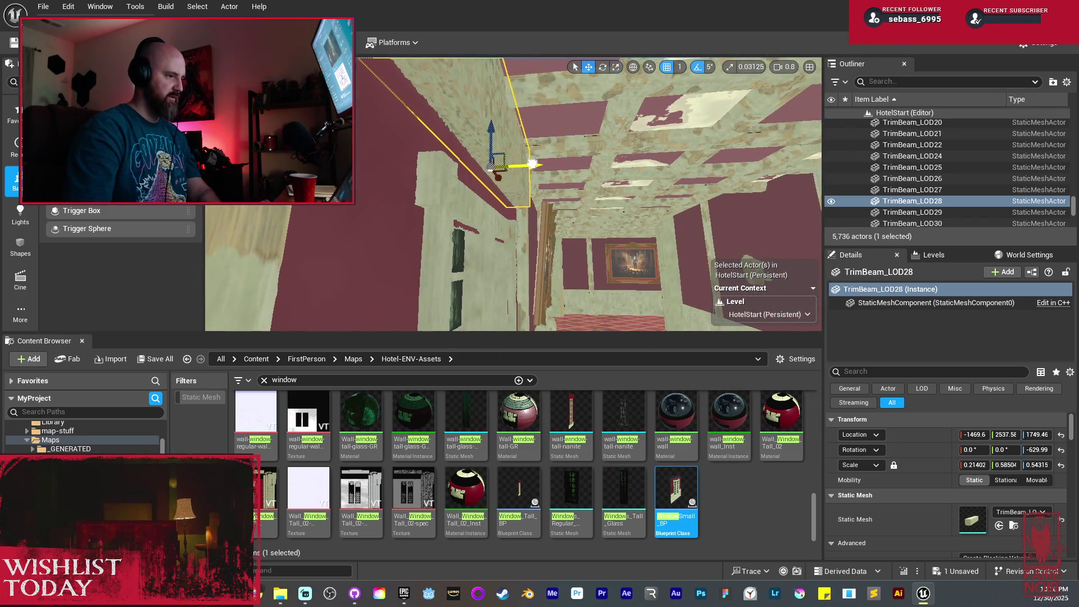
drag(523, 163, 531, 178)
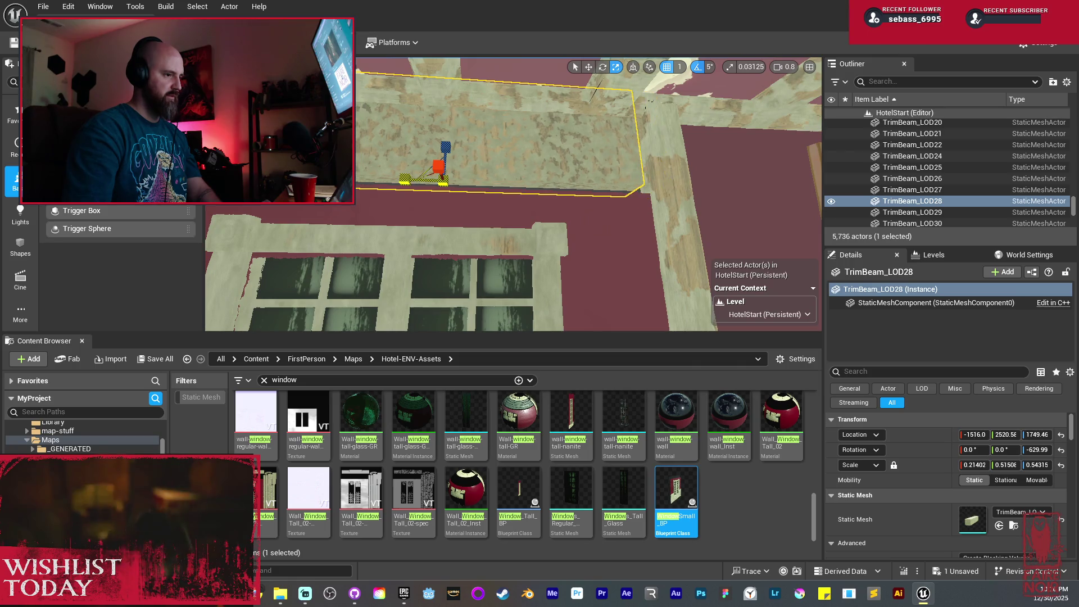
drag(473, 197, 473, 197)
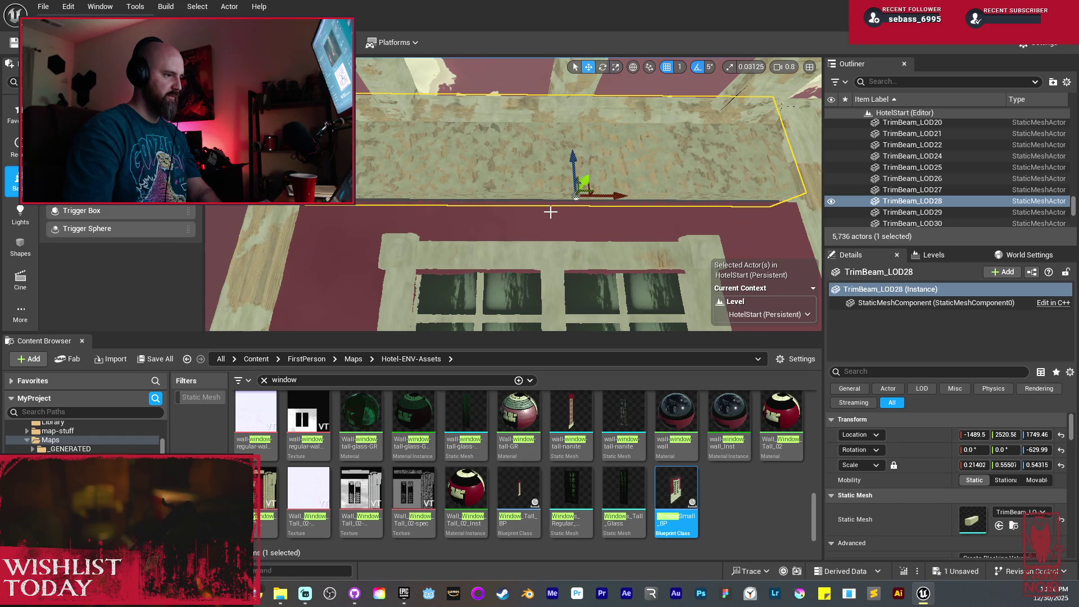
mouse_move(614, 197)
mouse_down()
mouse_move(459, 178)
mouse_move(463, 165)
mouse_move(447, 163)
mouse_move(657, 161)
mouse_up()
scroll(617, 201, up, 2)
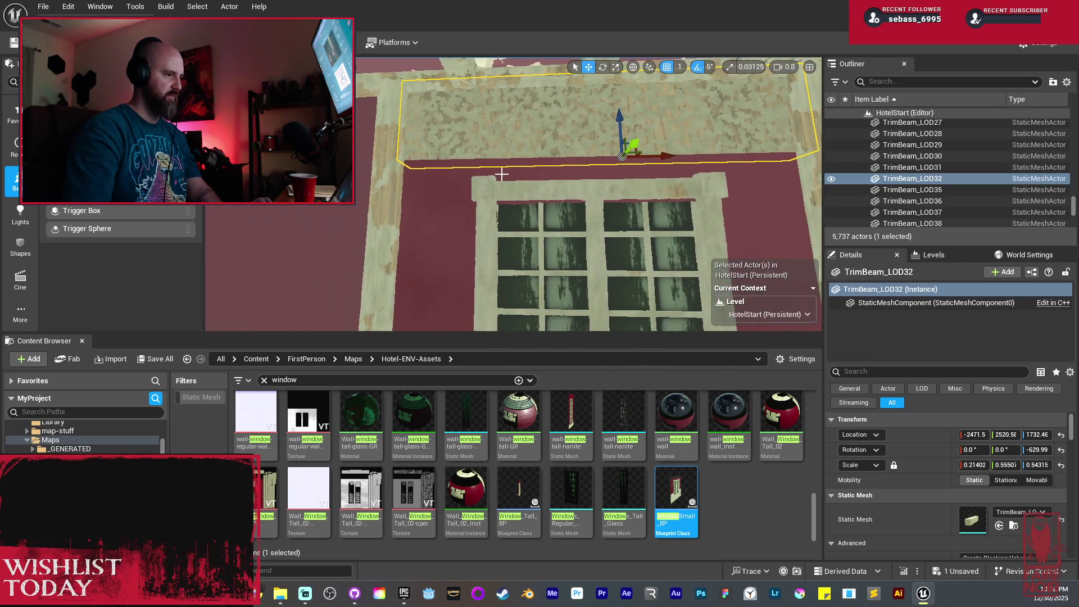
key(Escape)
key(alt+p)
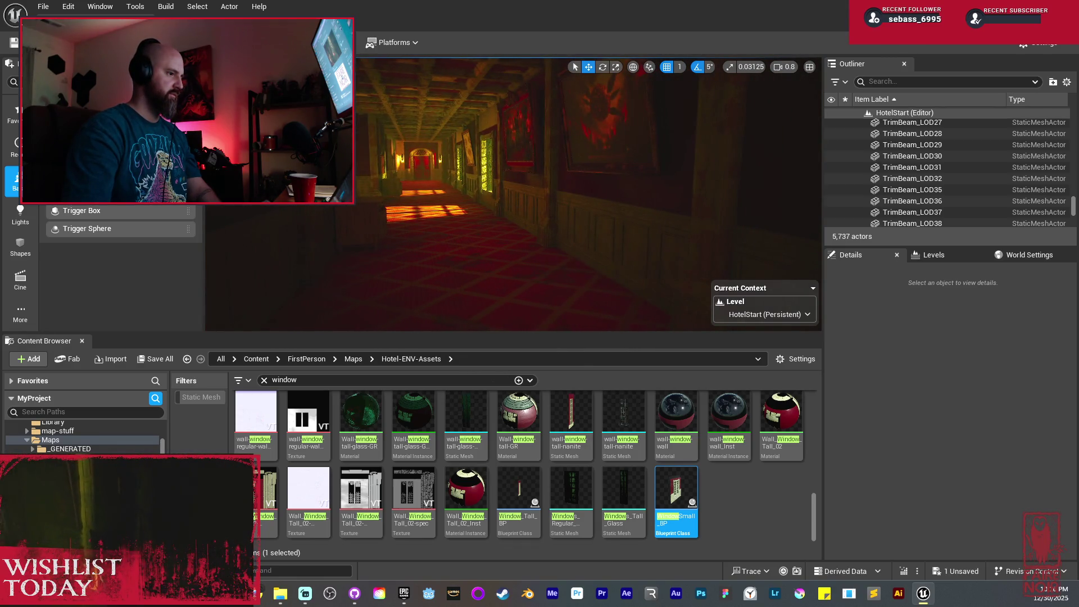
Save the HotelStart map, then slide LargeWall_Slide_Right_BP along X from -1475 to -705
click(152, 362)
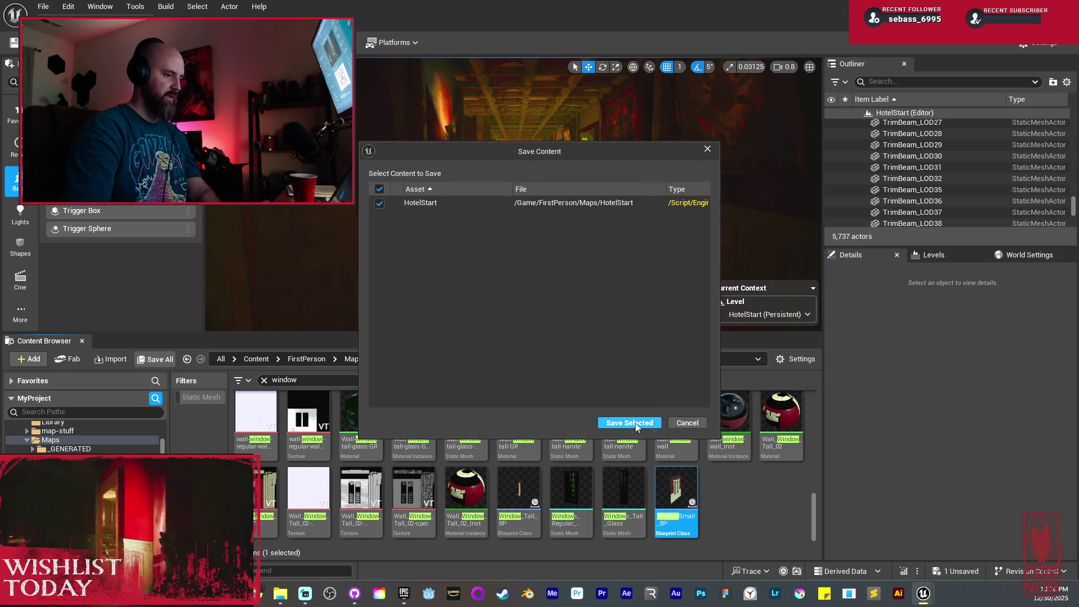
click(634, 422)
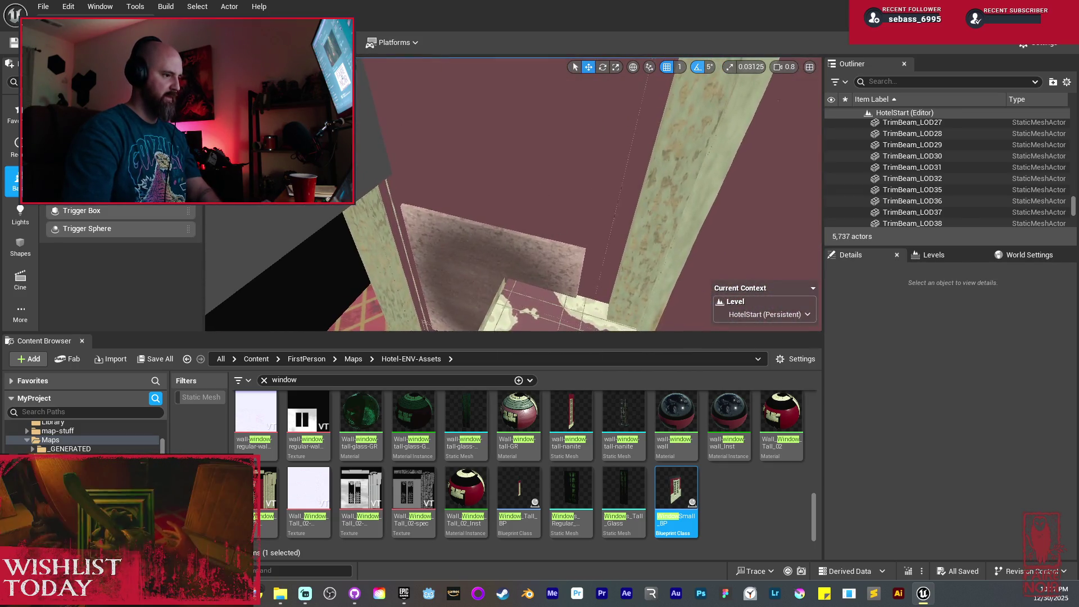
click(537, 188)
drag(264, 222, 390, 247)
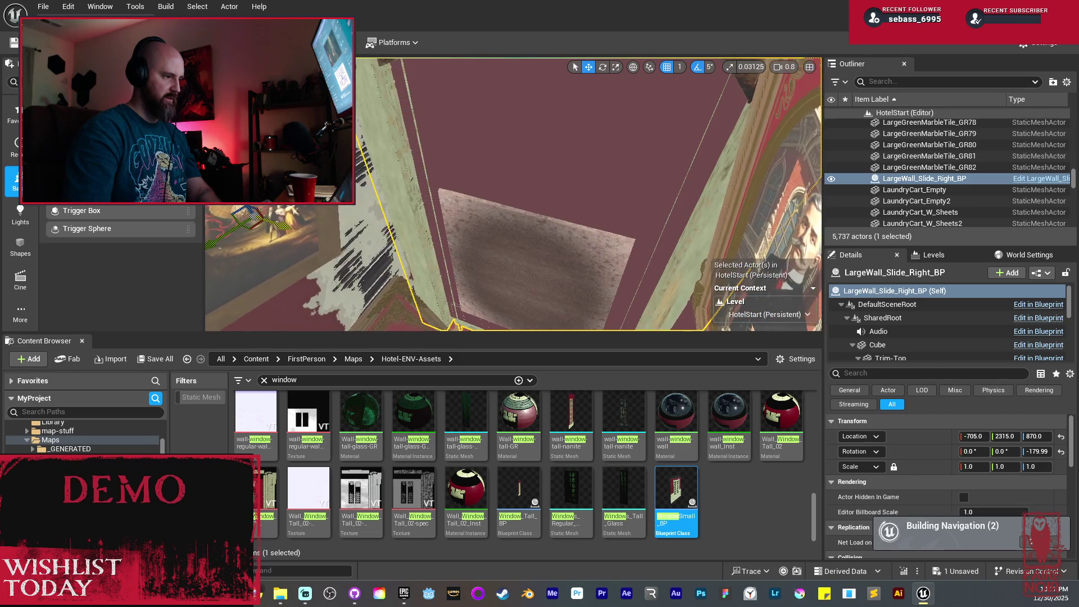
drag(512, 194, 536, 177)
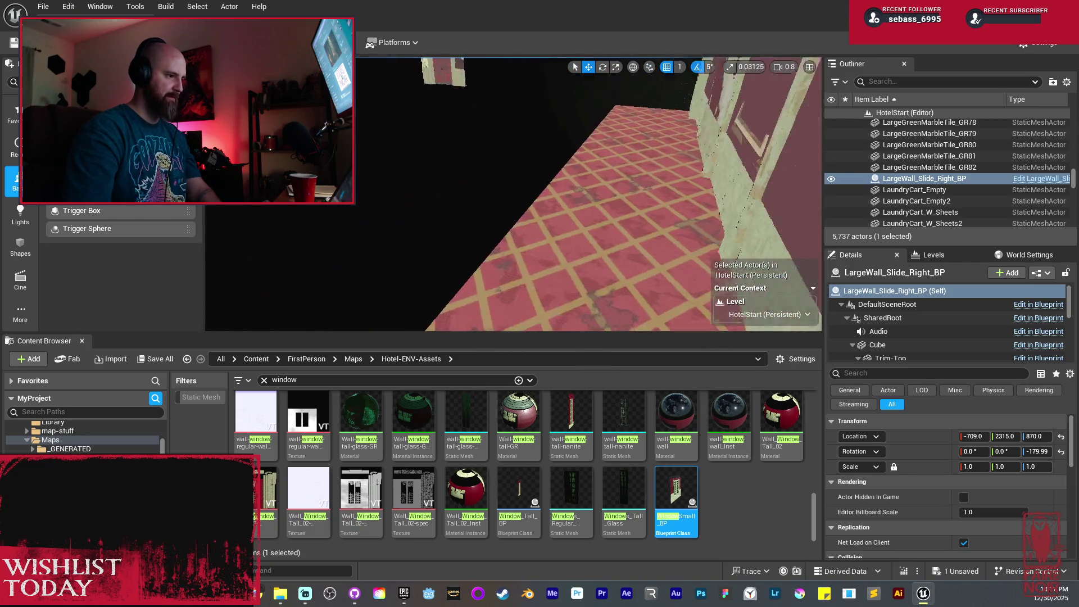
key(f)
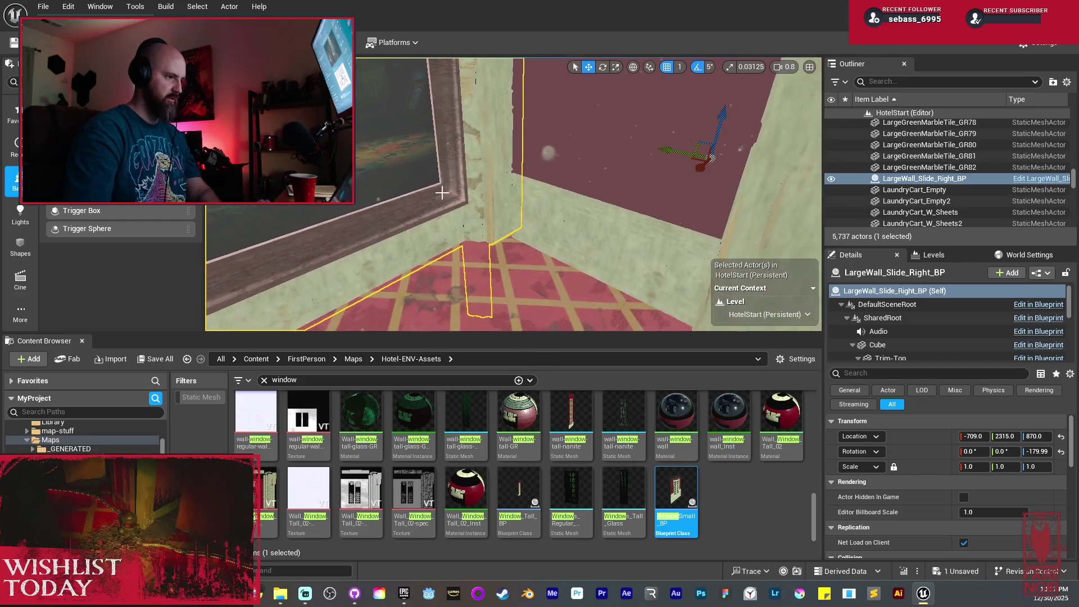
click(523, 197)
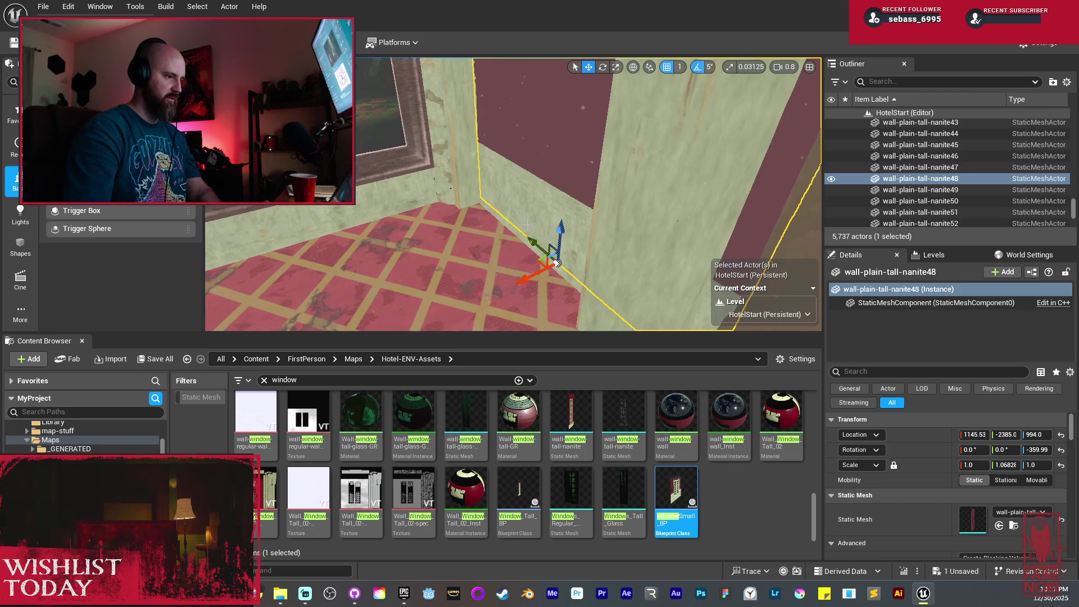
Move the plain wall and paneling together to the corner and turn them -90°, then view in wireframe
drag(527, 275, 449, 300)
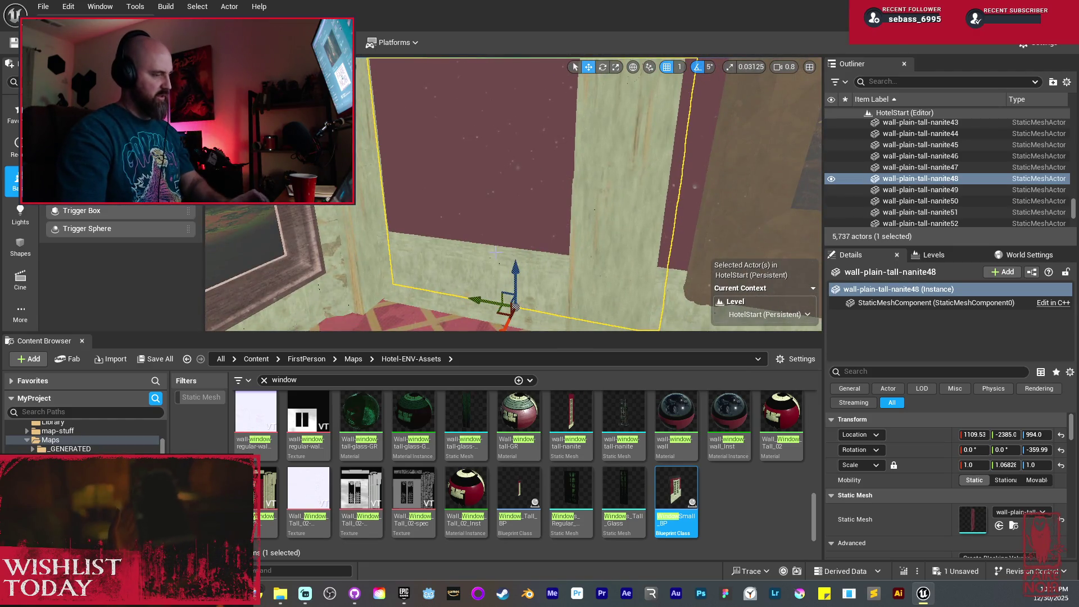
key(ctrl+z)
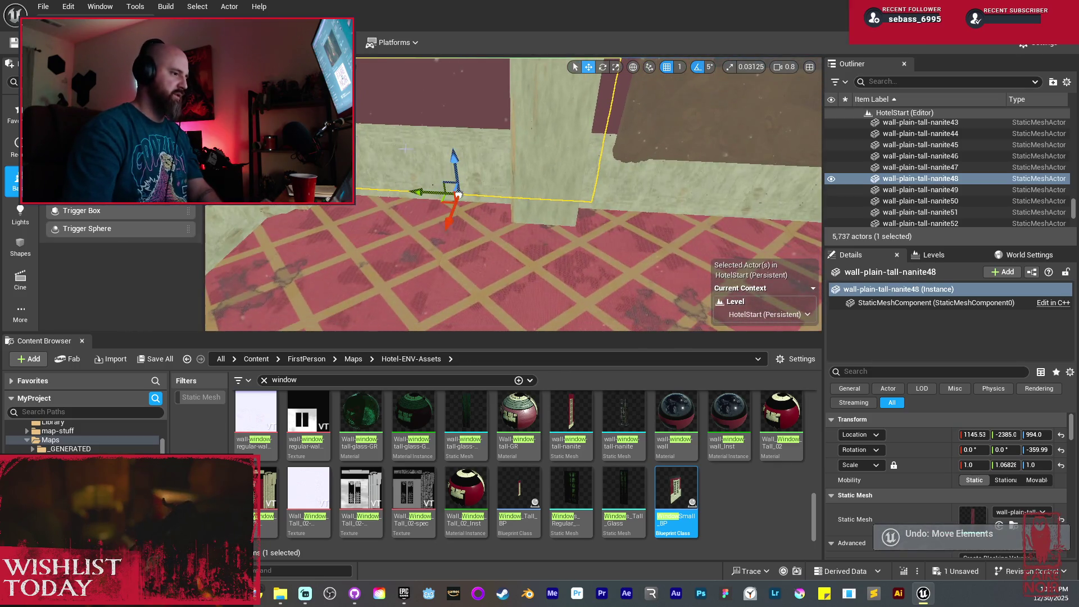
ctrl+click(415, 204)
drag(407, 197, 259, 194)
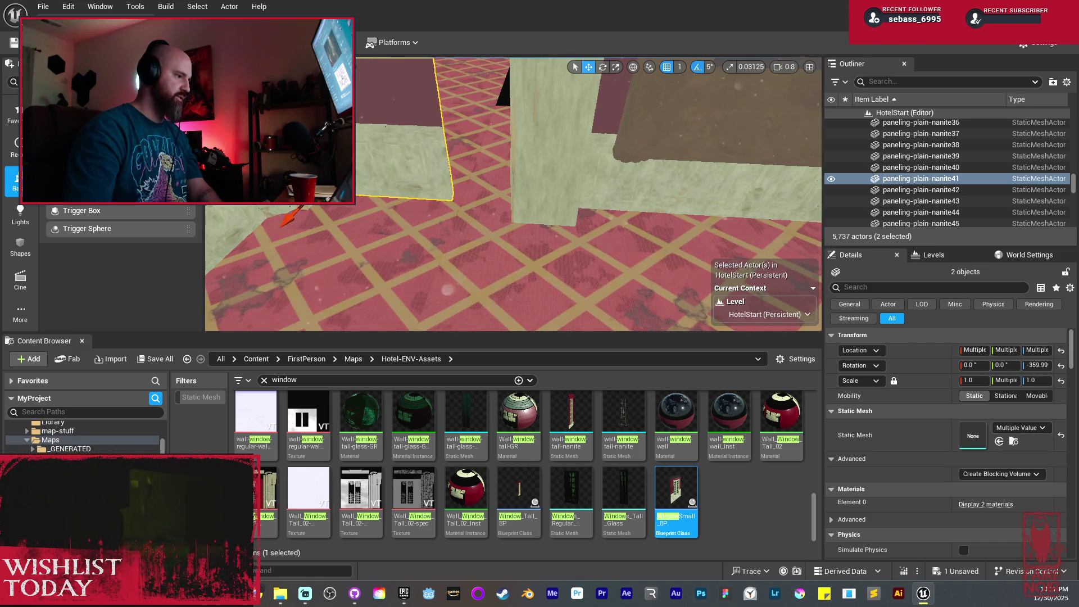
drag(325, 229, 393, 198)
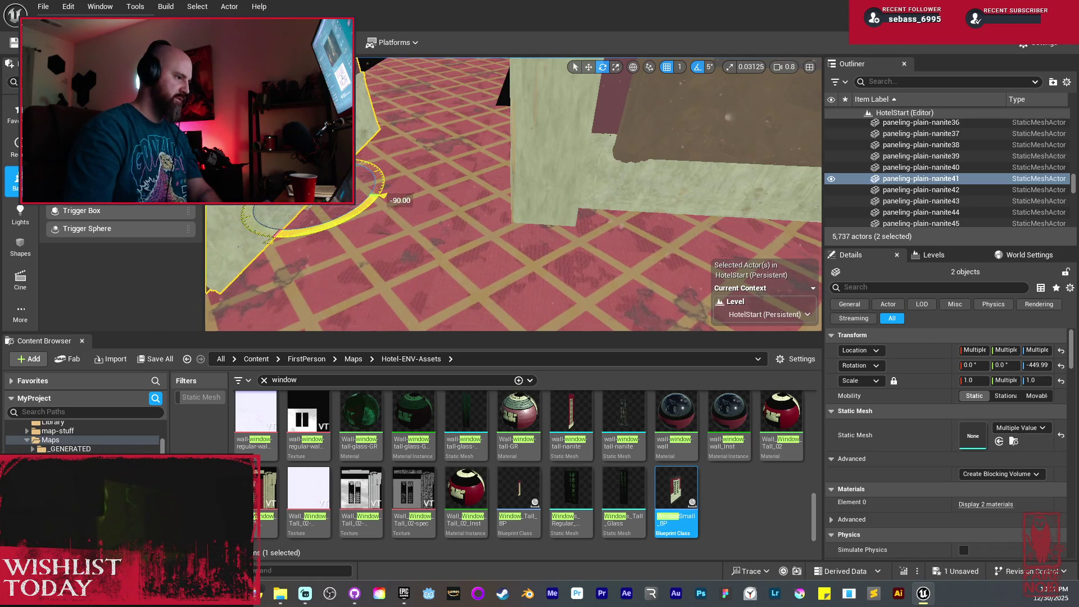
key(w)
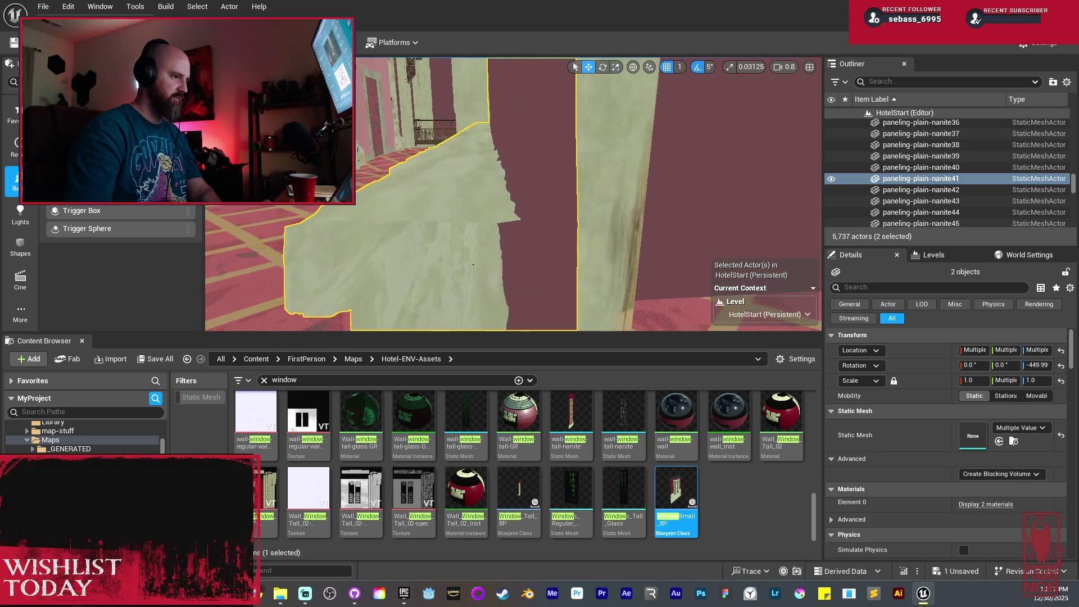
key(F1)
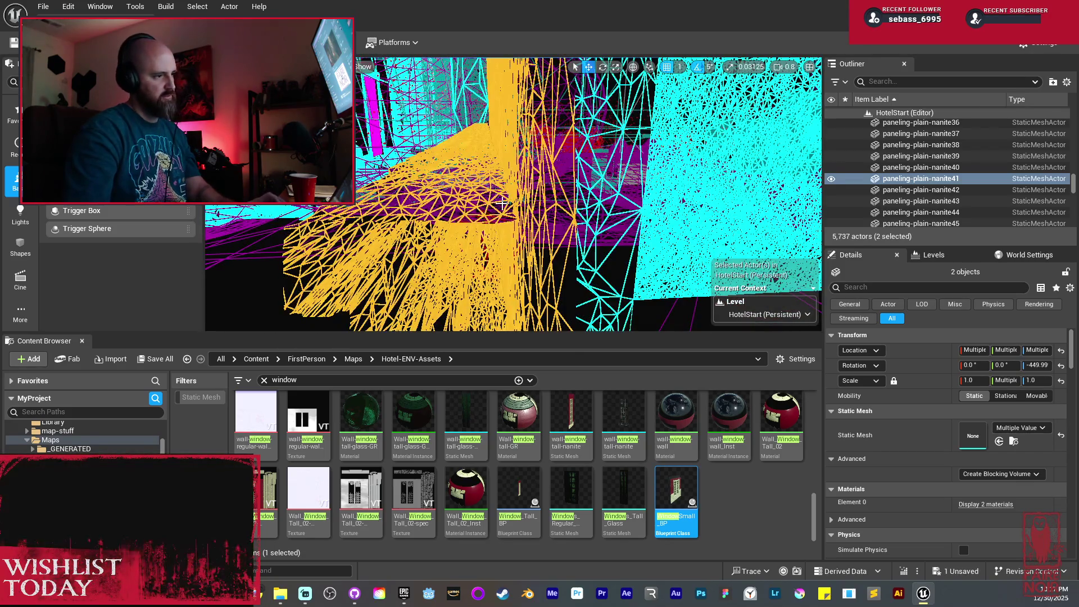
Back in lit view, delete floor section Boolean212 and pick Boolean93
key(F3)
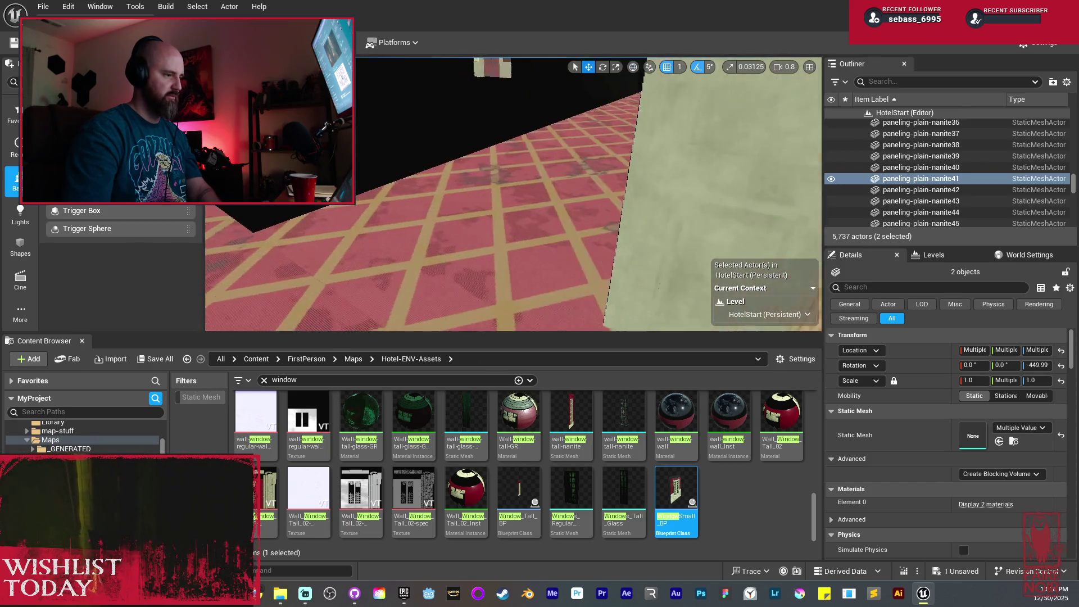
click(508, 184)
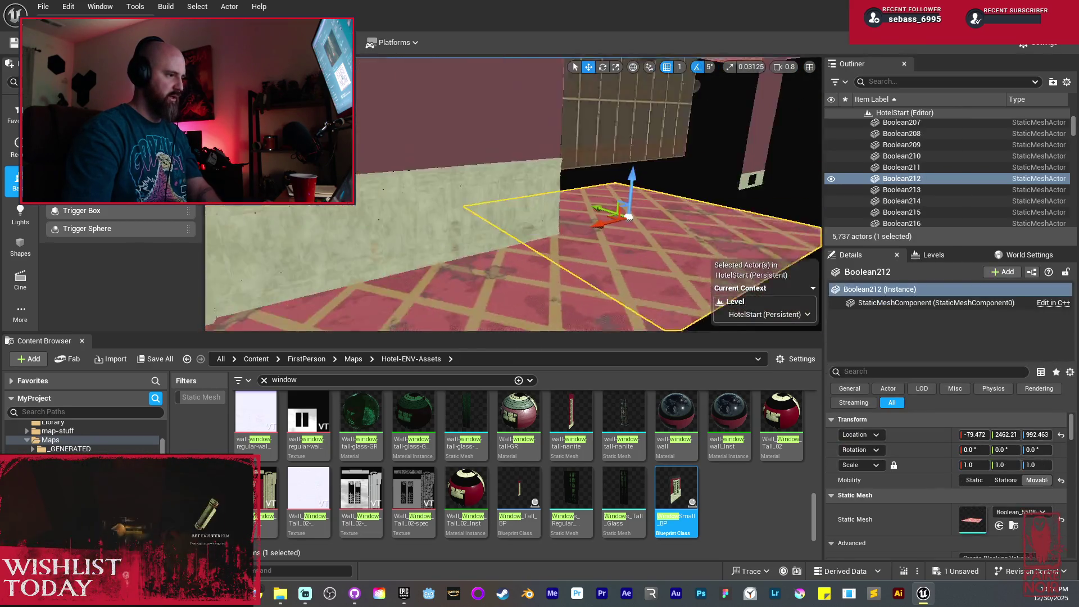
key(Delete)
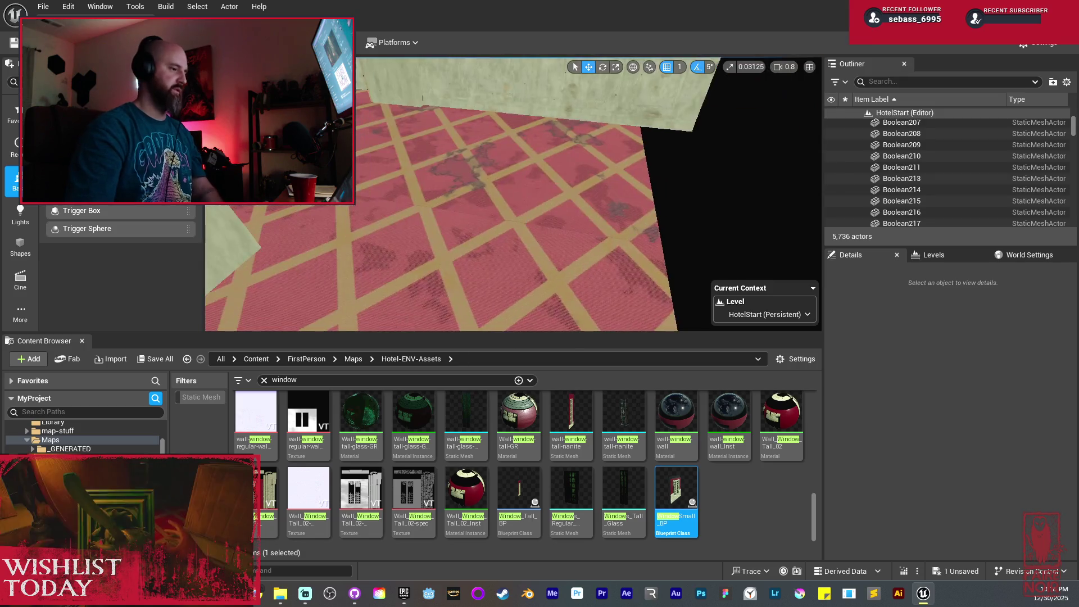
click(528, 227)
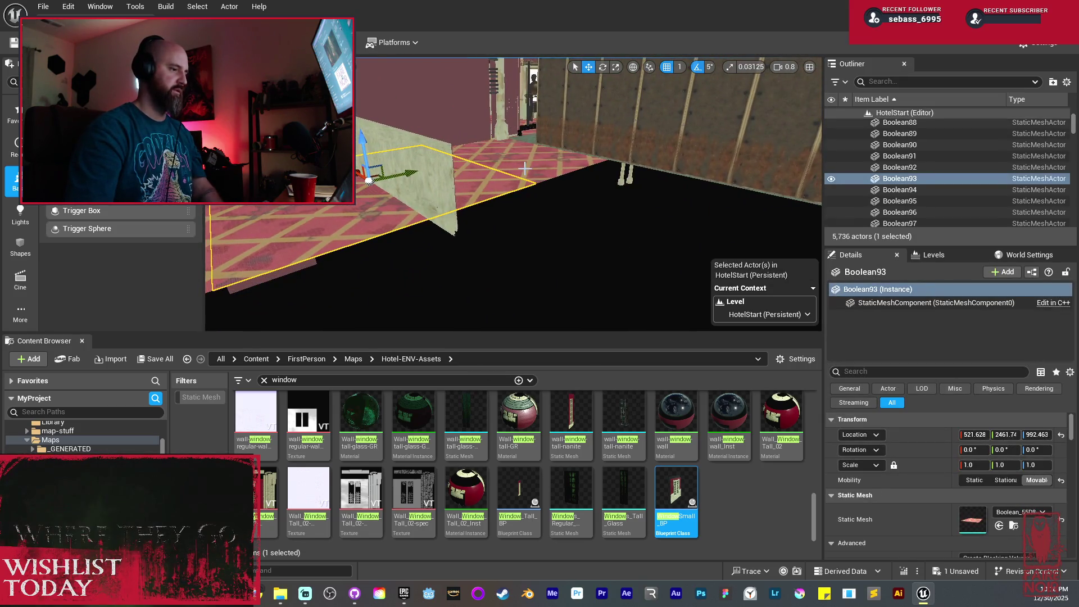
Select floor sections Boolean90–94, Alt-drag a copy along X, and nudge it to close the gap
ctrl+click(449, 160)
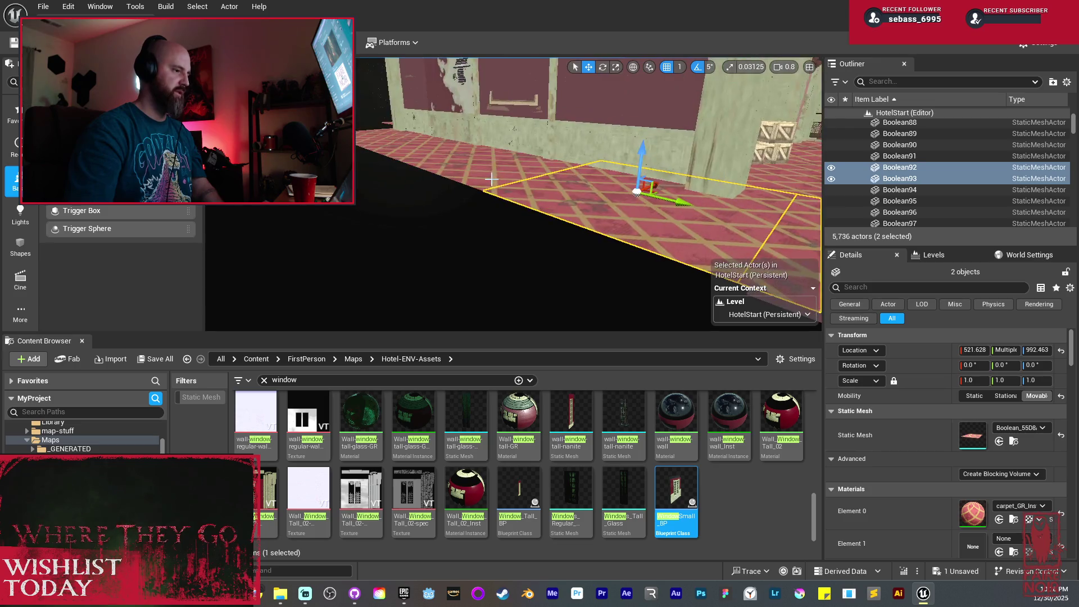
ctrl+click(439, 158)
ctrl+click(441, 158)
ctrl+click(453, 155)
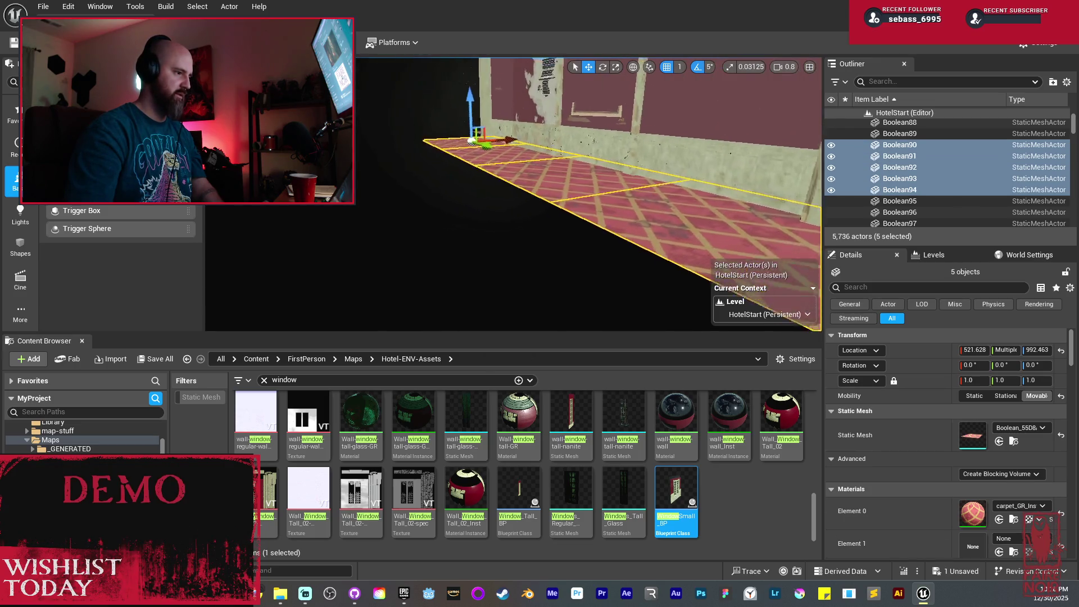
drag(495, 181, 429, 180)
key(f)
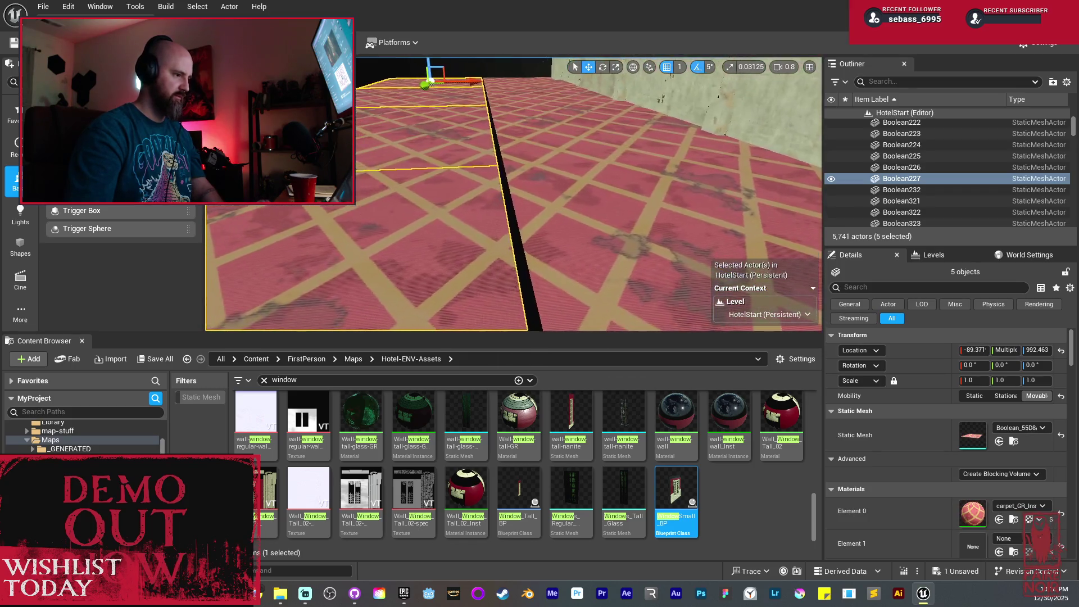
drag(490, 218, 503, 215)
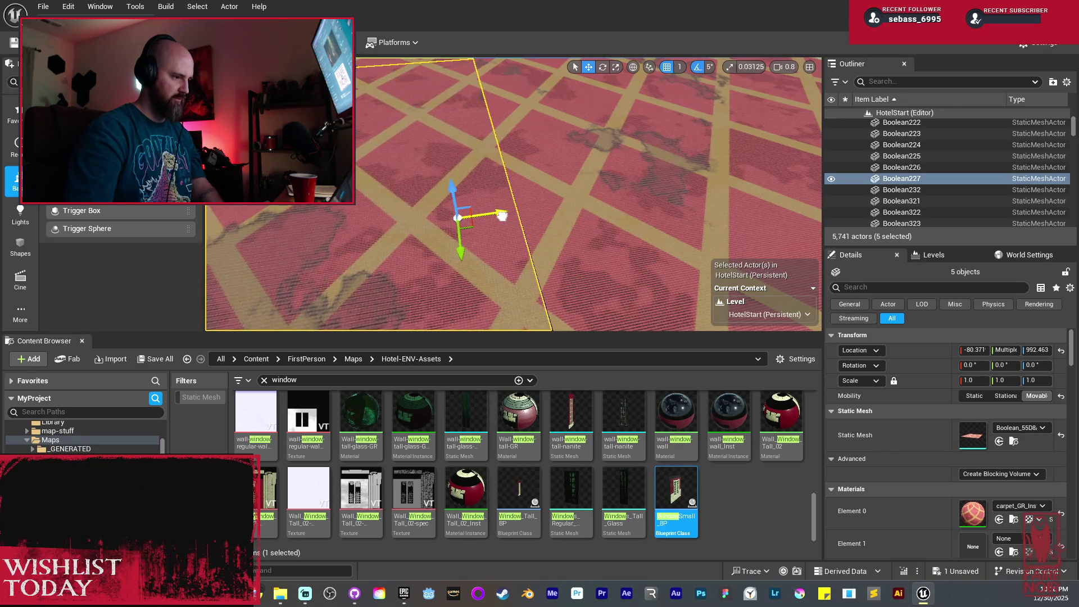
drag(552, 226, 644, 242)
Alt-drag two more runs of the five floor sections further down the corridor
drag(763, 190, 484, 197)
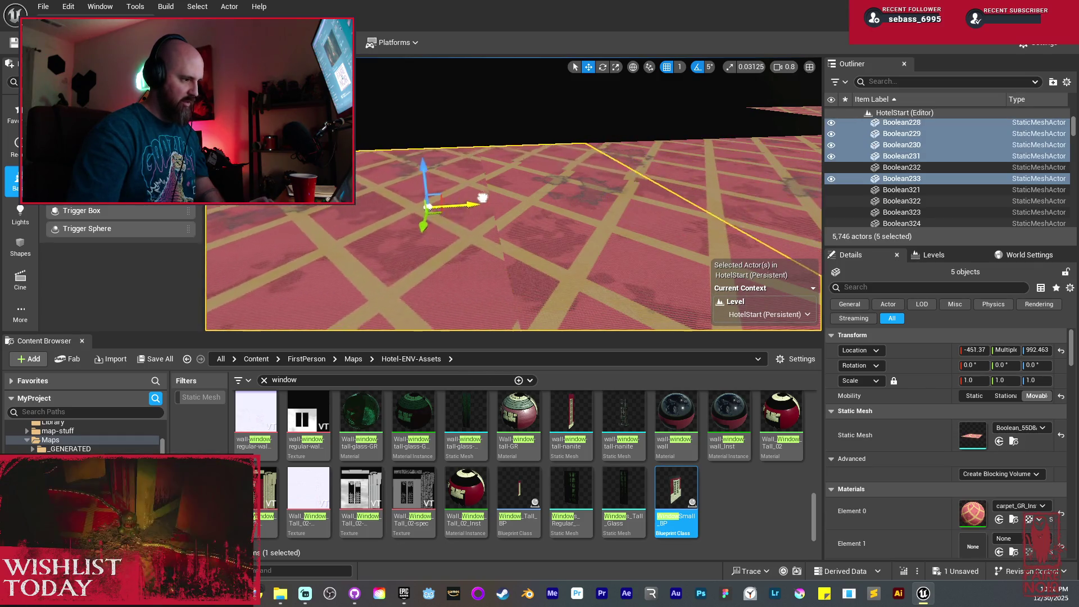
drag(349, 209, 314, 209)
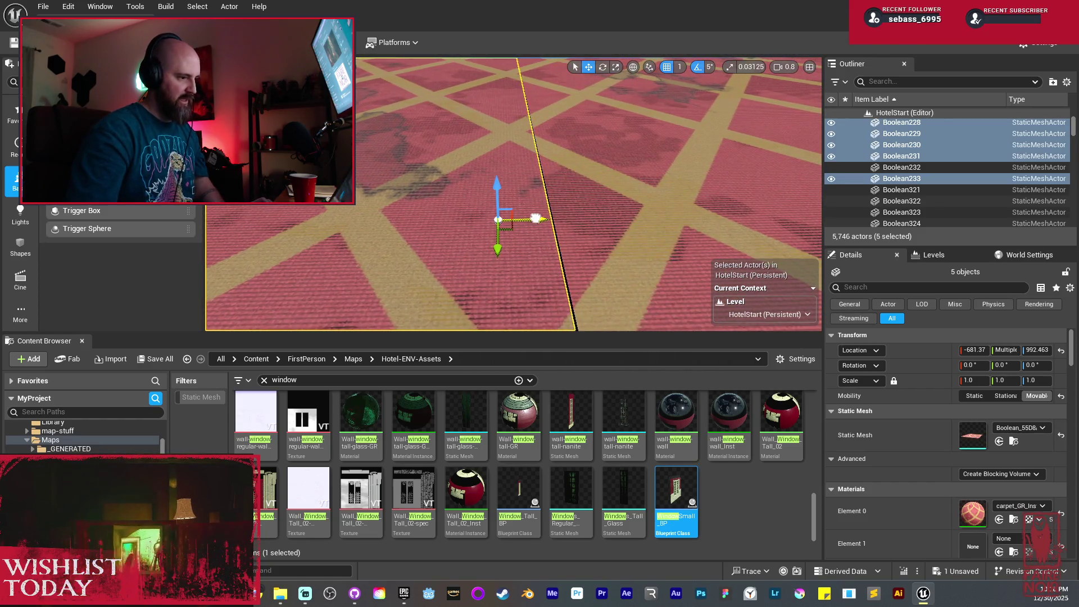
drag(541, 217, 545, 219)
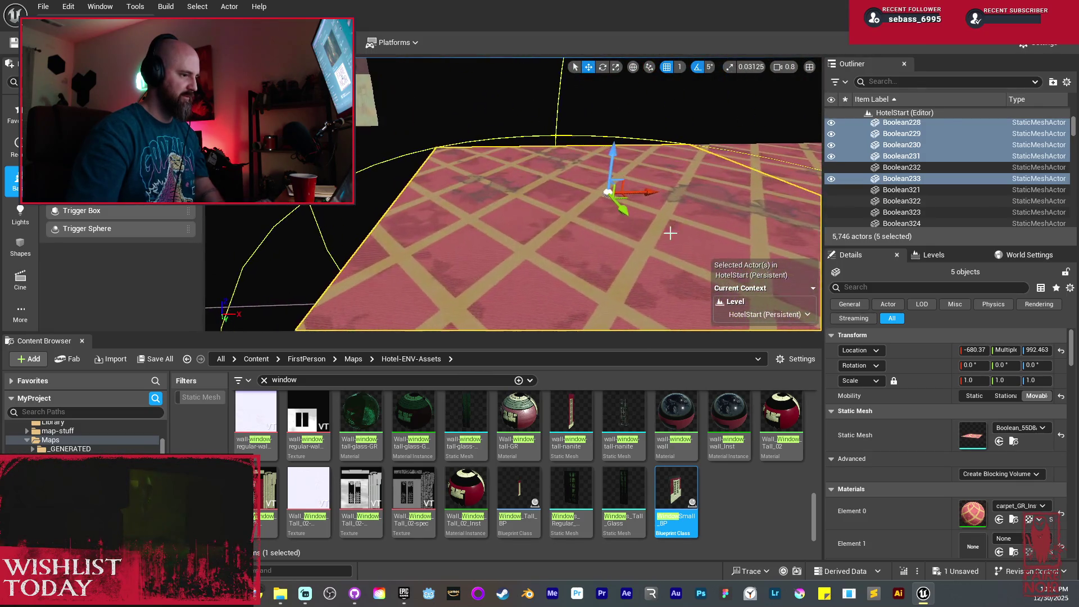
alt+drag(653, 190, 565, 187)
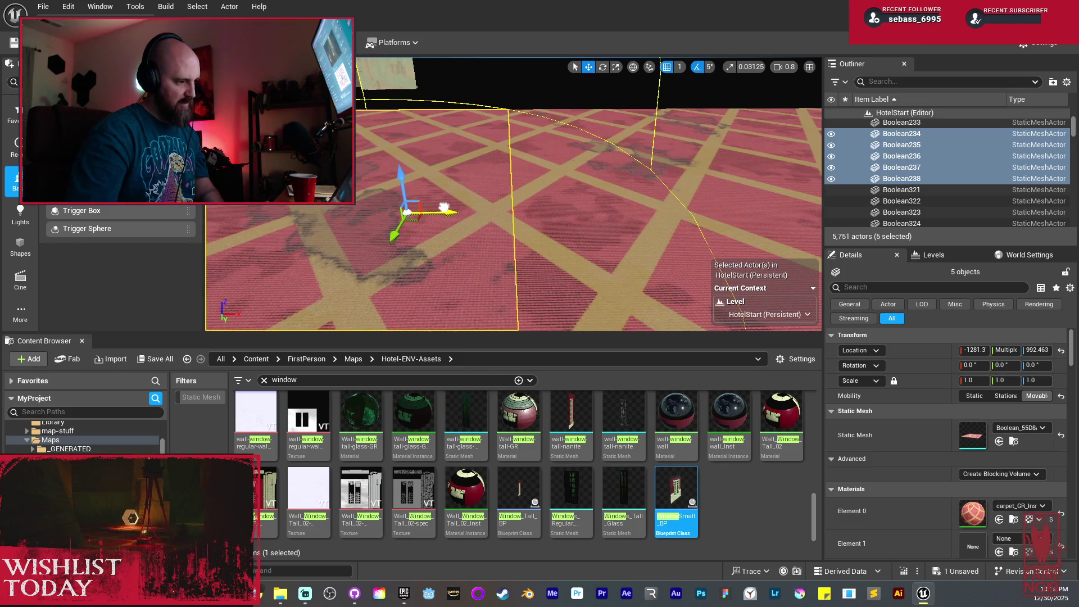
scroll(634, 155, down, 3)
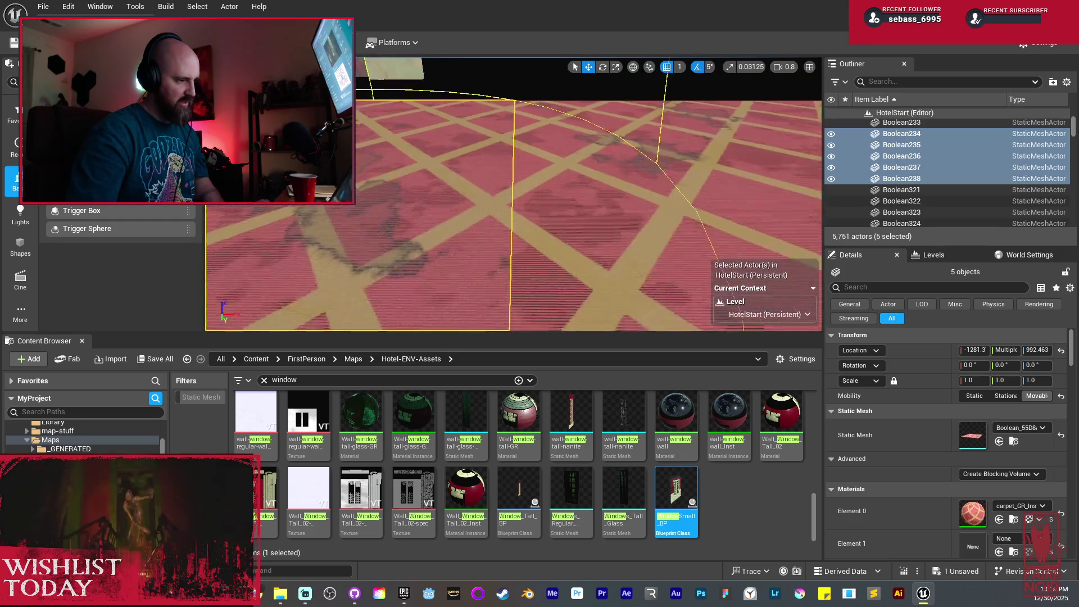
scroll(527, 222, down, 2)
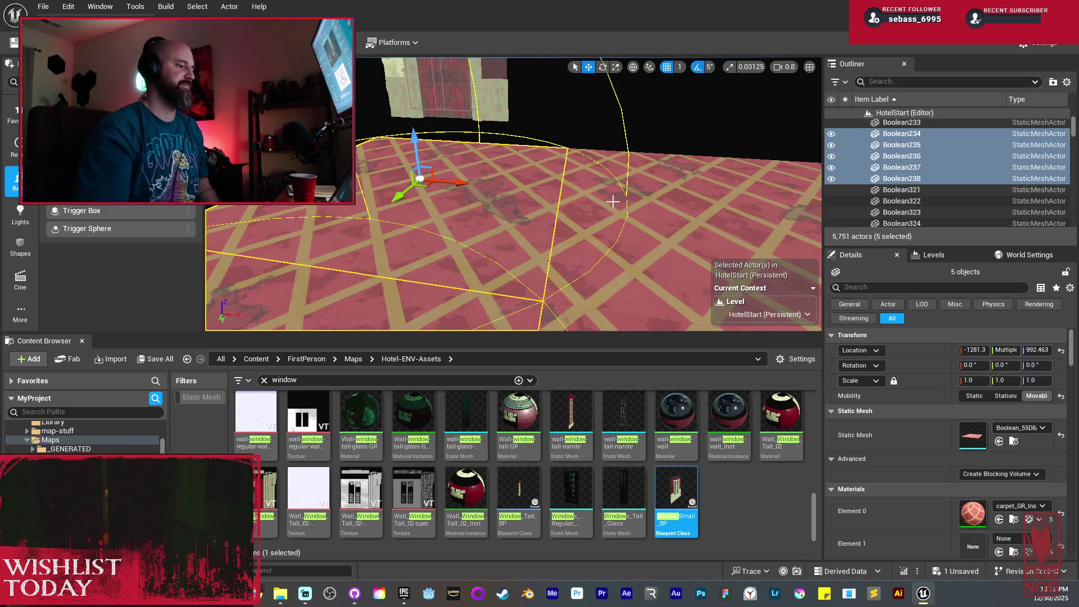
mouse_move(596, 207)
mouse_down()
mouse_move(596, 160)
mouse_move(548, 166)
mouse_move(544, 248)
mouse_up()
Move SM_Side_Table_01 tight against the corridor wall, to about X -2353, Y 2670
click(540, 248)
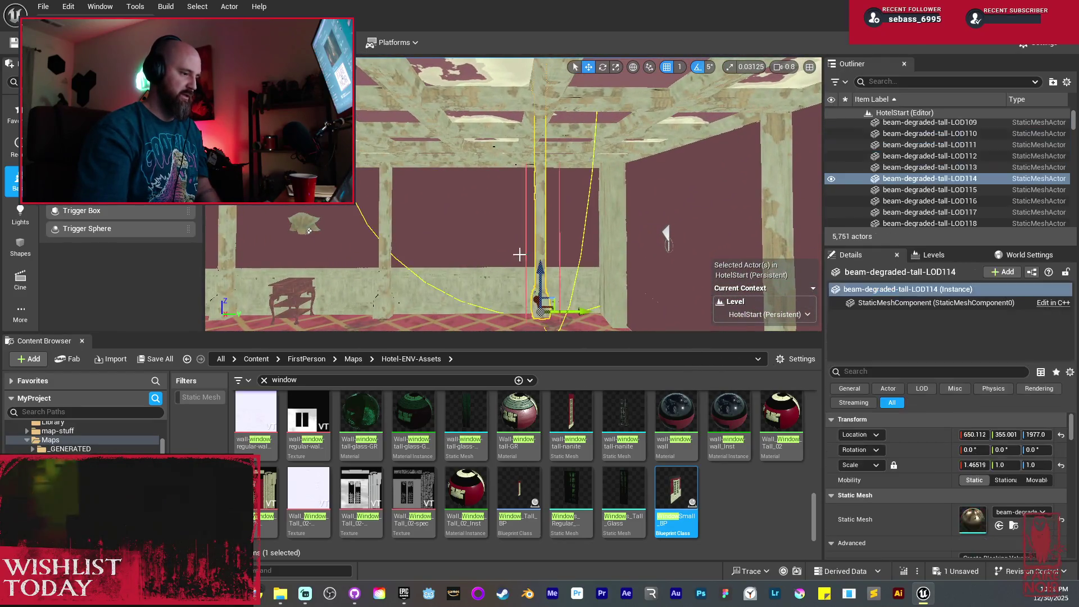
ctrl+click(309, 231)
mouse_move(309, 230)
mouse_down()
mouse_move(483, 272)
mouse_move(449, 254)
mouse_move(500, 254)
mouse_move(606, 109)
mouse_up()
click(484, 270)
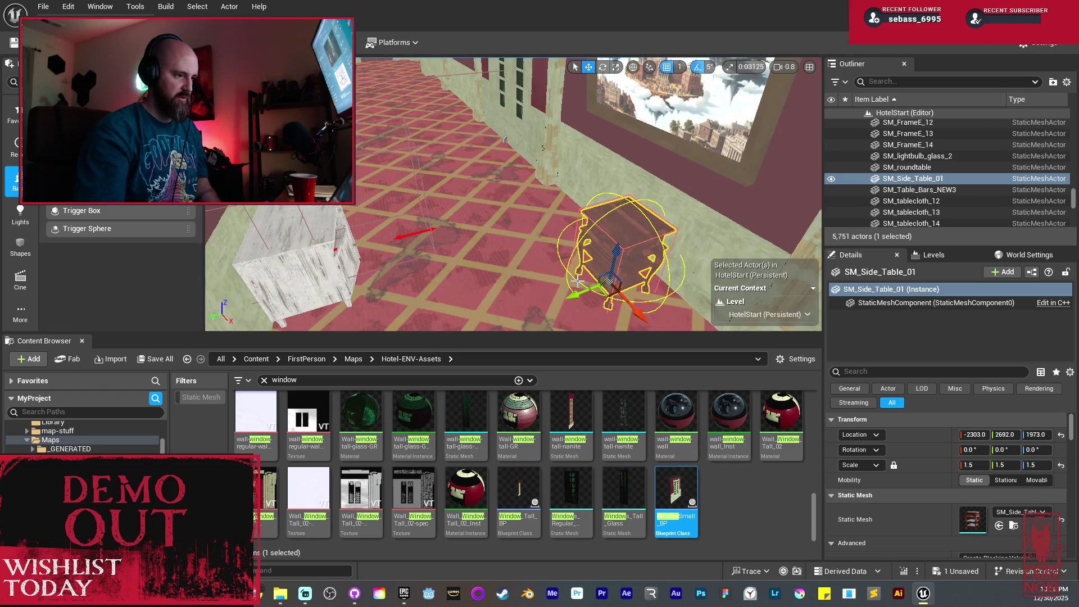
key(f)
mouse_move(544, 292)
mouse_down()
mouse_move(489, 292)
mouse_move(478, 256)
mouse_move(442, 245)
mouse_move(447, 276)
mouse_up()
key(f)
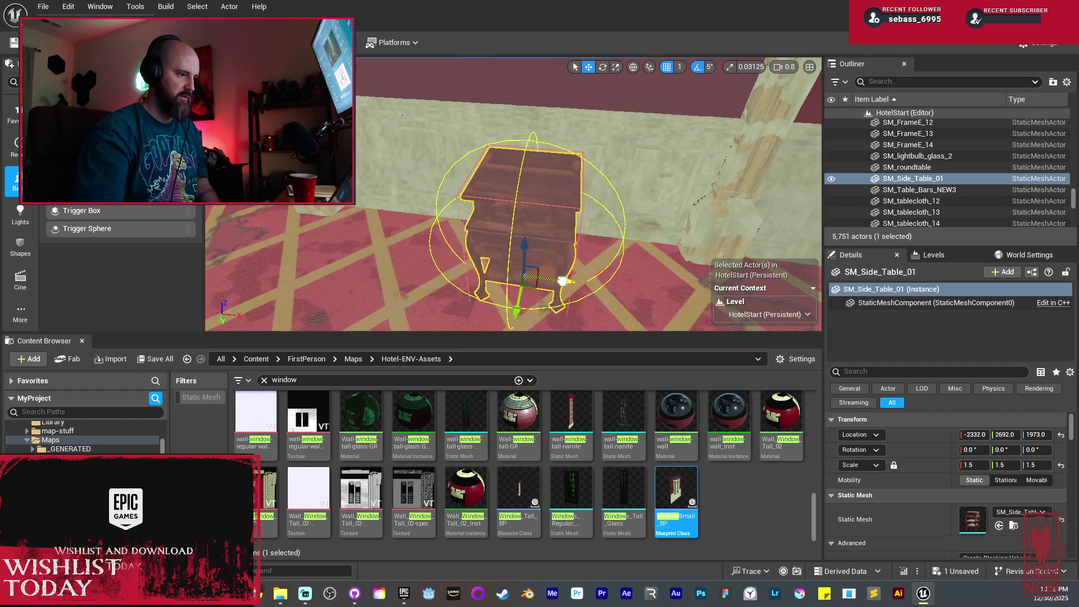
drag(550, 281, 456, 273)
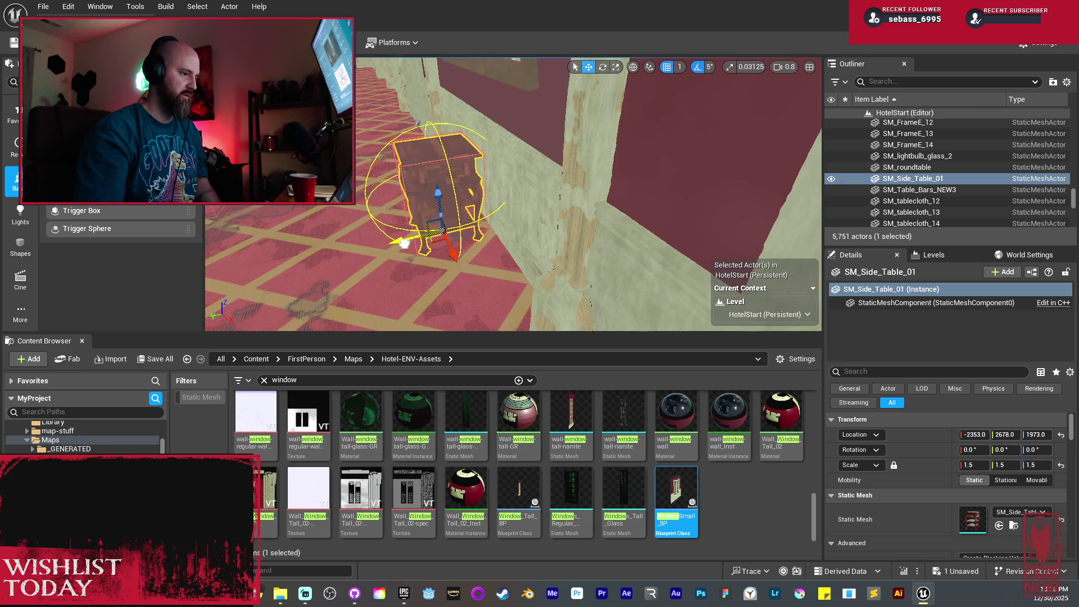
Fly toward the wall corner and select the fog volume BP_UltraVolumetrics29
drag(411, 244, 483, 239)
mouse_move(483, 197)
mouse_down()
mouse_move(495, 197)
mouse_move(427, 191)
mouse_move(435, 204)
mouse_move(365, 228)
mouse_up()
click(483, 198)
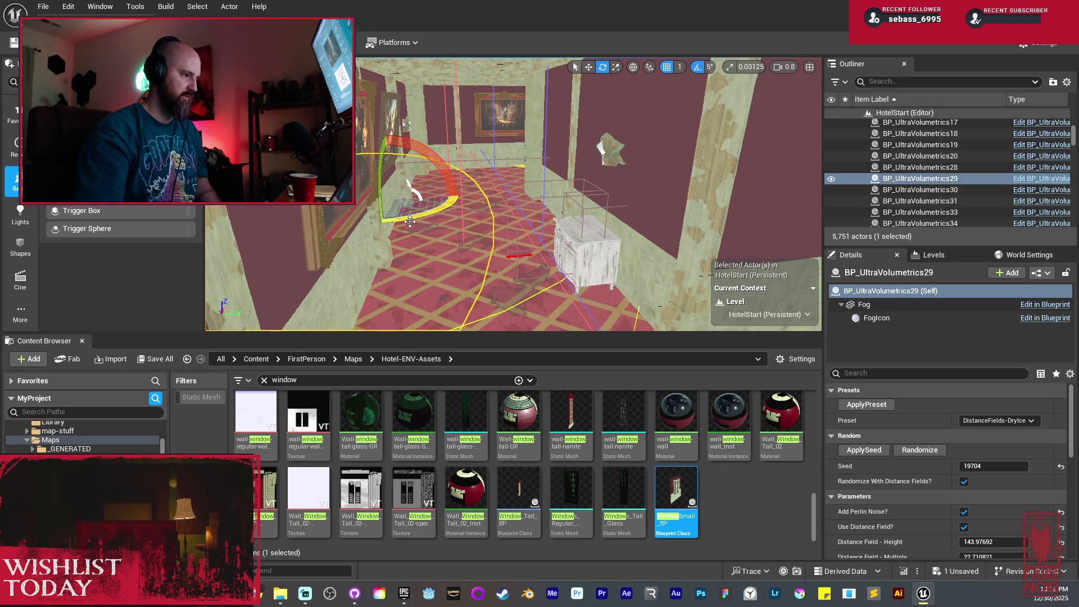
Shift BP_UltraVolumetrics29 sideways and delete the BP_UltraVolumetrics30 fog volume
mouse_move(569, 203)
mouse_down()
mouse_move(596, 204)
mouse_move(454, 149)
mouse_up()
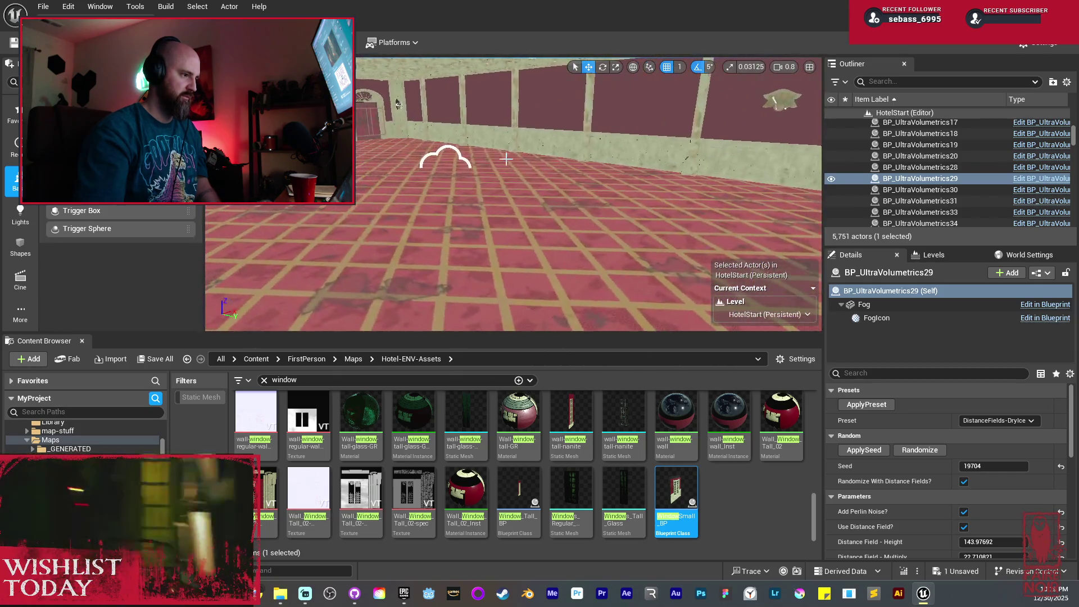
click(467, 152)
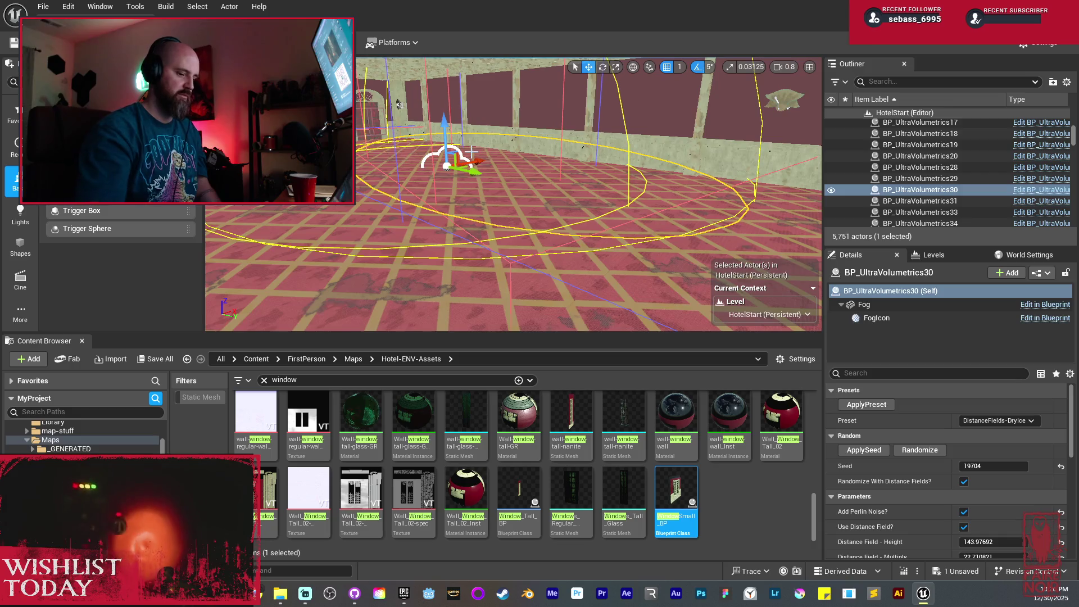
key(Delete)
drag(471, 152, 388, 107)
mouse_move(461, 186)
mouse_down()
mouse_move(476, 186)
mouse_move(444, 186)
mouse_move(484, 185)
mouse_move(458, 187)
mouse_up()
key(ctrl+z)
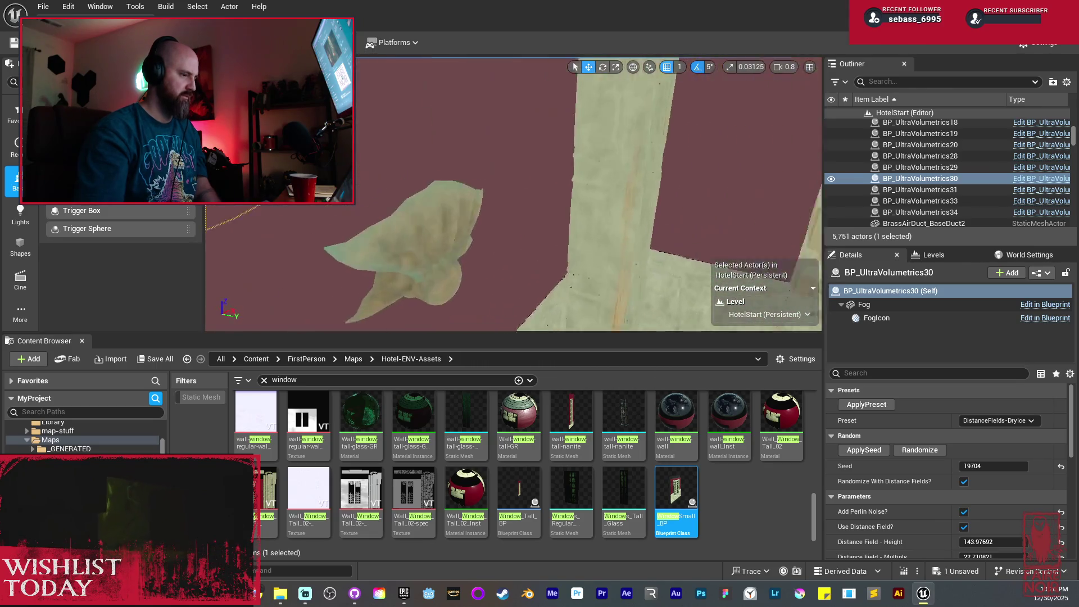
key(Delete)
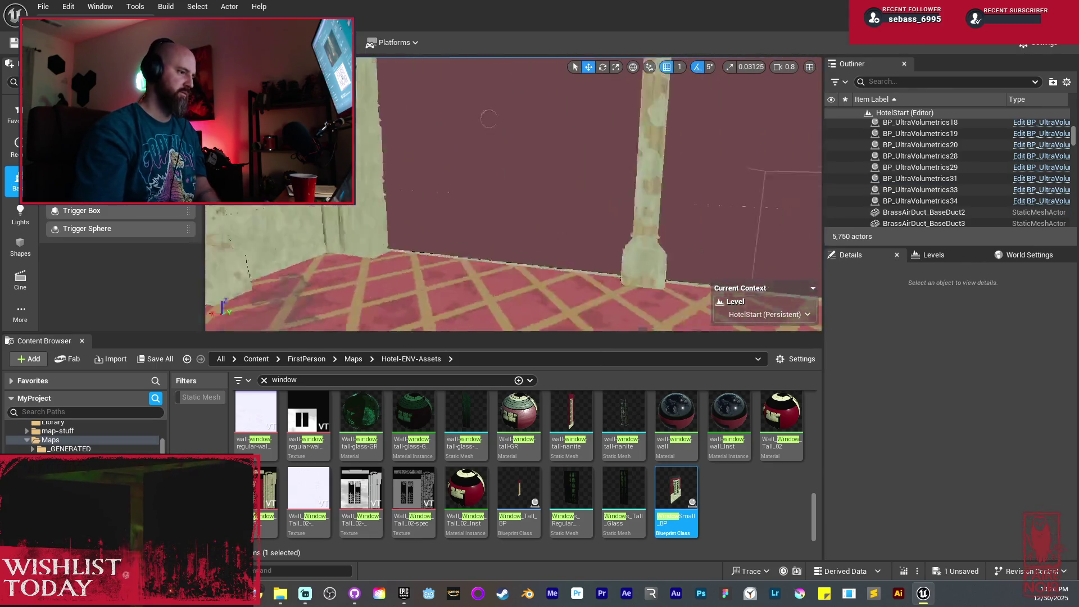
Duplicate BP_UltraVolumetrics29 with Alt-drag and Ctrl+D into copies up to BP_UltraVolumetrics32
click(529, 223)
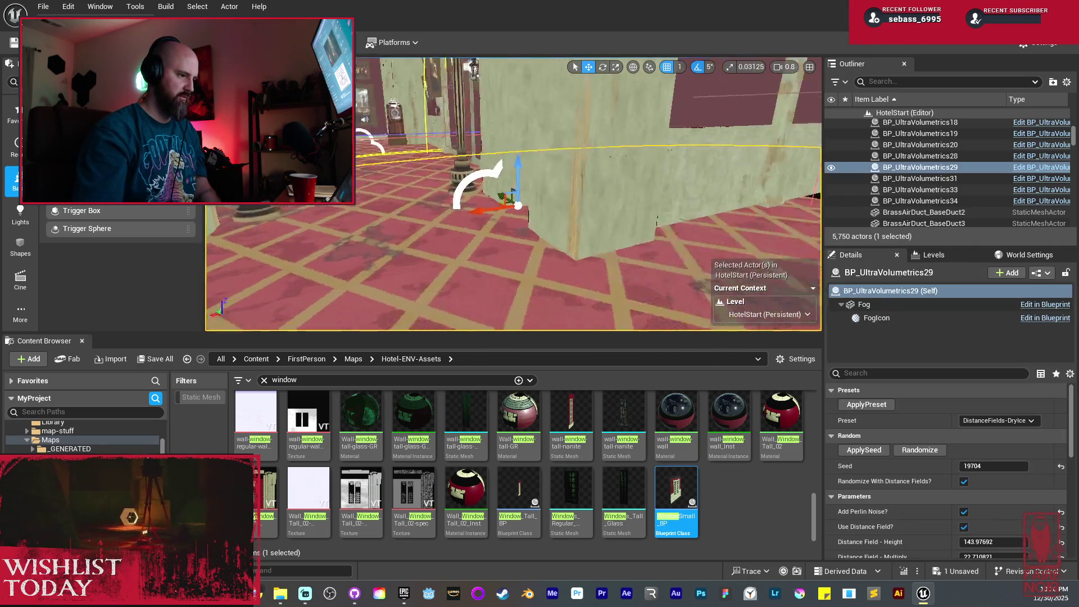
mouse_move(442, 209)
alt+mouse_down()
mouse_move(466, 179)
mouse_move(465, 141)
alt+mouse_up()
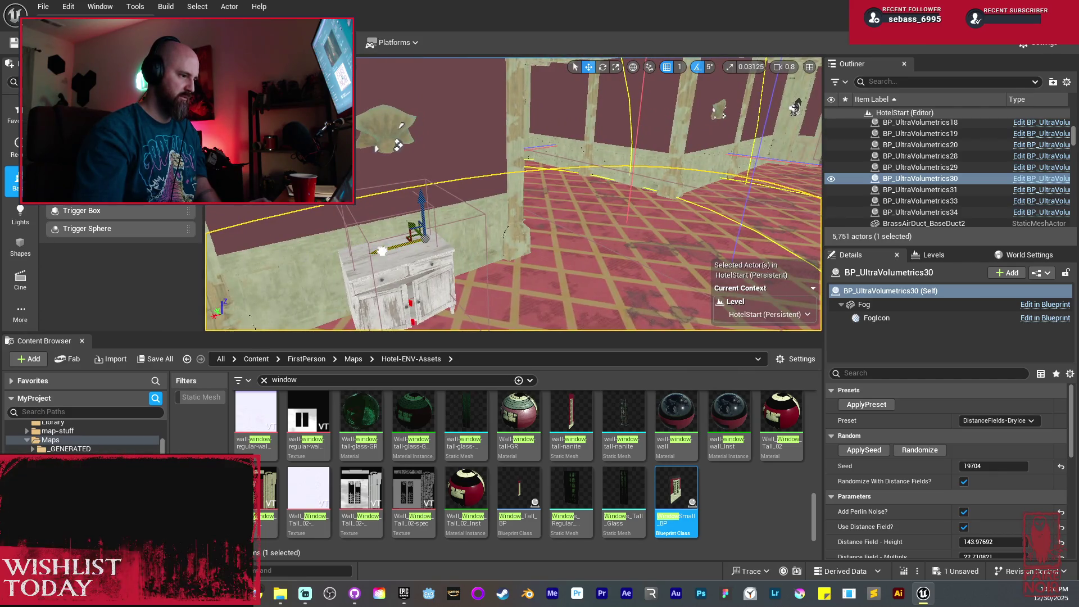
key(ctrl+d)
key(f)
mouse_move(505, 247)
mouse_down()
mouse_move(488, 248)
mouse_move(514, 240)
mouse_up()
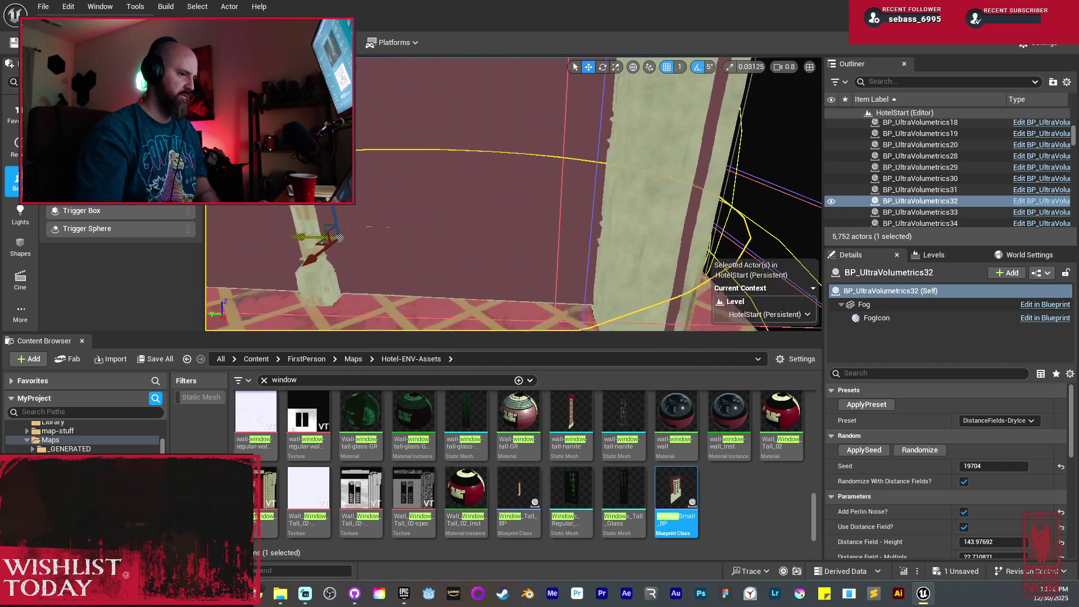
Switch the viewport to Lit mode and fly down the dark corridor
drag(367, 257, 328, 229)
key(Escape)
key(alt+4)
mouse_move(553, 232)
mouse_down()
mouse_move(565, 214)
mouse_move(472, 160)
mouse_move(432, 154)
mouse_up()
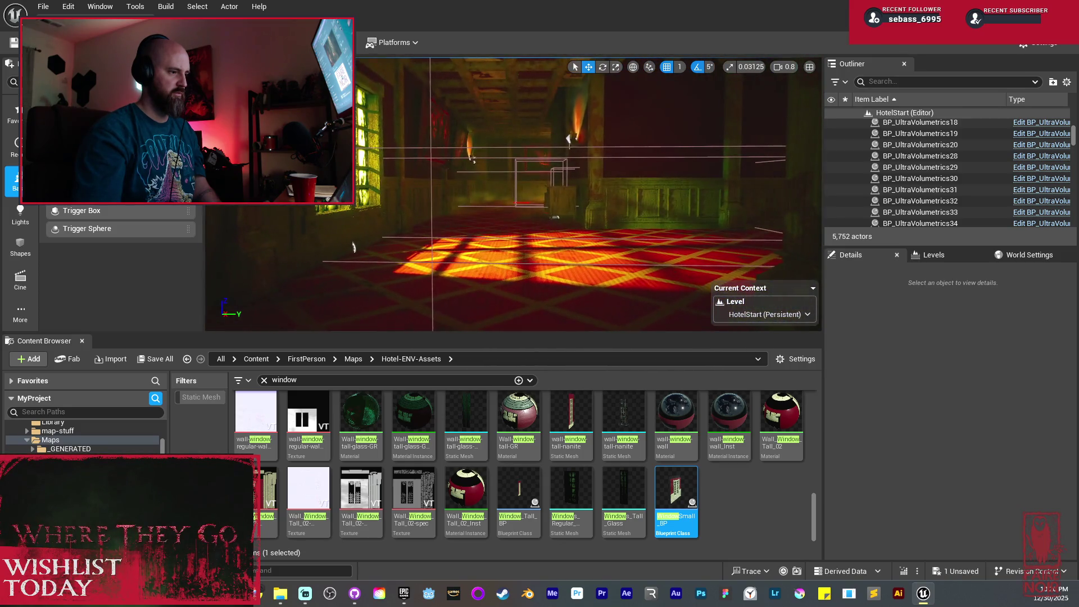
Fly into the large room and select four of its carpet floor pieces
mouse_move(549, 232)
mouse_down()
mouse_move(531, 228)
mouse_move(548, 238)
mouse_move(518, 296)
mouse_move(540, 182)
mouse_move(531, 204)
mouse_move(538, 195)
mouse_move(471, 218)
mouse_up()
click(548, 239)
right_click(540, 181)
key(Escape)
ctrl+click(531, 203)
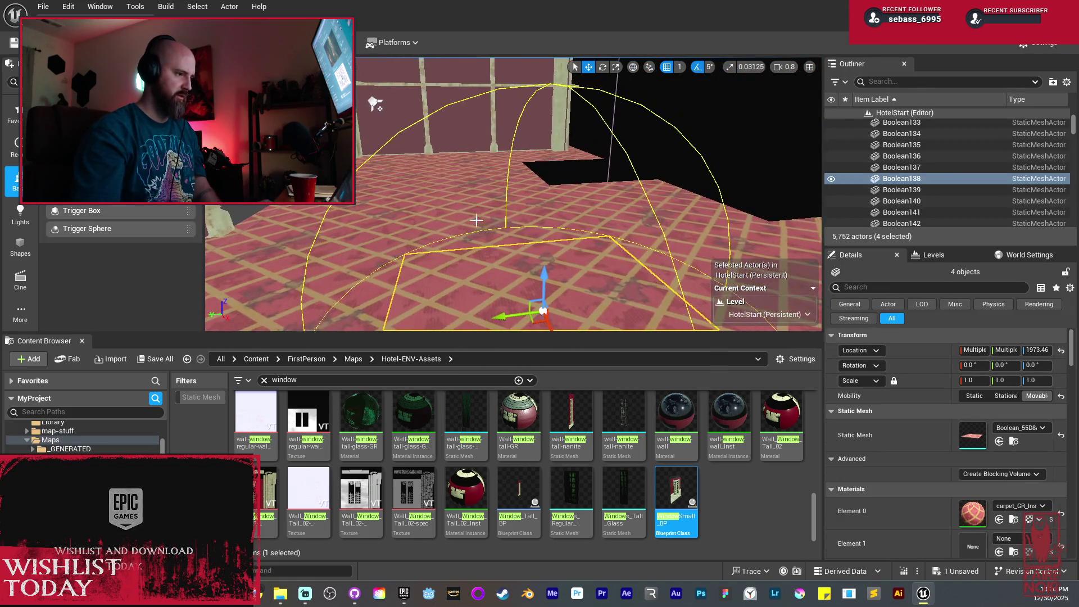
Add floor pieces near the stained wall, including Boolean159, to the selection
ctrl+click(521, 183)
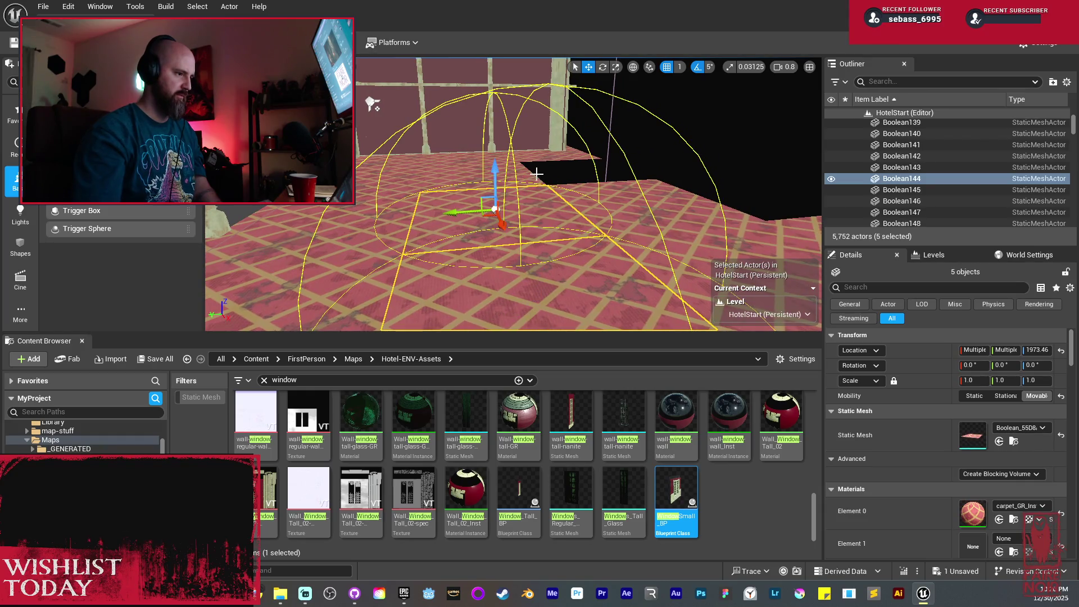
ctrl+click(663, 233)
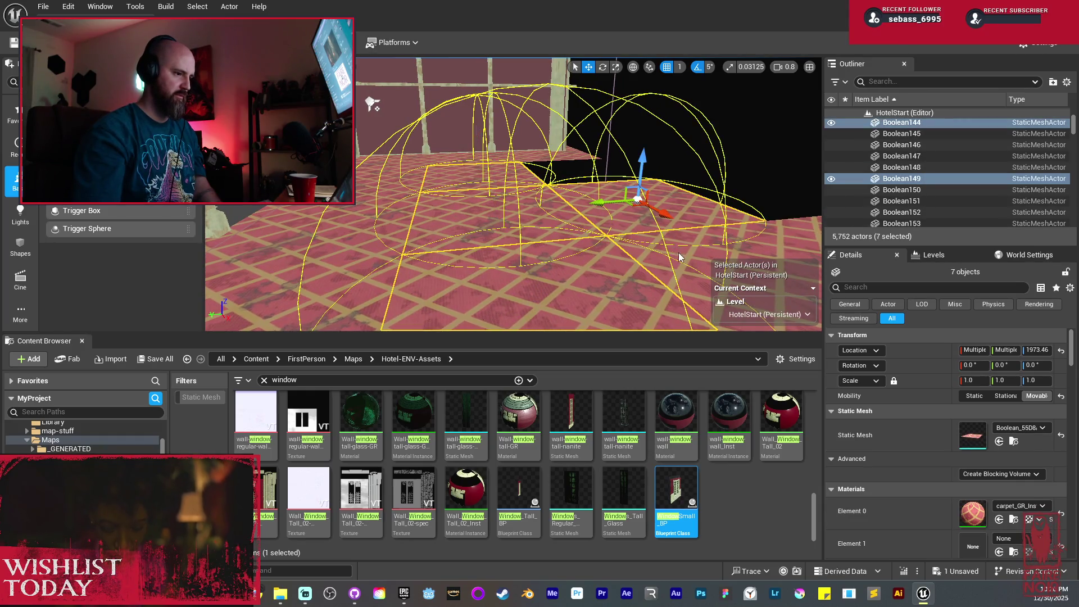
drag(679, 258, 600, 229)
ctrl+click(528, 236)
ctrl+click(397, 167)
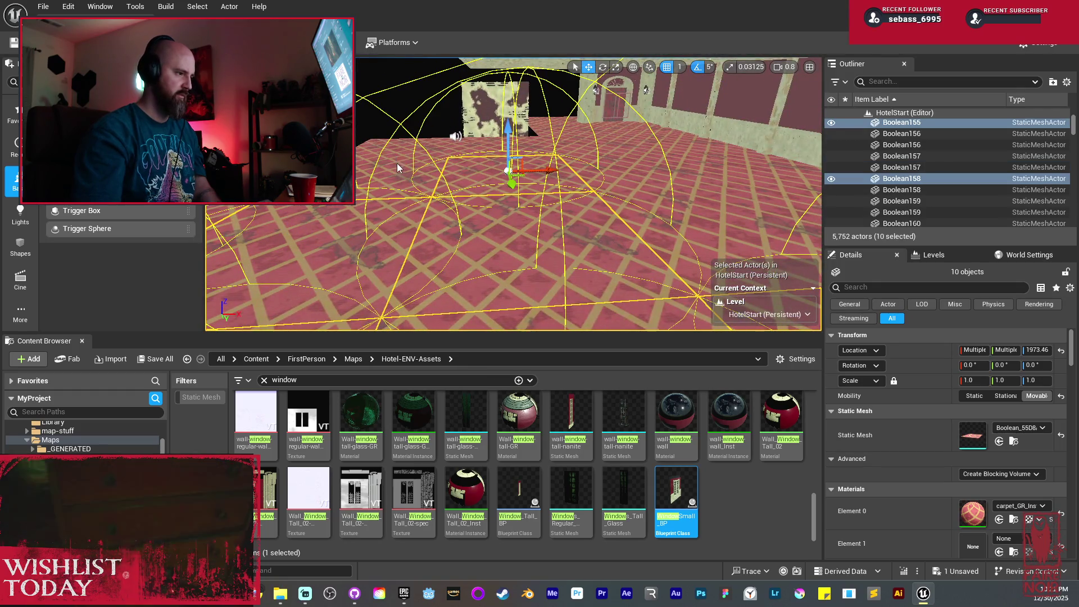
ctrl+click(397, 167)
drag(397, 168, 486, 191)
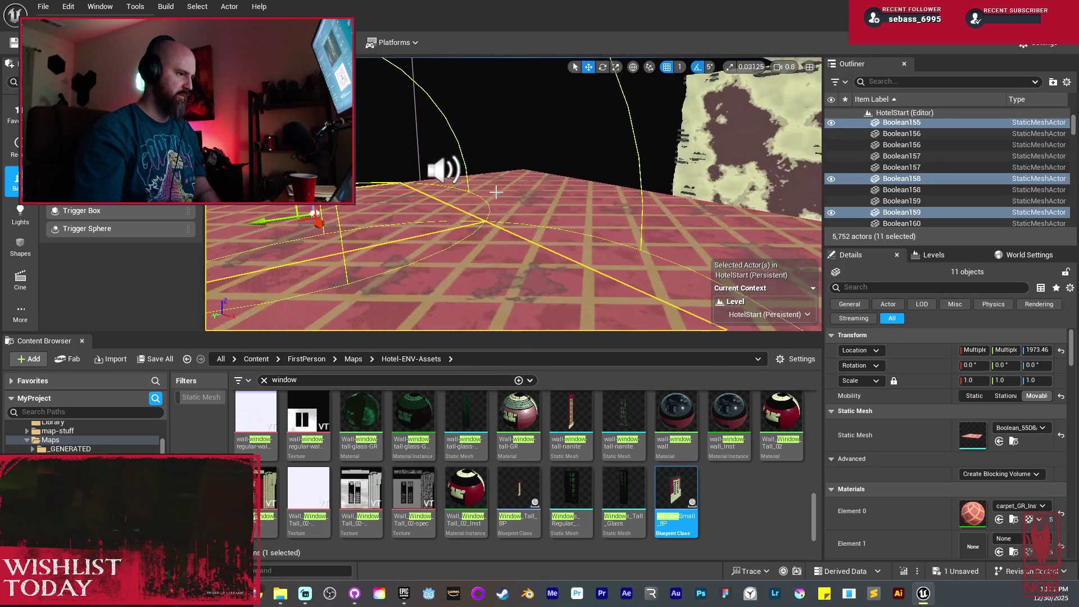
ctrl+click(486, 191)
Add the remaining floor pieces, including Boolean145 and those by the arched doorway
ctrl+click(682, 248)
drag(682, 249, 708, 225)
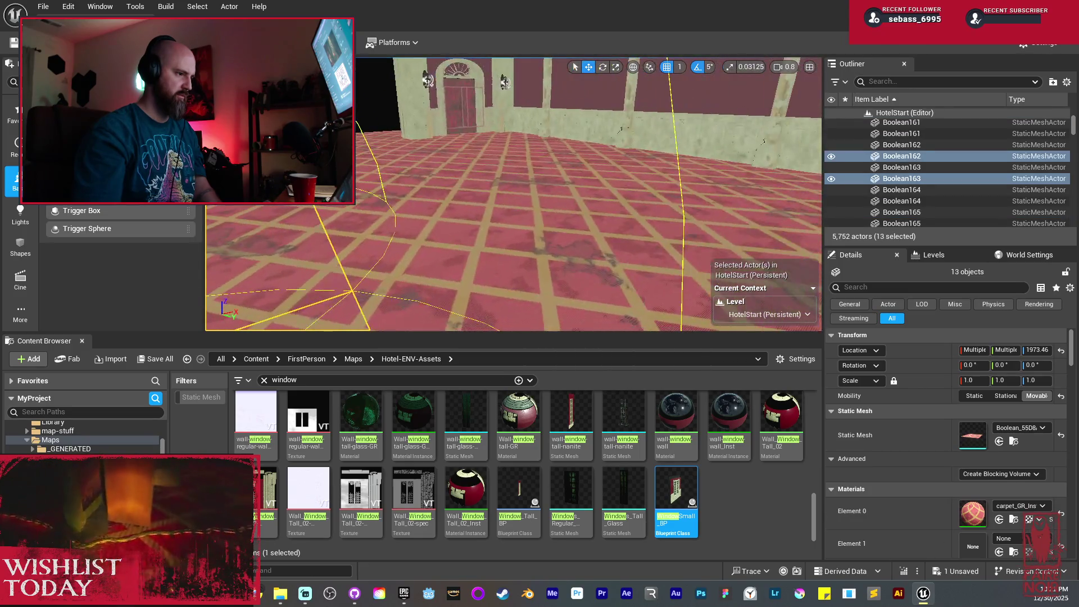
ctrl+click(489, 214)
ctrl+click(368, 145)
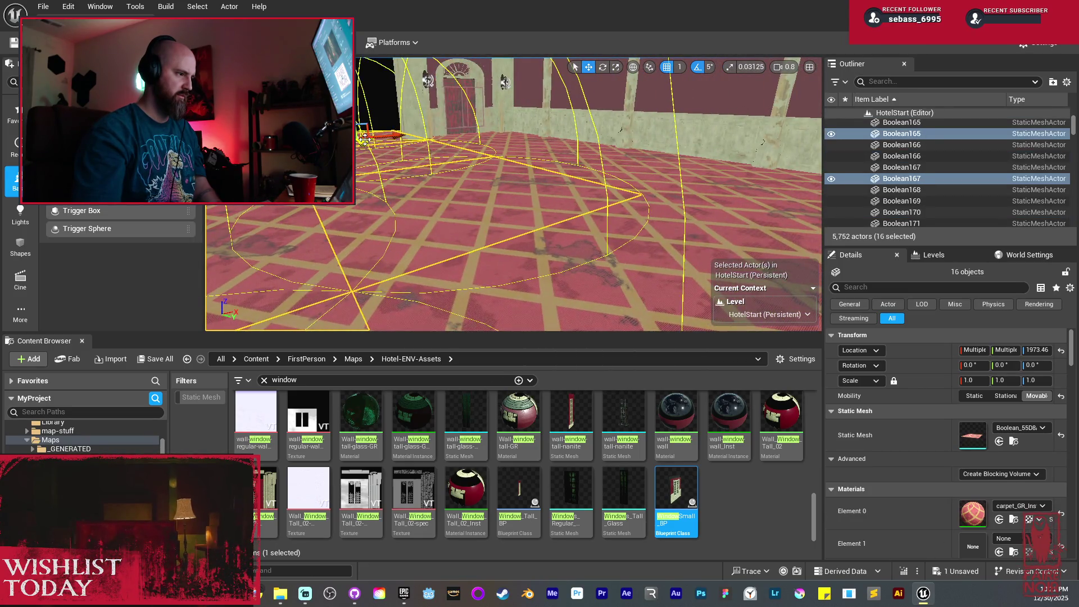
drag(364, 140, 427, 168)
ctrl+click(498, 199)
ctrl+click(545, 181)
mouse_move(545, 181)
mouse_down()
mouse_move(467, 201)
mouse_move(452, 218)
mouse_up()
ctrl+click(467, 201)
ctrl+click(450, 218)
Delete the selected carpet floor pieces and the leftover floor piece Boolean166
key(Delete)
click(499, 217)
key(Delete)
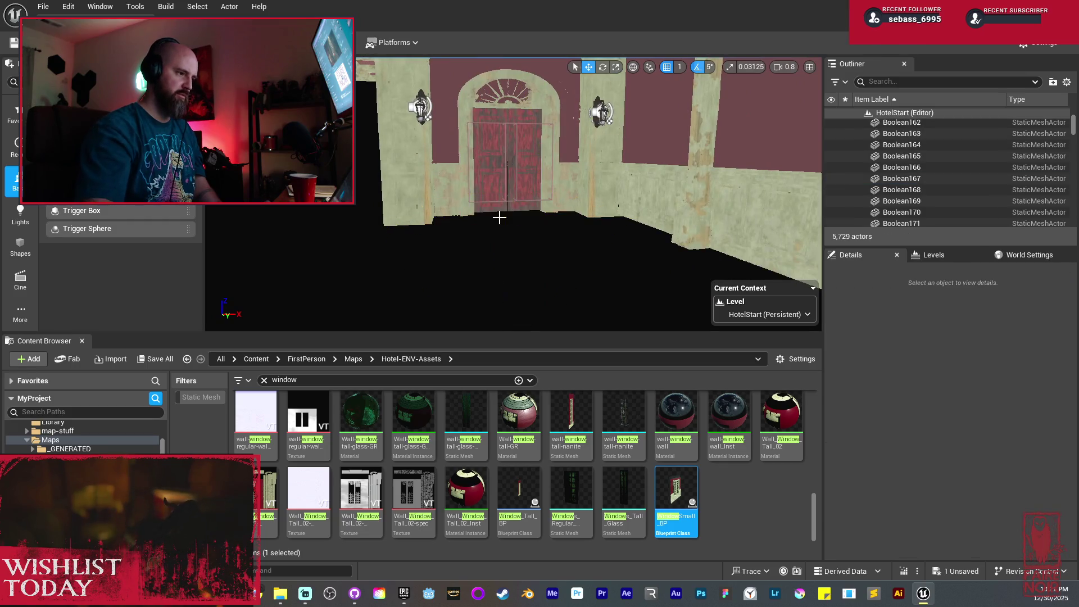
Delete the arched door pieces together with the two wall lamps
click(513, 163)
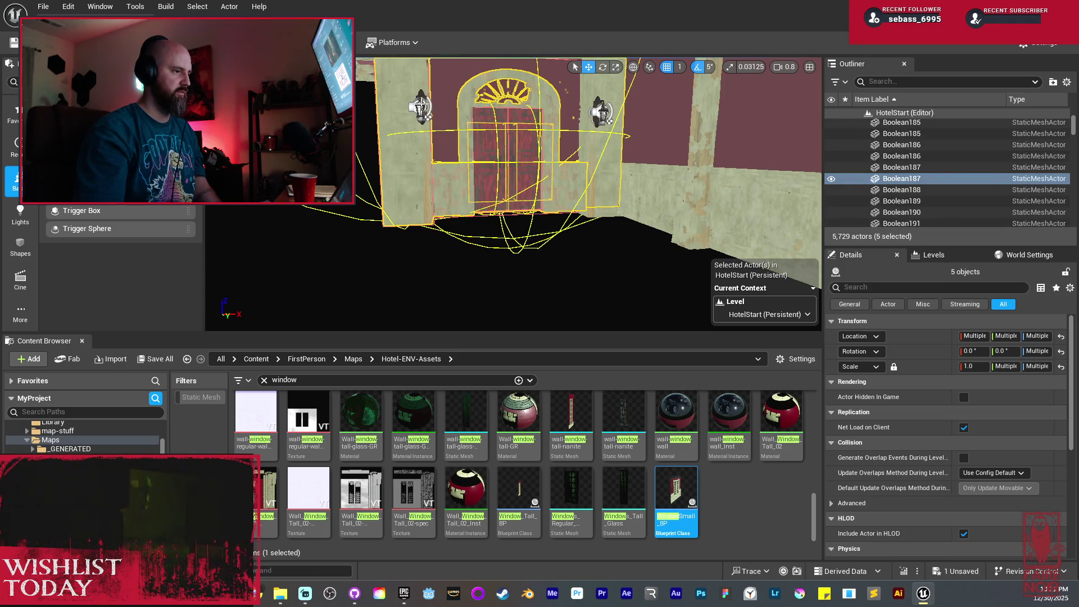
ctrl+click(423, 105)
scroll(534, 128, up, 2)
ctrl+click(604, 112)
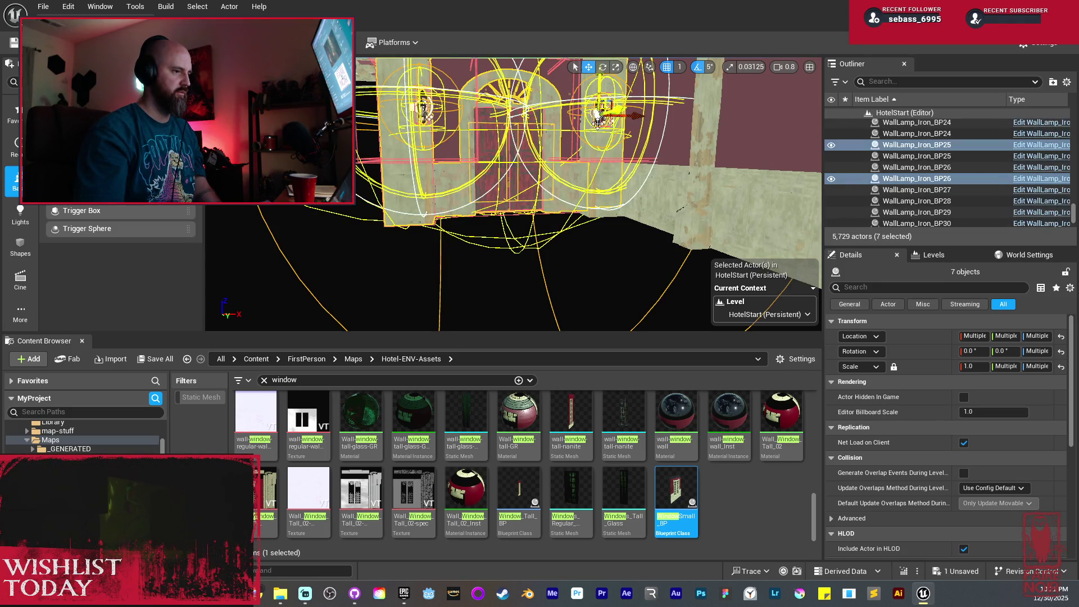
key(Delete)
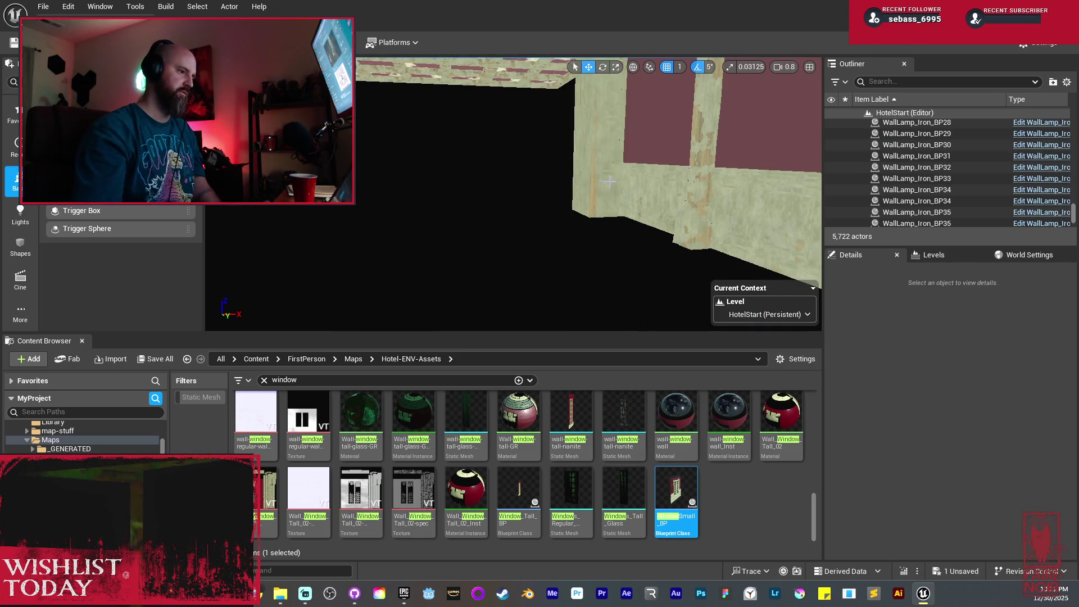
Select the room's wall pieces and three paneling pieces
click(601, 179)
key(Escape)
click(616, 150)
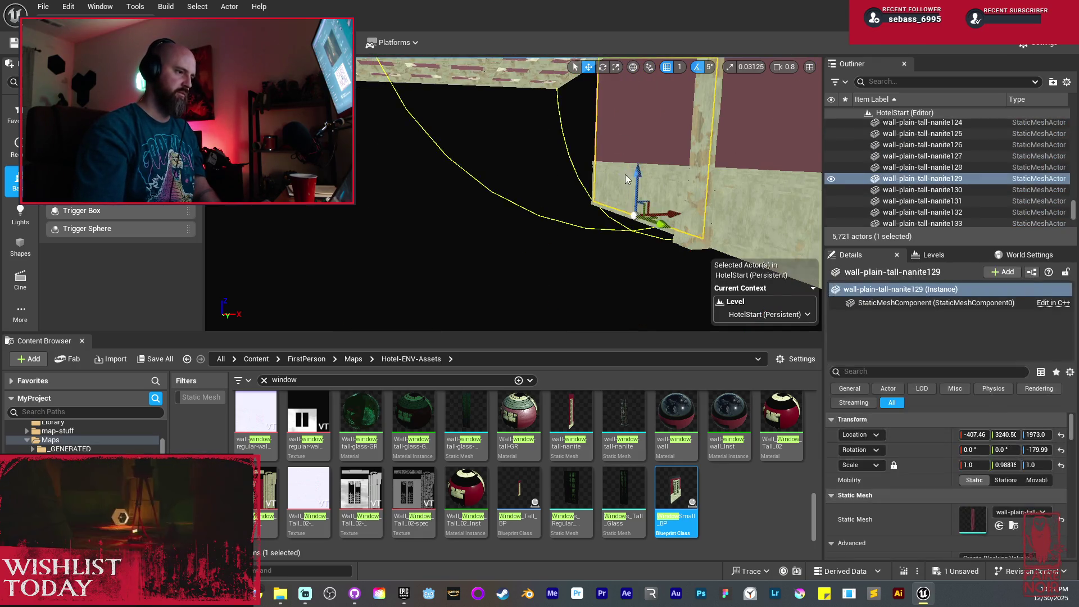
ctrl+click(533, 167)
scroll(452, 206, up, 5)
ctrl+click(366, 187)
ctrl+click(397, 197)
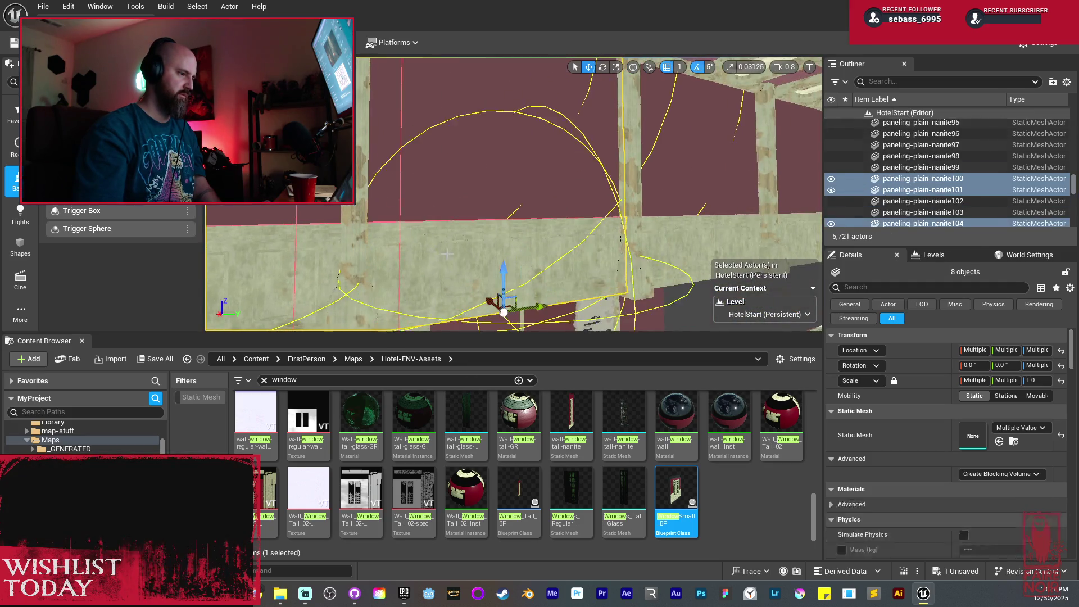
ctrl+click(399, 186)
scroll(400, 175, down, 5)
Add the beams, more paneling and the clamshell lamp, then delete the whole selection
ctrl+click(455, 216)
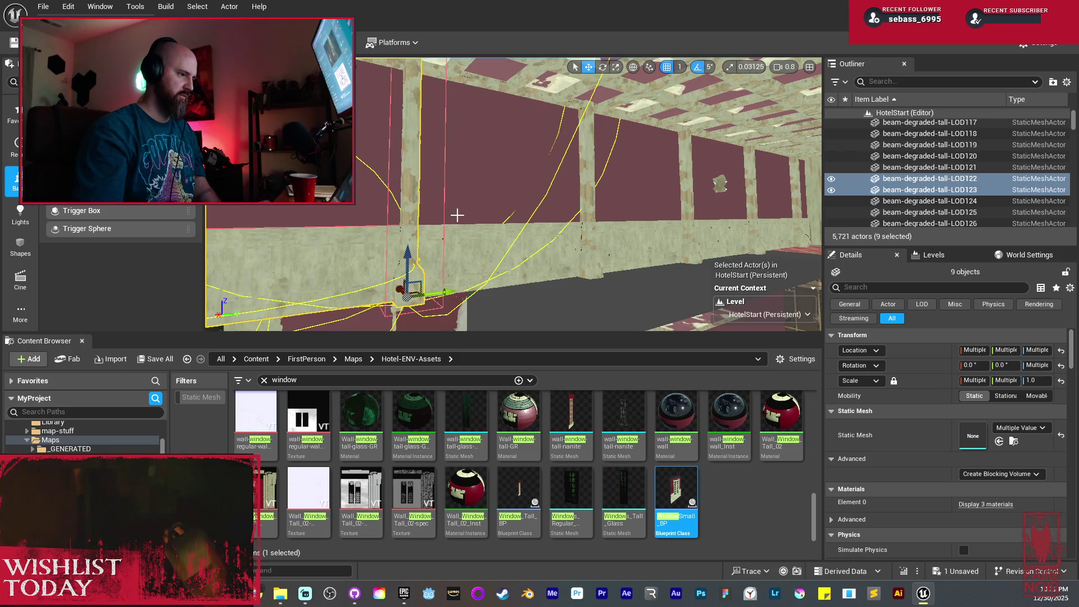
ctrl+click(465, 244)
ctrl+click(465, 244)
scroll(465, 243, down, 3)
scroll(465, 243, up, 3)
ctrl+click(508, 238)
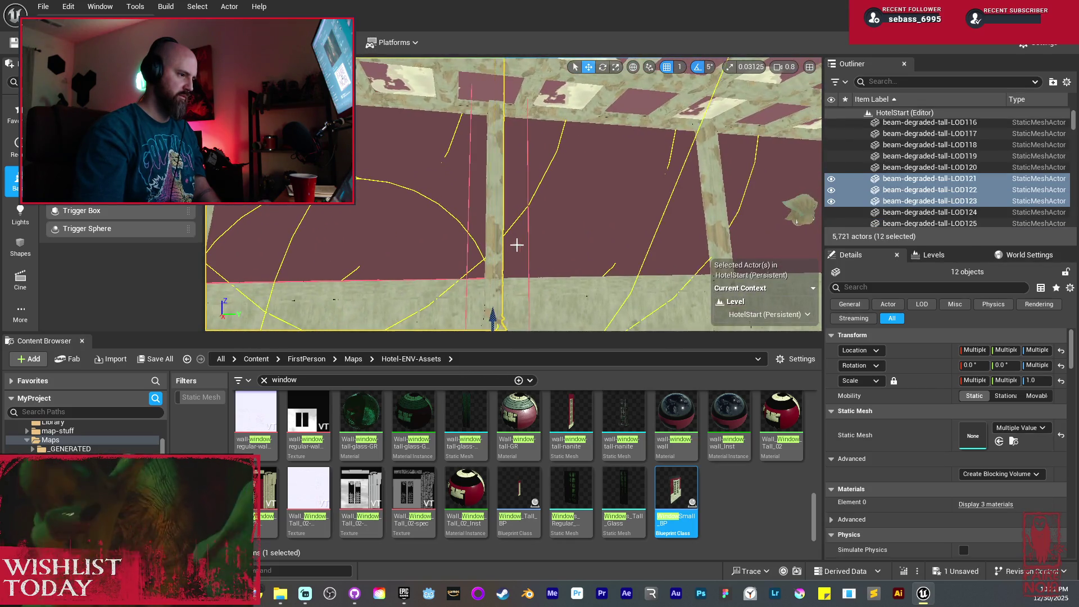
ctrl+click(562, 169)
ctrl+click(702, 197)
scroll(518, 241, down, 3)
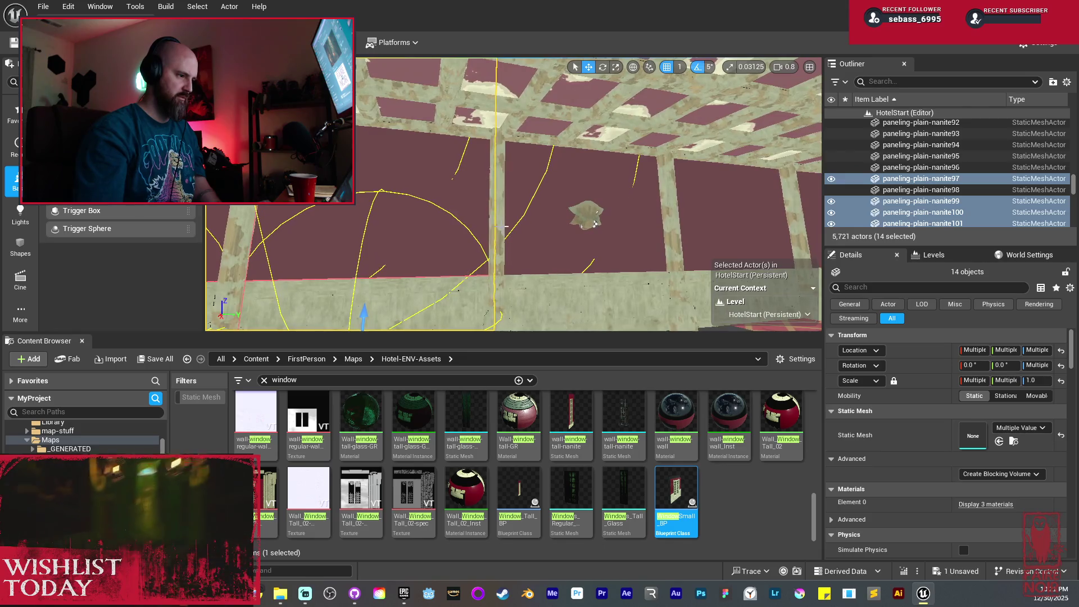
ctrl+click(506, 233)
ctrl+click(592, 224)
ctrl+click(584, 227)
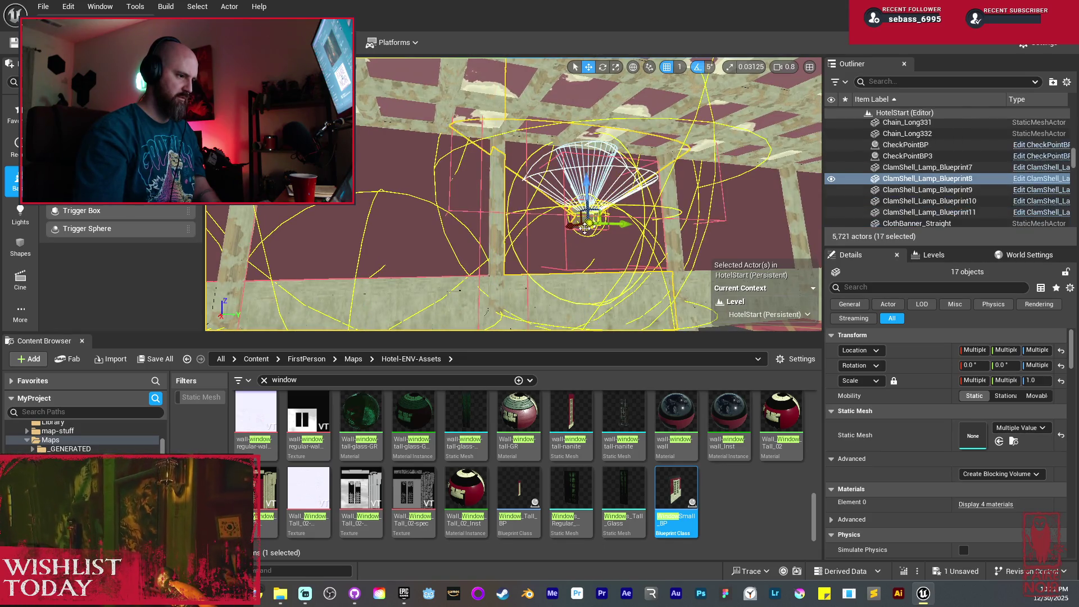
key(Delete)
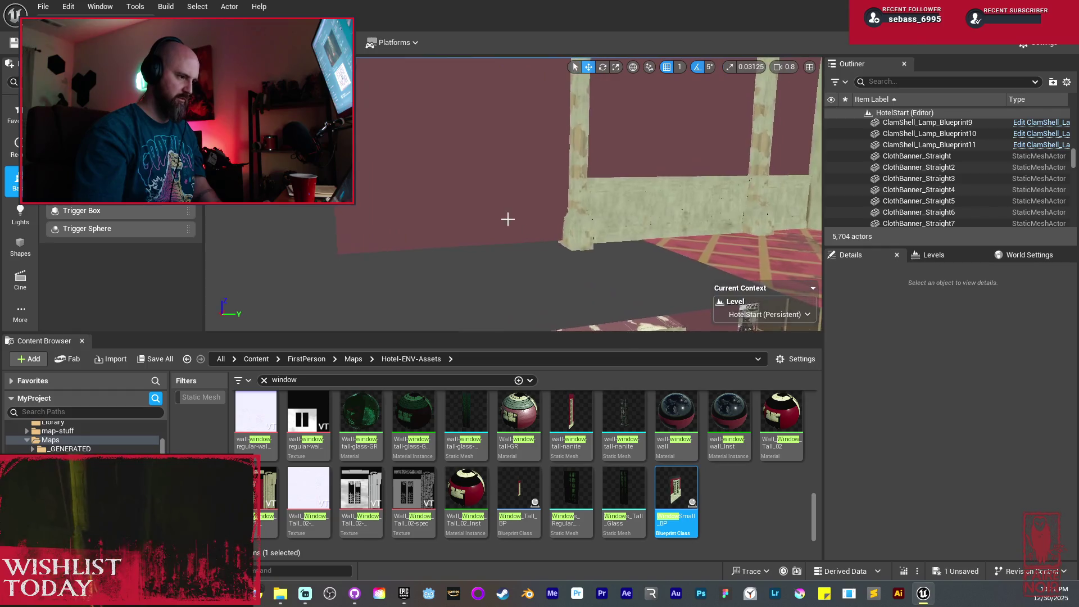
Delete the four wall pieces at the room's end
click(572, 164)
ctrl+click(595, 168)
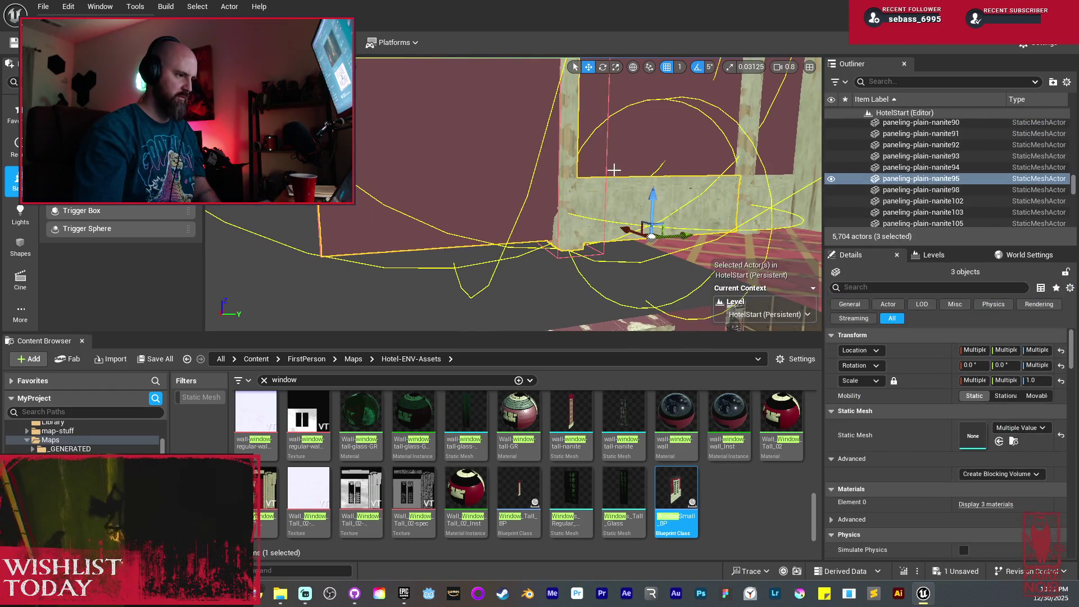
ctrl+click(613, 171)
key(Delete)
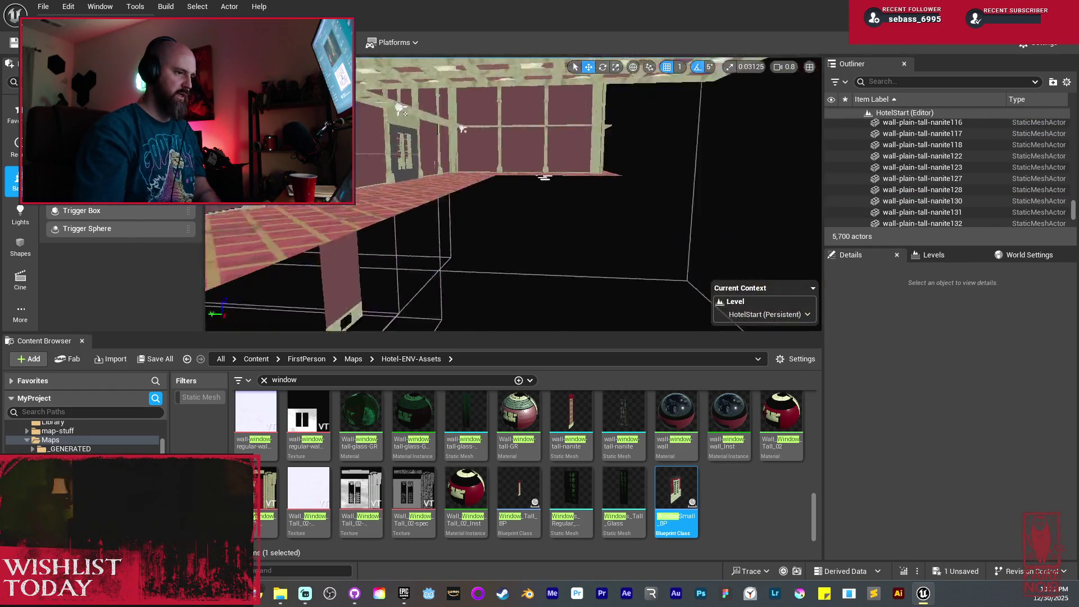
drag(614, 187, 614, 188)
Alt-drag a copy of the basement-noise ambient sound down the corridor to X -2870.6
click(572, 212)
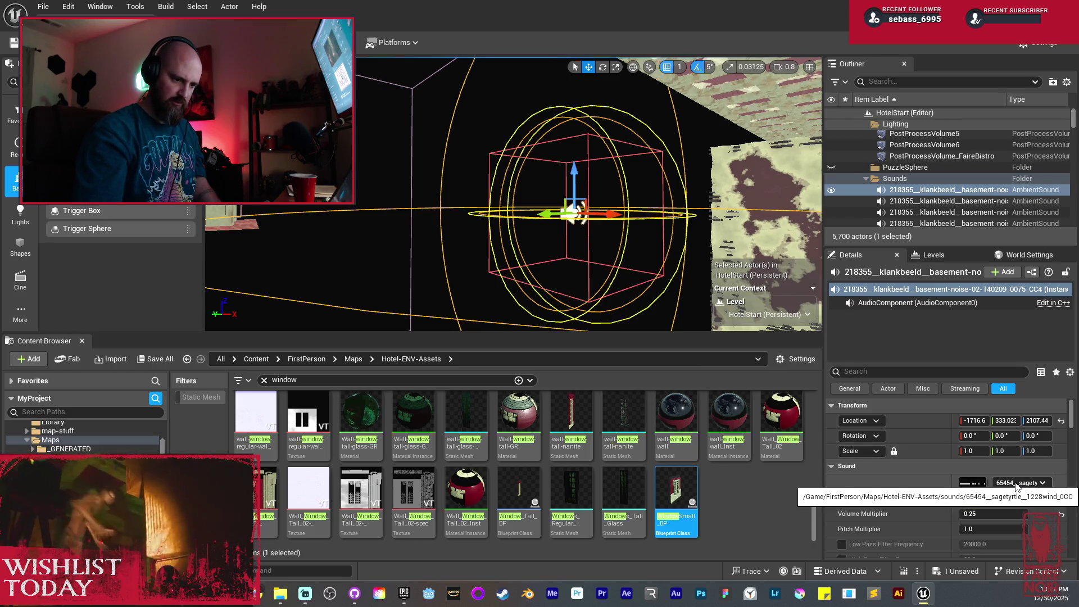
mouse_move(550, 215)
mouse_down()
mouse_move(564, 227)
mouse_move(531, 180)
mouse_move(444, 171)
mouse_move(513, 176)
mouse_move(489, 200)
mouse_move(450, 201)
mouse_up()
mouse_move(484, 273)
mouse_down()
mouse_move(558, 220)
mouse_move(478, 210)
mouse_move(489, 209)
mouse_up()
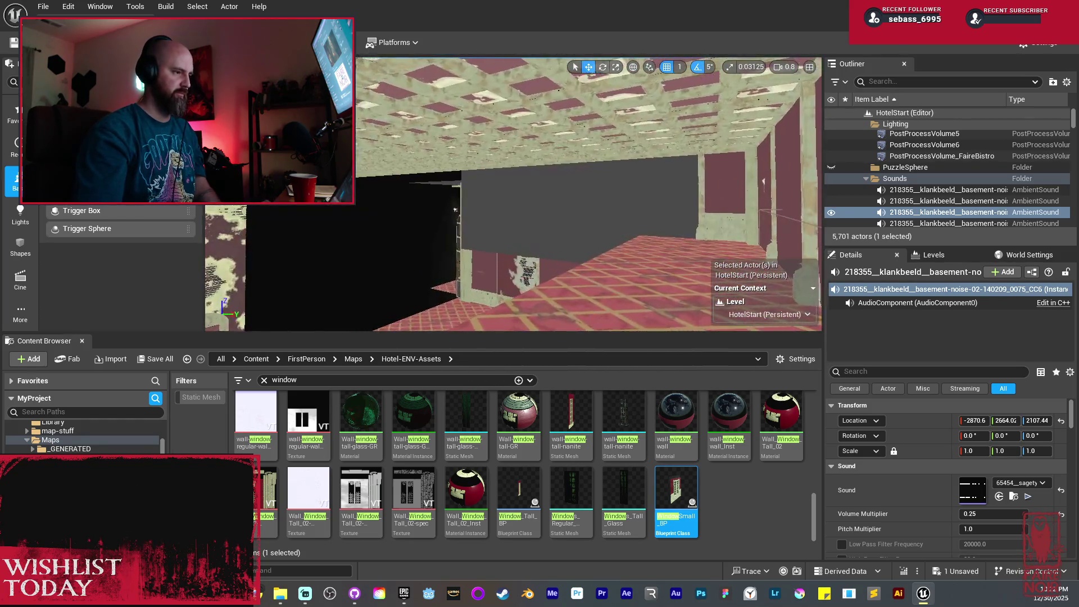
key(Up)
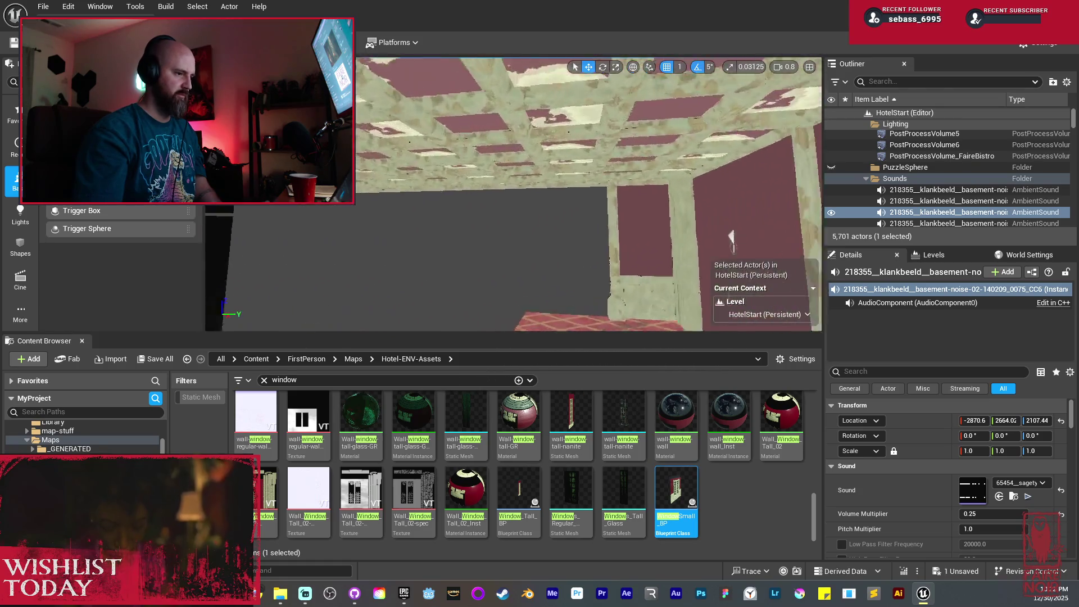
Multi-select the first dozen surplus ceiling panels, up to LOD181
click(570, 173)
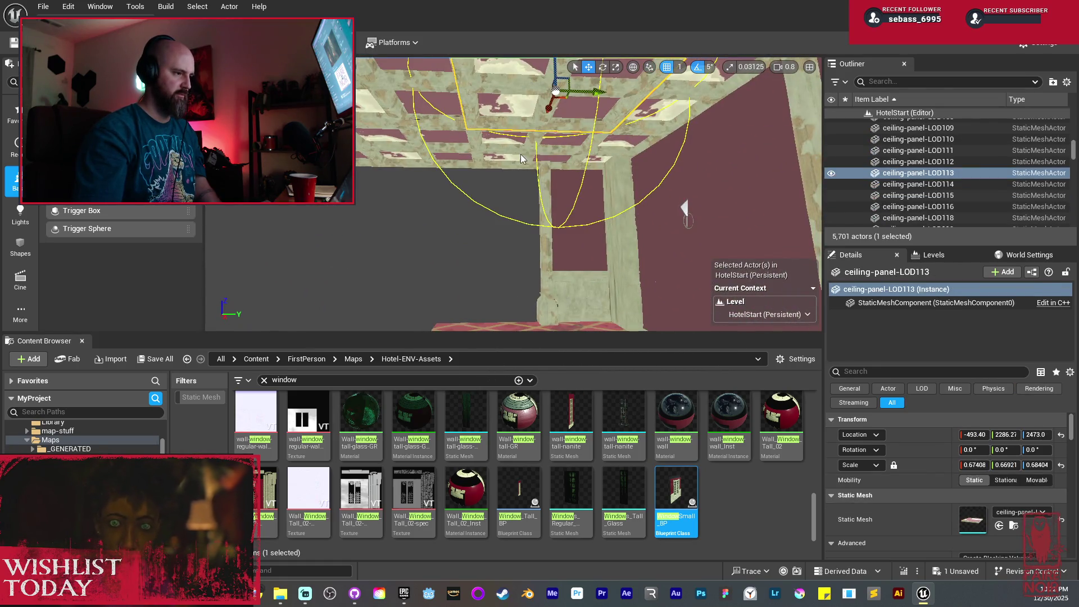
ctrl+click(521, 159)
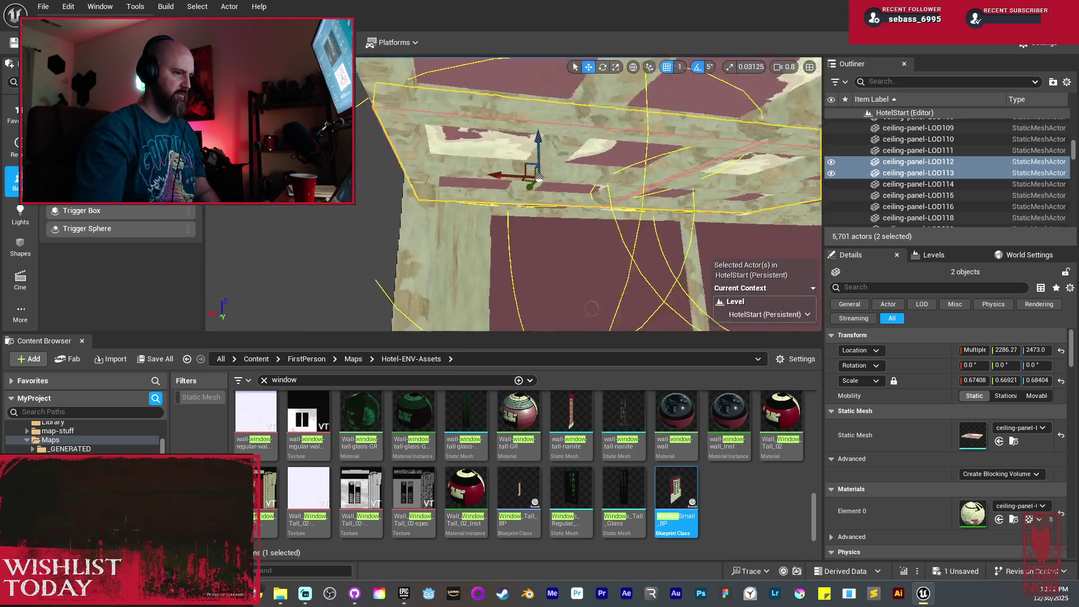
key(Up)
ctrl+click(701, 180)
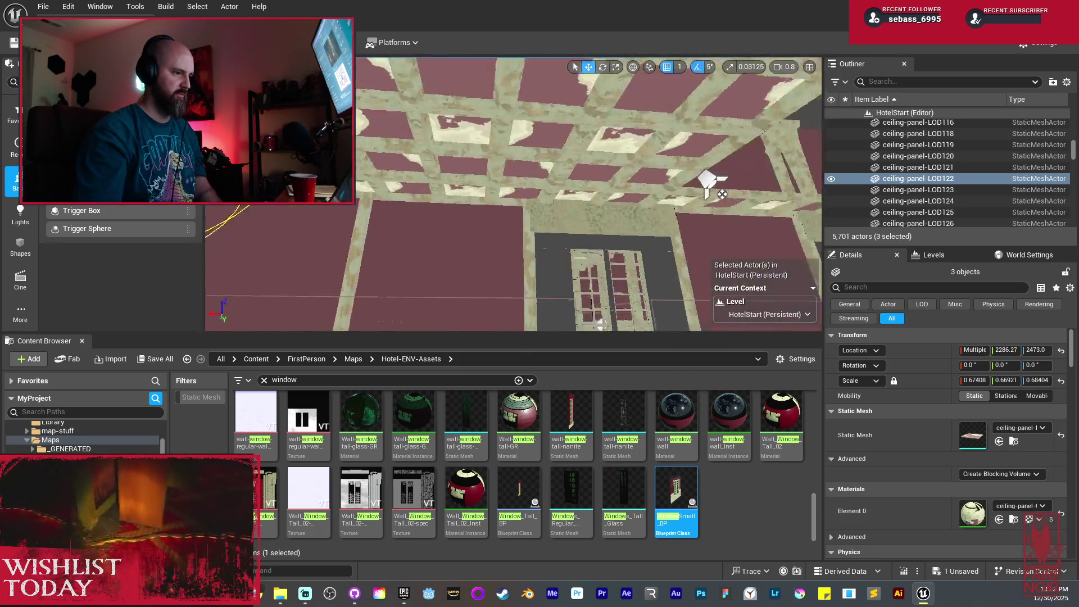
ctrl+click(539, 168)
ctrl+click(571, 162)
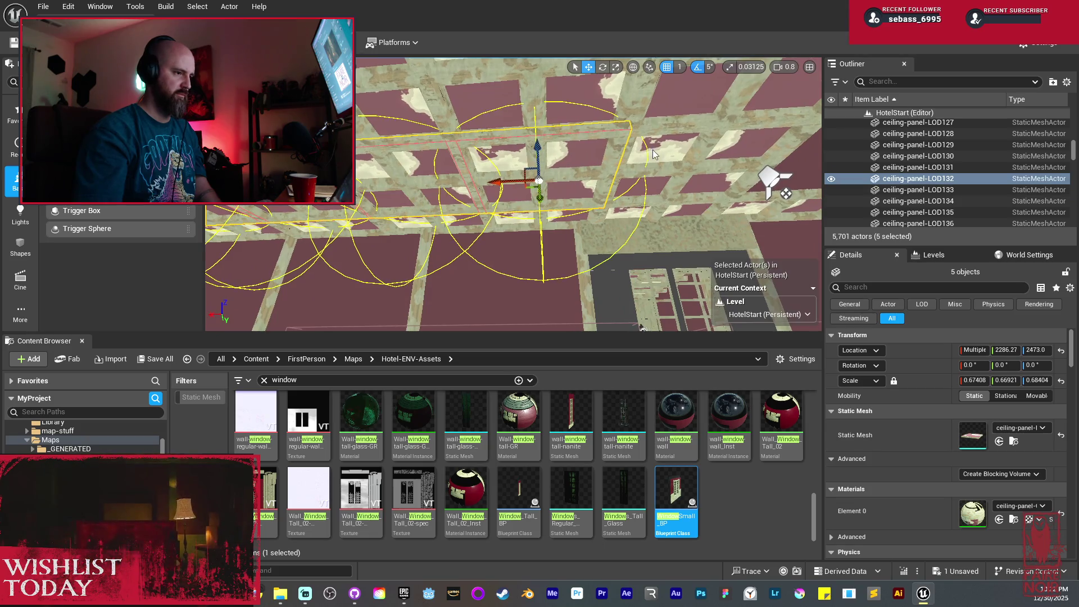
ctrl+click(654, 154)
ctrl+click(541, 199)
ctrl+click(536, 202)
ctrl+click(478, 205)
ctrl+click(409, 208)
ctrl+click(395, 230)
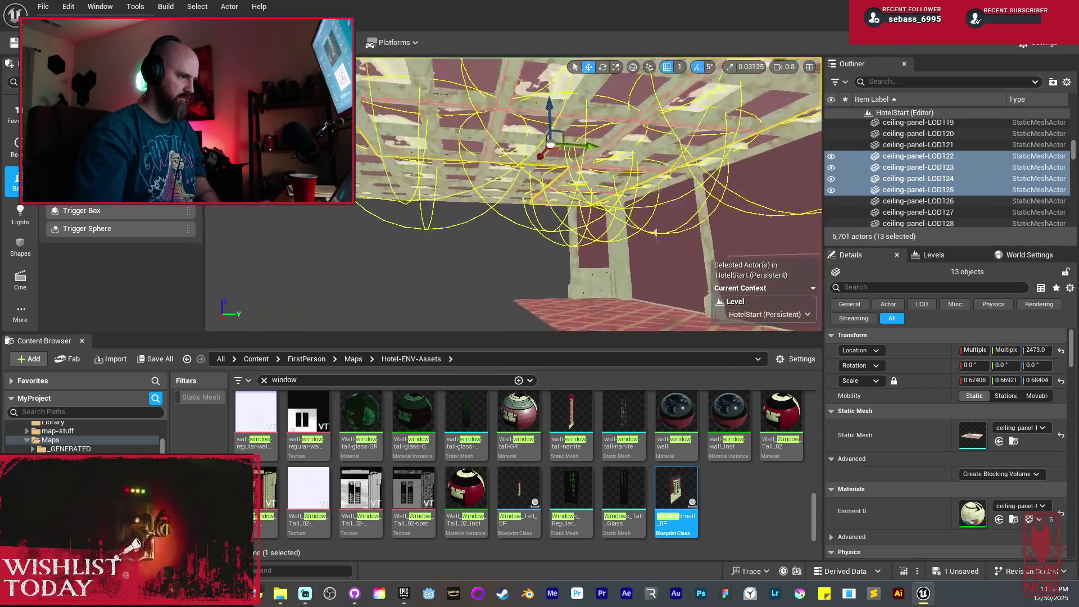
Add more panels including LOD166, then delete all 28 selected ceiling panels
ctrl+click(487, 182)
ctrl+click(513, 163)
ctrl+click(362, 200)
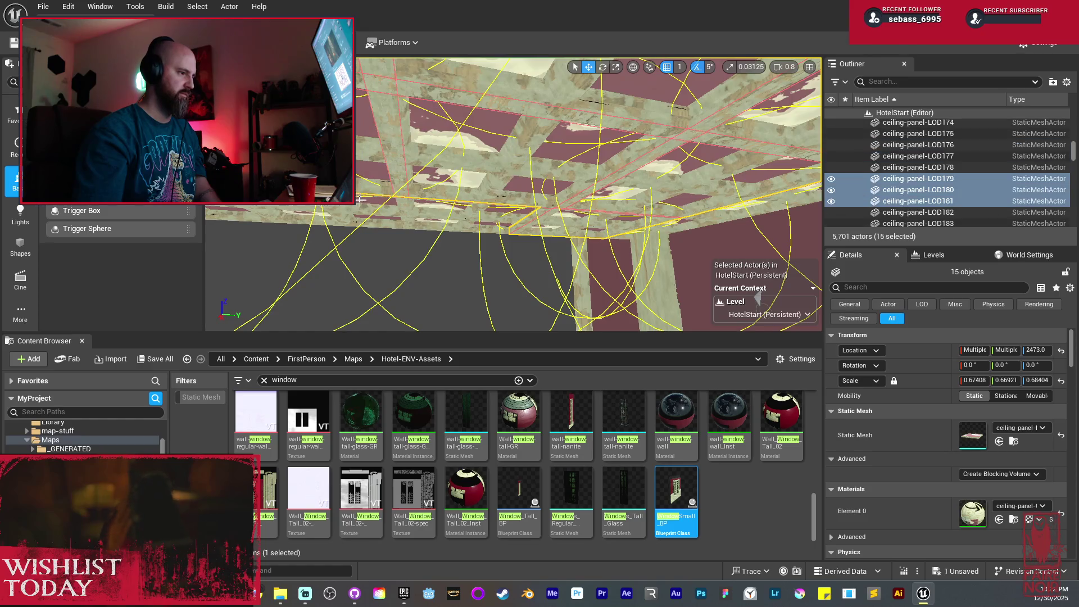
ctrl+click(561, 254)
ctrl+click(543, 224)
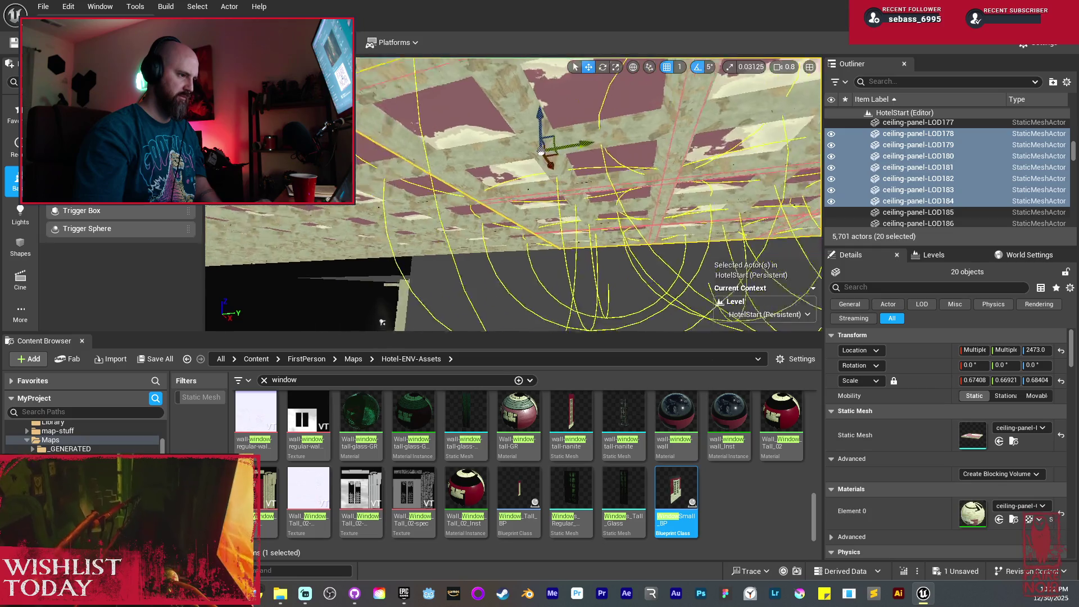
ctrl+click(408, 181)
ctrl+click(408, 180)
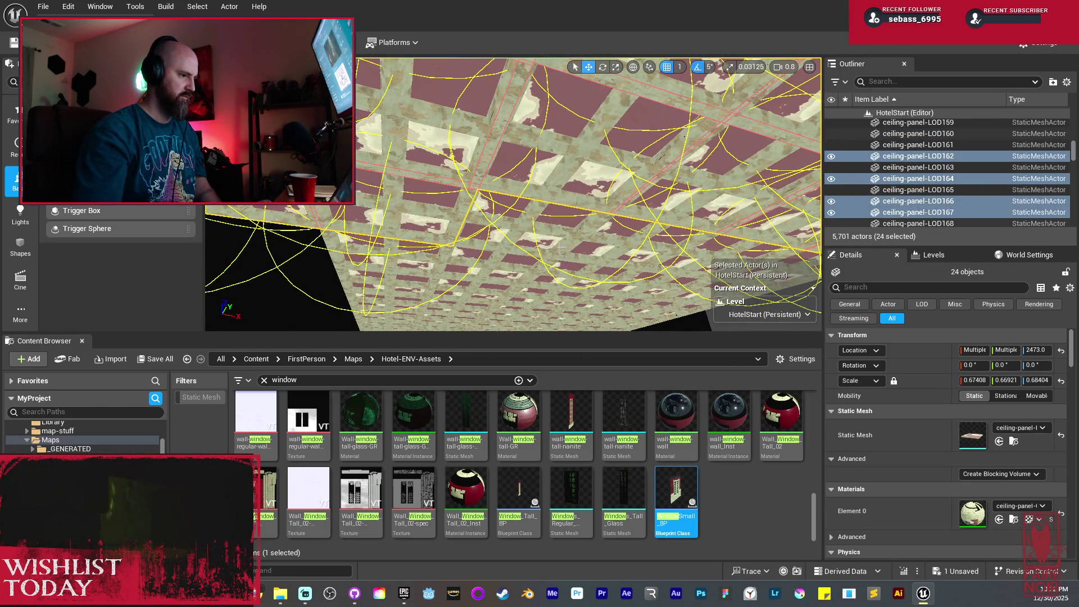
ctrl+click(531, 236)
ctrl+click(531, 236)
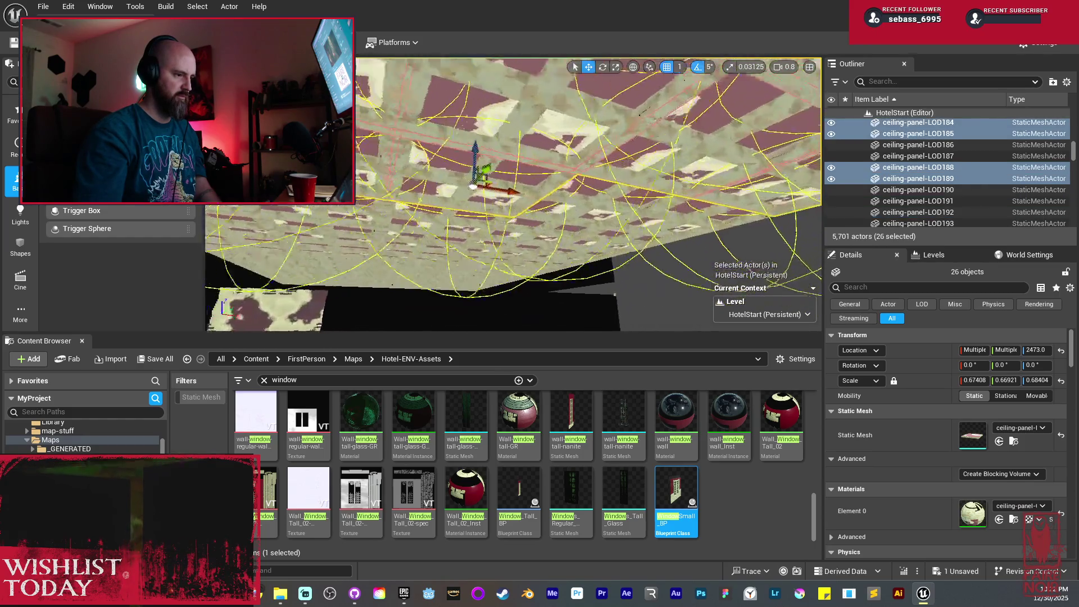
ctrl+click(595, 164)
ctrl+click(669, 198)
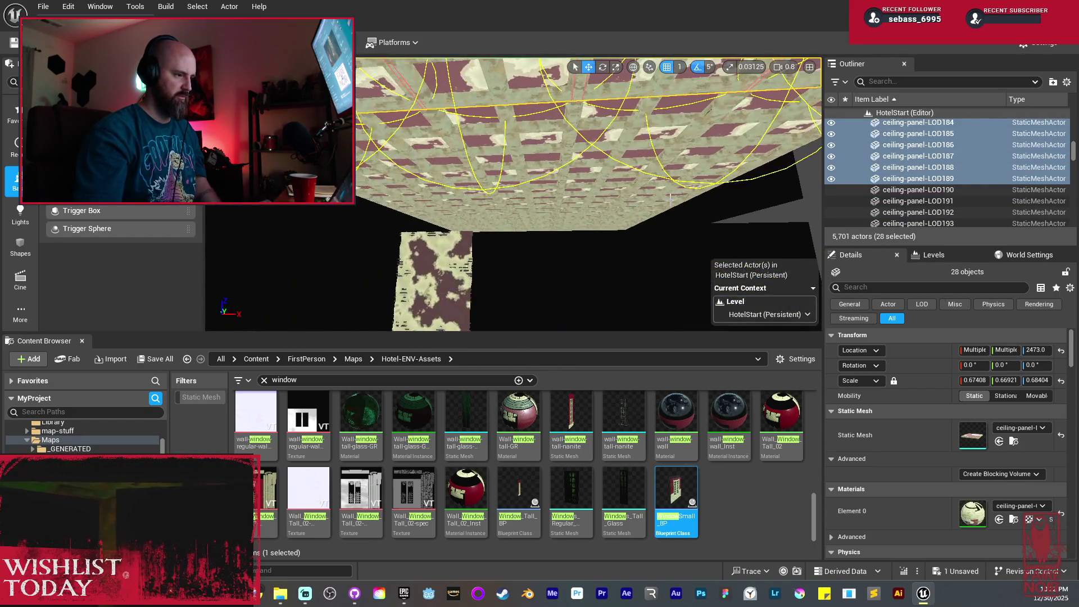
key(Delete)
drag(395, 195, 395, 195)
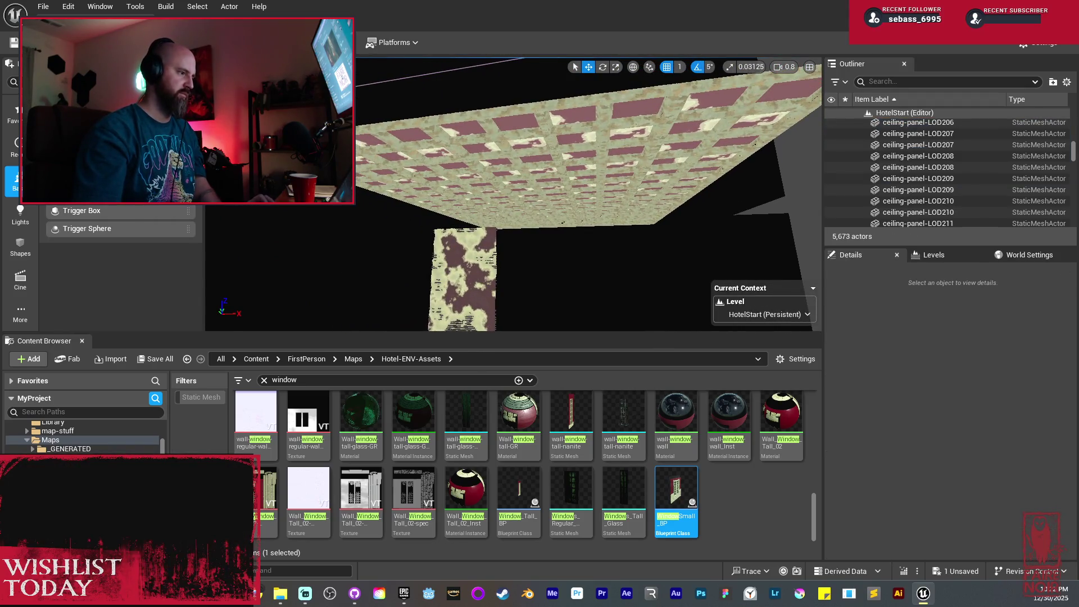
Box-select and delete 24 ceiling panels, then the five remaining edge panels
drag(530, 183, 694, 212)
mouse_move(613, 195)
mouse_down()
mouse_move(615, 221)
mouse_move(579, 236)
mouse_up()
key(Delete)
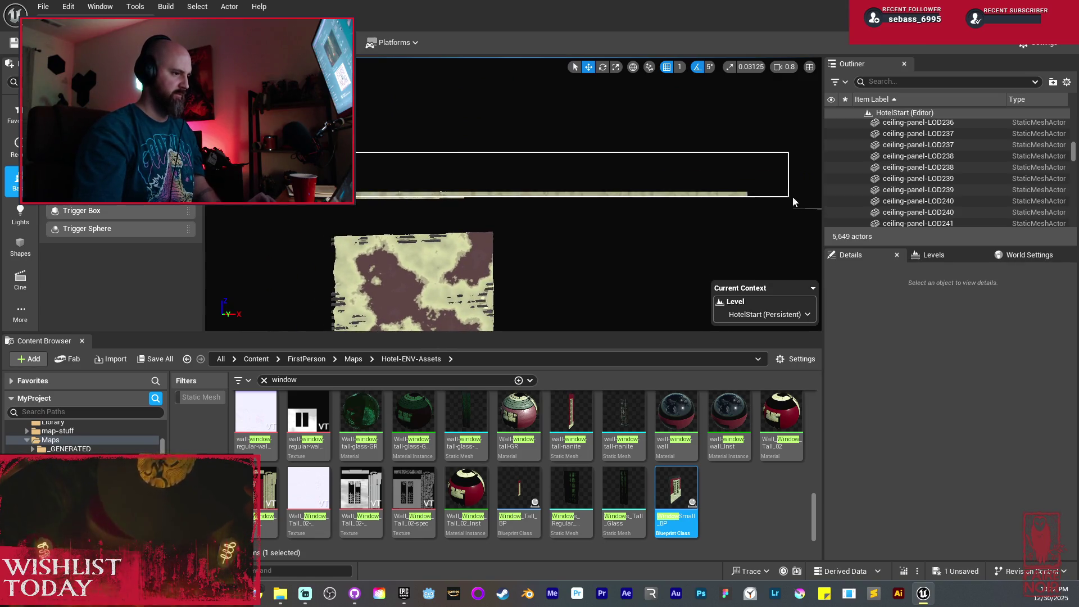
drag(759, 210, 744, 204)
drag(605, 216, 692, 221)
key(Delete)
Box-delete another block of ceiling panels, then the two leftover panels
drag(690, 163, 691, 163)
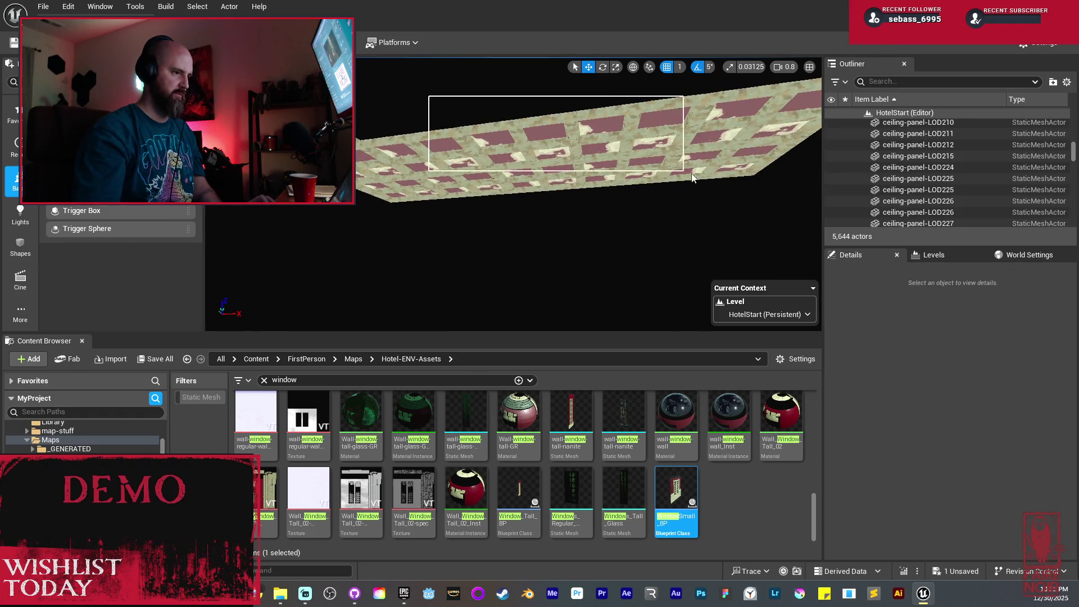
drag(724, 196, 723, 196)
mouse_move(371, 169)
mouse_down()
mouse_move(463, 234)
mouse_move(404, 201)
mouse_move(444, 225)
mouse_move(466, 180)
mouse_up()
key(Delete)
click(503, 116)
ctrl+click(502, 116)
key(Delete)
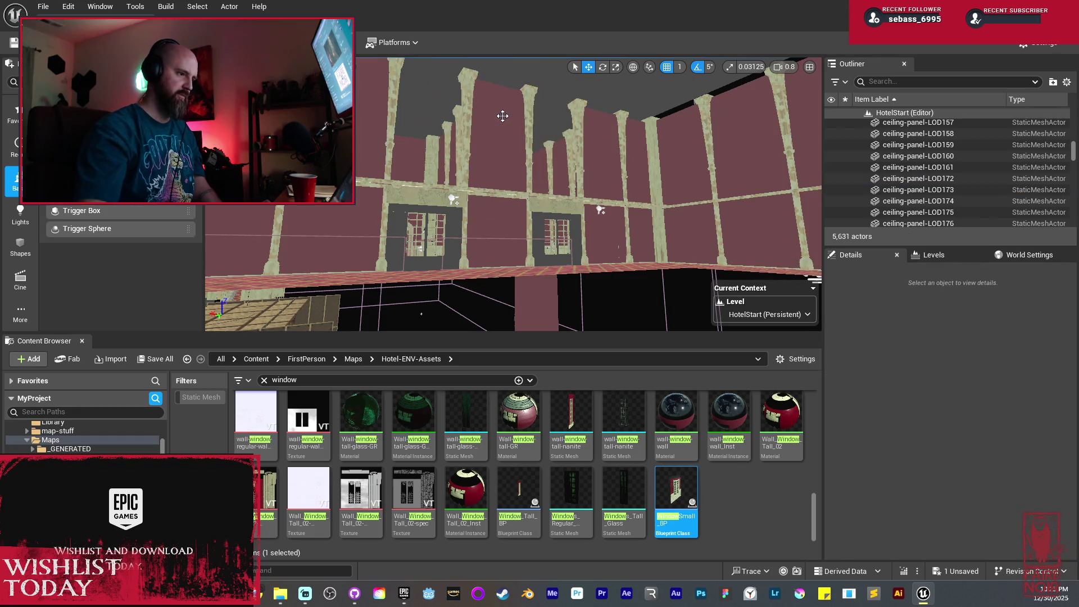
Switch to Lit shading with Alt+4 and look down the red-carpeted corridor
mouse_move(503, 116)
mouse_down()
mouse_move(506, 169)
mouse_move(650, 212)
mouse_move(559, 207)
mouse_move(539, 149)
mouse_up()
key(alt+4)
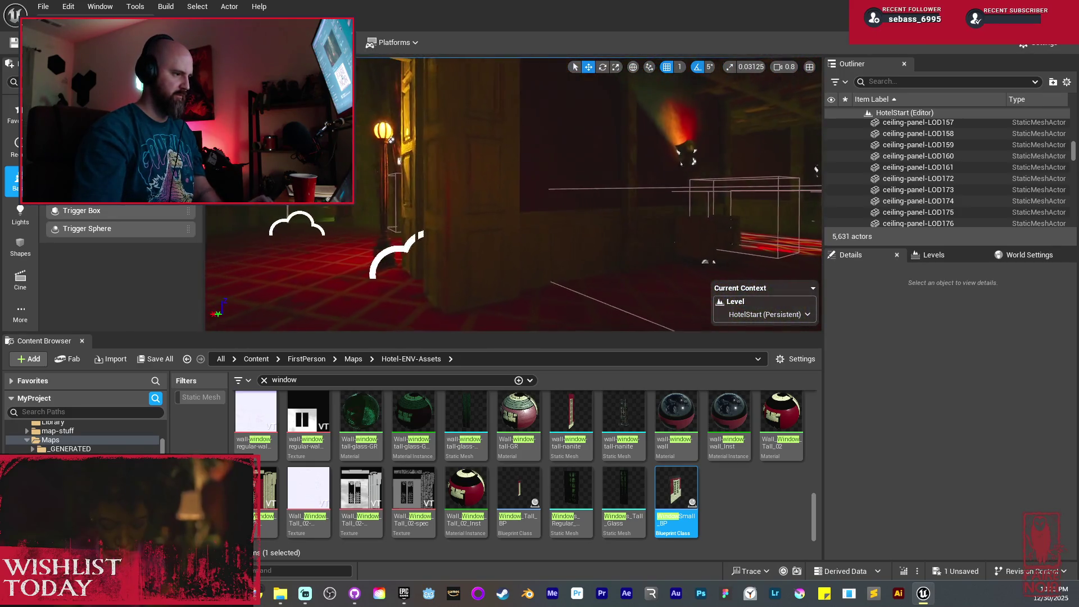
drag(816, 168, 562, 169)
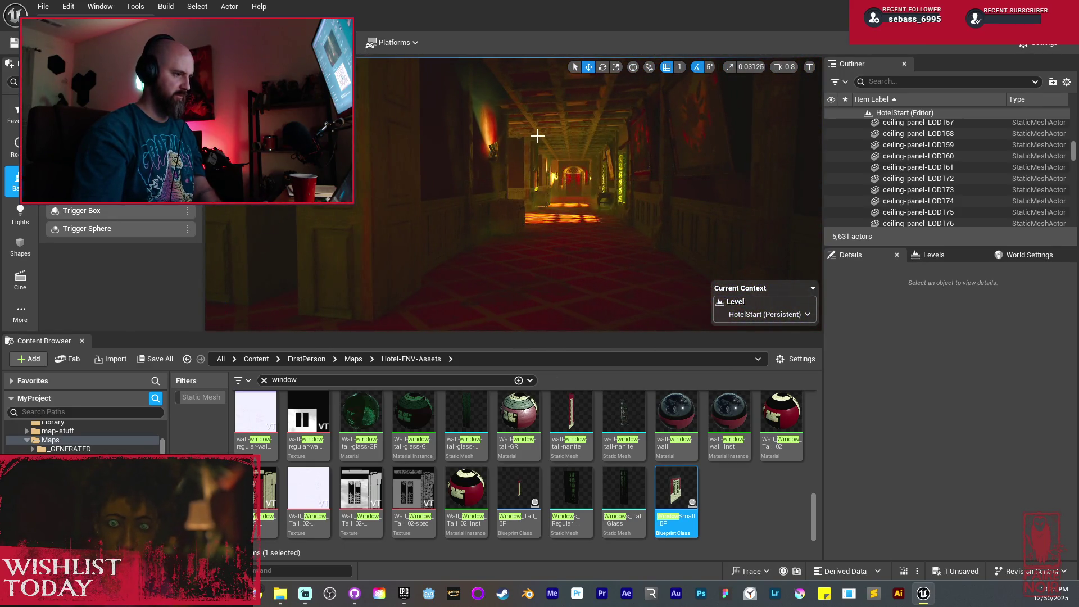
mouse_move(512, 225)
mouse_down()
mouse_move(520, 180)
mouse_move(539, 160)
mouse_move(458, 160)
mouse_move(540, 152)
mouse_move(464, 155)
mouse_up()
Select WindowSmall_BP and scroll its Details component list to see the glass planes and spotlight
click(464, 154)
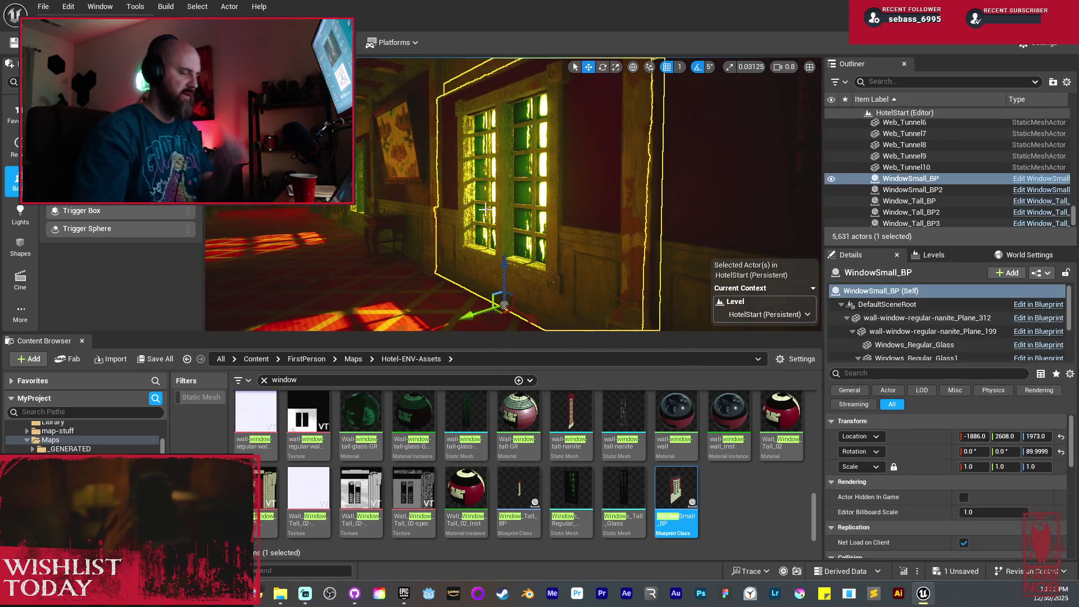
scroll(992, 323, down, 2)
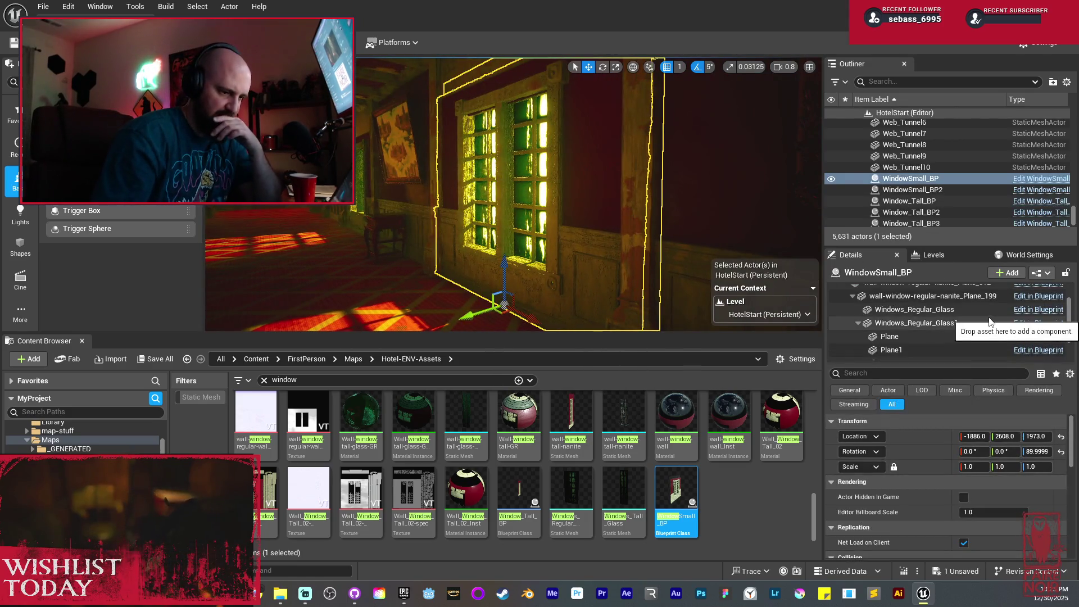
scroll(990, 322, down, 2)
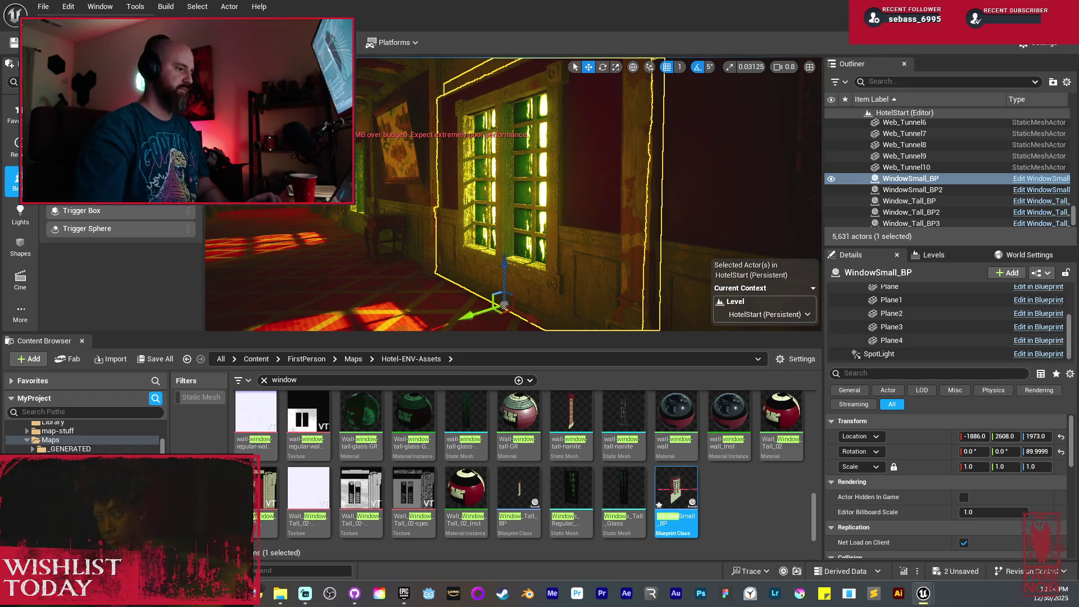
drag(632, 142, 534, 145)
drag(580, 187, 427, 191)
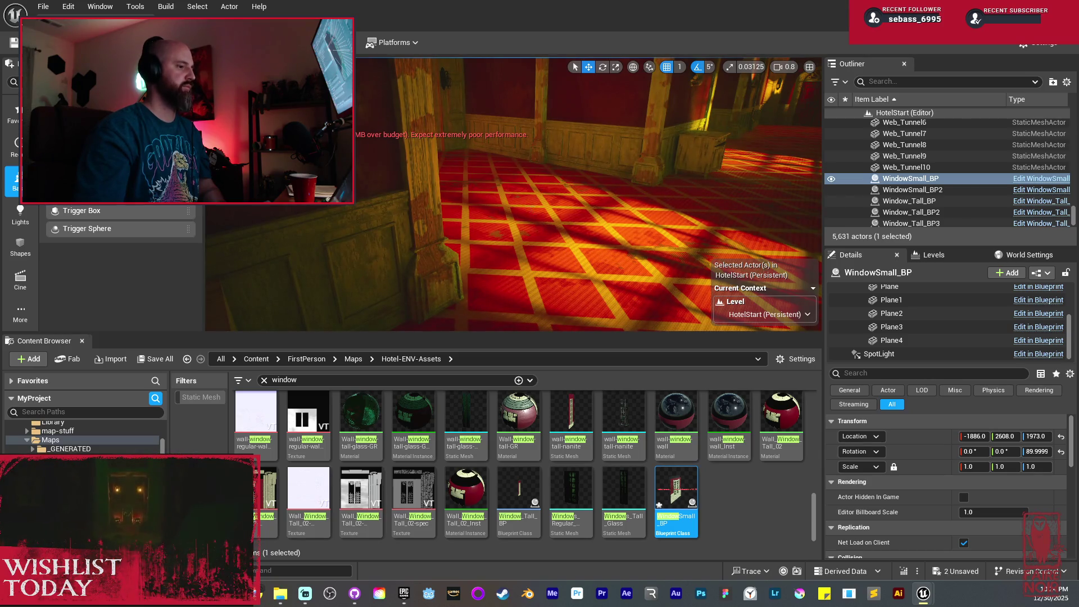
Frame the hallway window and save the modified hotel level with Save Selected
key(f)
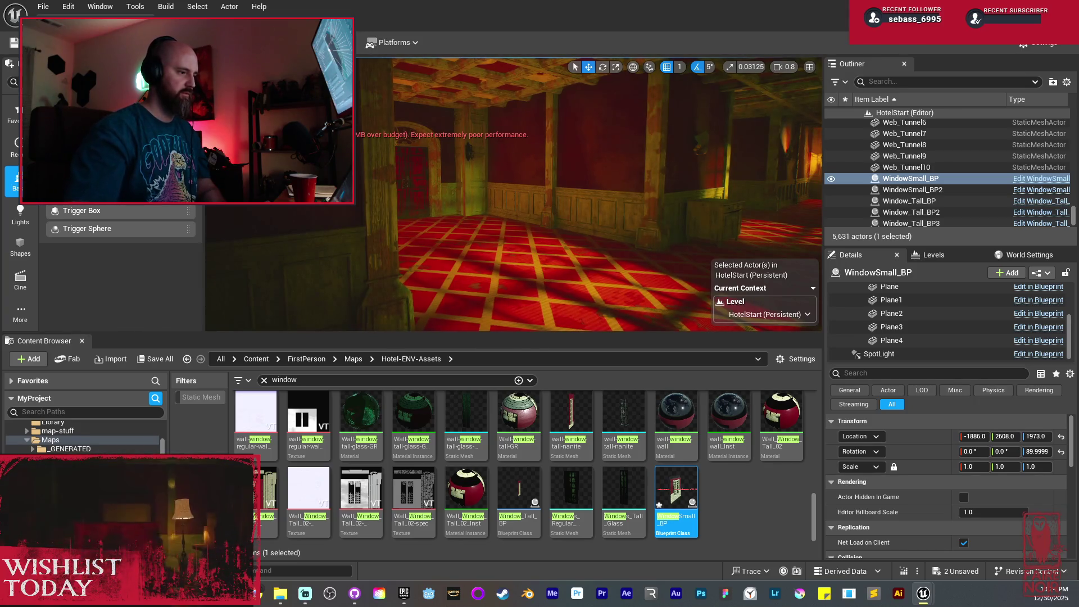
drag(498, 222, 562, 222)
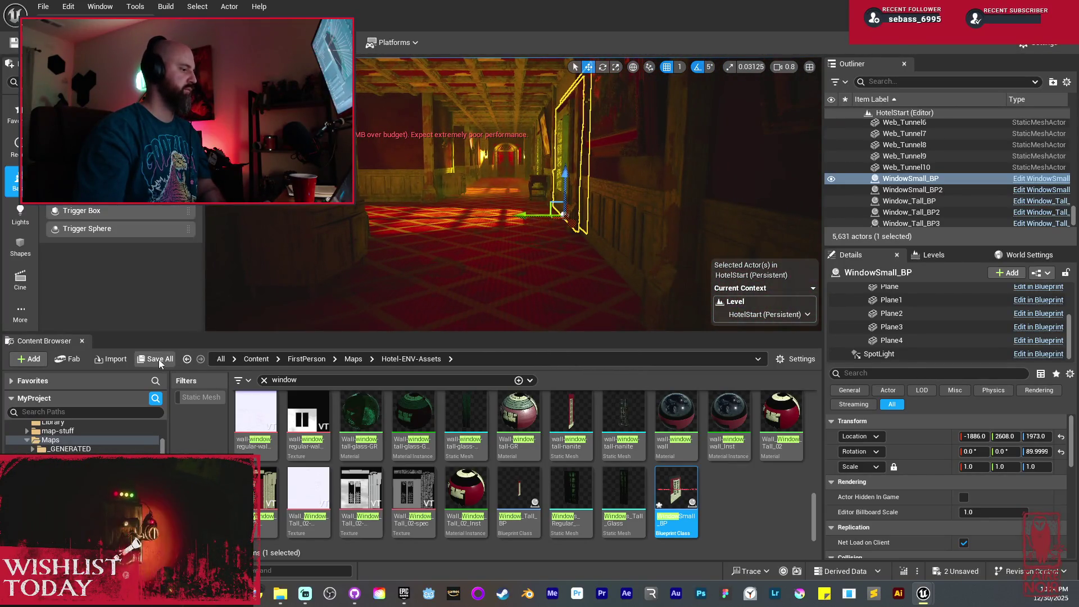
click(155, 359)
click(629, 416)
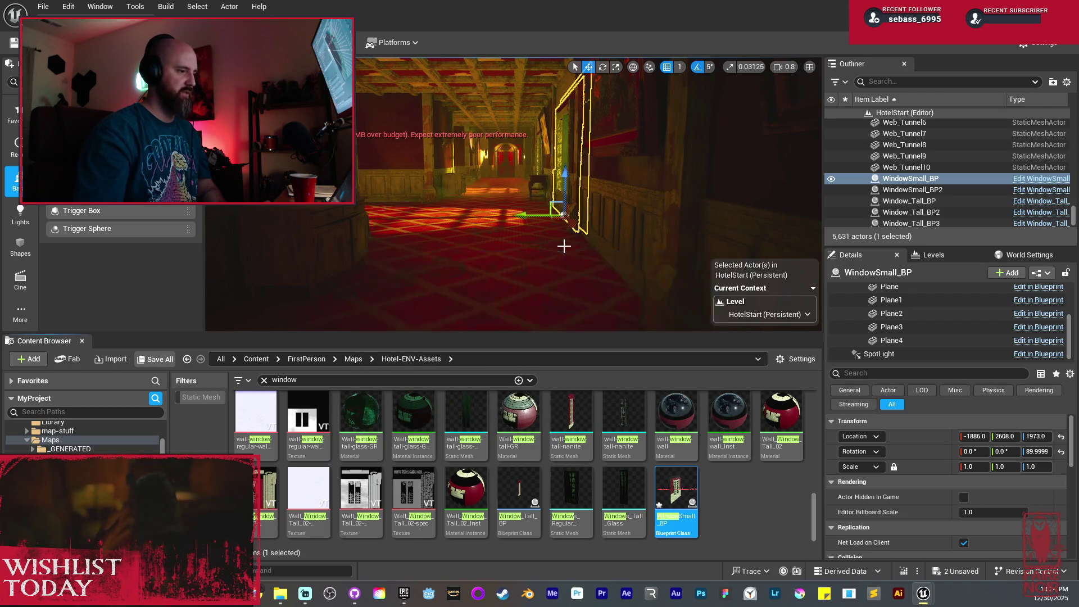
drag(563, 244, 558, 242)
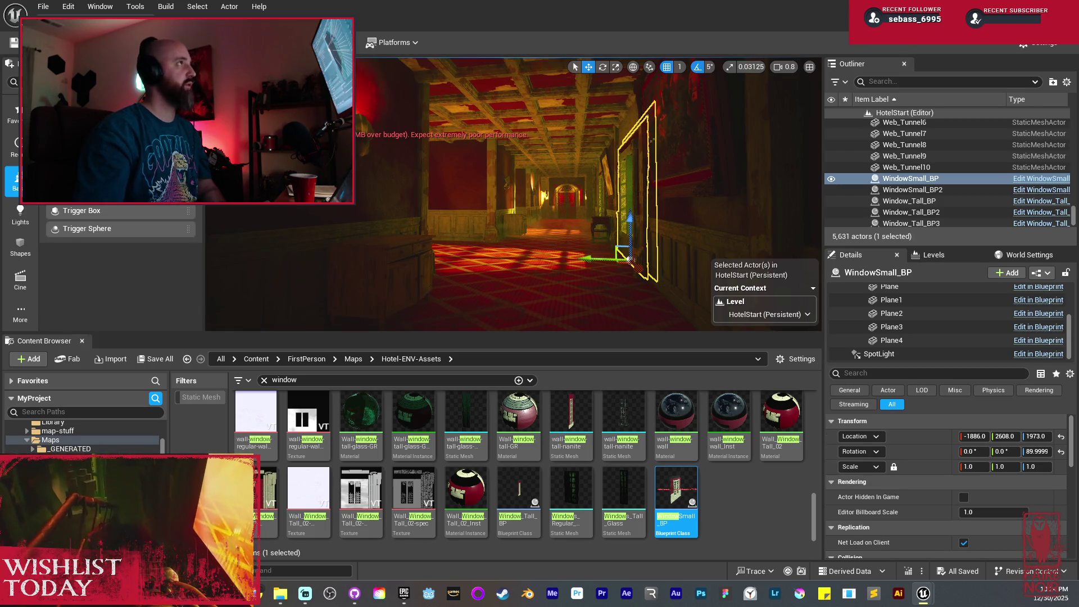
Fly down the hallway toward the ceiling panels and deselect the window
mouse_move(634, 227)
mouse_down()
mouse_move(573, 180)
mouse_move(489, 143)
mouse_move(550, 149)
mouse_move(522, 127)
mouse_move(500, 143)
mouse_up()
mouse_move(525, 212)
mouse_down()
mouse_move(554, 212)
mouse_move(554, 231)
mouse_move(539, 210)
mouse_move(527, 222)
mouse_up()
key(Escape)
Copy a ceiling panel three more times along the corridor
click(518, 181)
key(f)
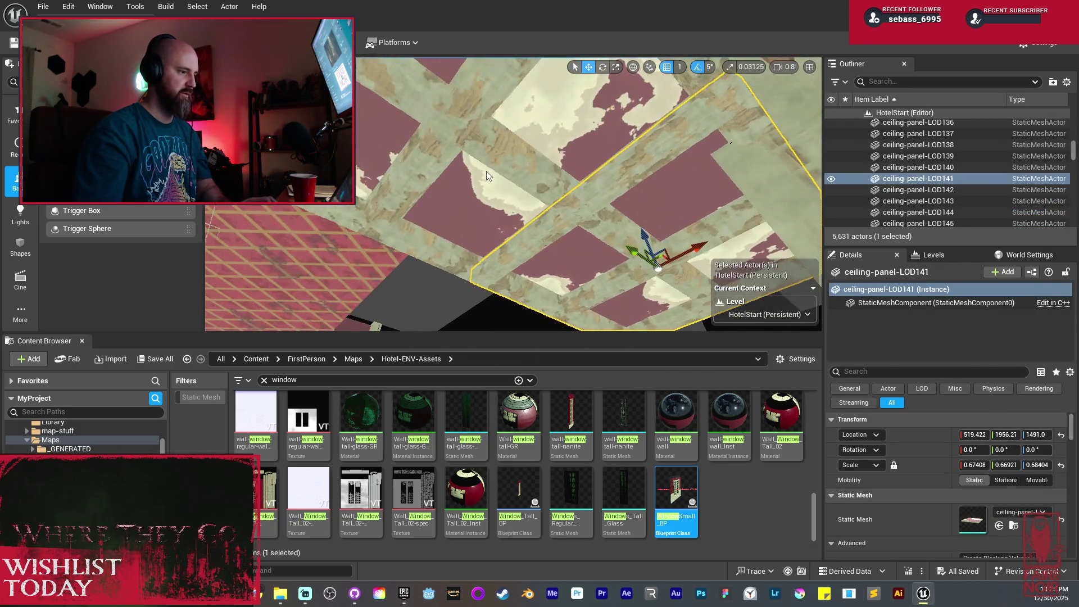
drag(462, 118, 393, 208)
mouse_move(553, 220)
mouse_down()
mouse_move(568, 253)
mouse_move(517, 295)
mouse_move(520, 252)
mouse_move(550, 276)
mouse_move(454, 276)
mouse_up()
mouse_move(567, 274)
mouse_down()
mouse_move(568, 315)
mouse_move(567, 270)
mouse_up()
mouse_move(450, 265)
mouse_down()
mouse_move(433, 242)
mouse_move(374, 242)
mouse_move(380, 259)
mouse_up()
drag(492, 264, 563, 258)
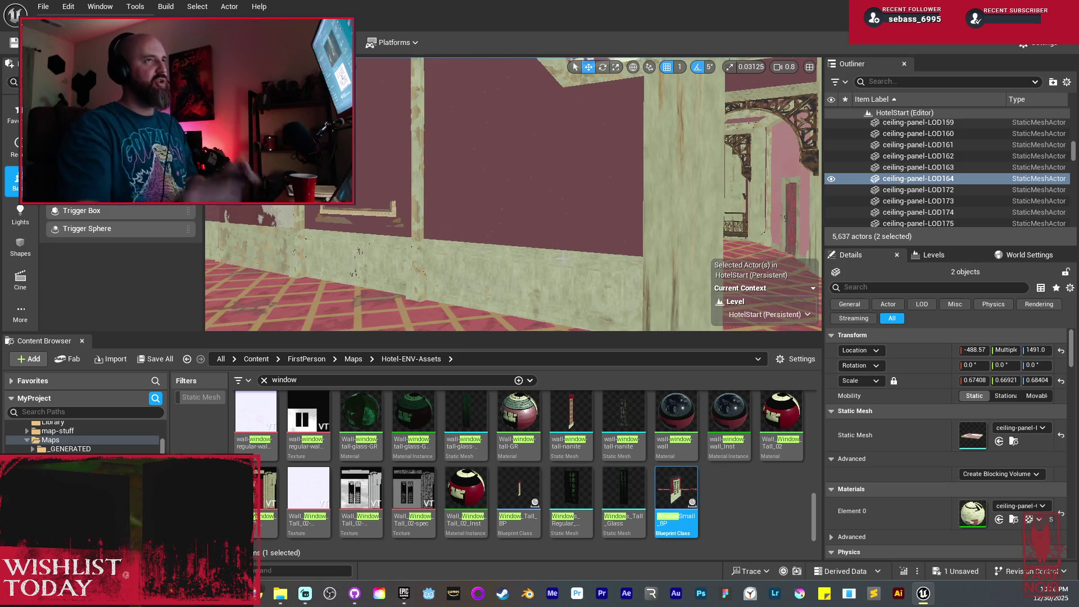
Delete the two plain paneling pieces near the pink wall and pick the next wall section
mouse_move(618, 303)
mouse_down()
mouse_move(573, 290)
mouse_move(566, 198)
mouse_move(448, 251)
mouse_move(388, 251)
mouse_up()
click(565, 198)
drag(614, 259, 615, 259)
key(Delete)
click(635, 153)
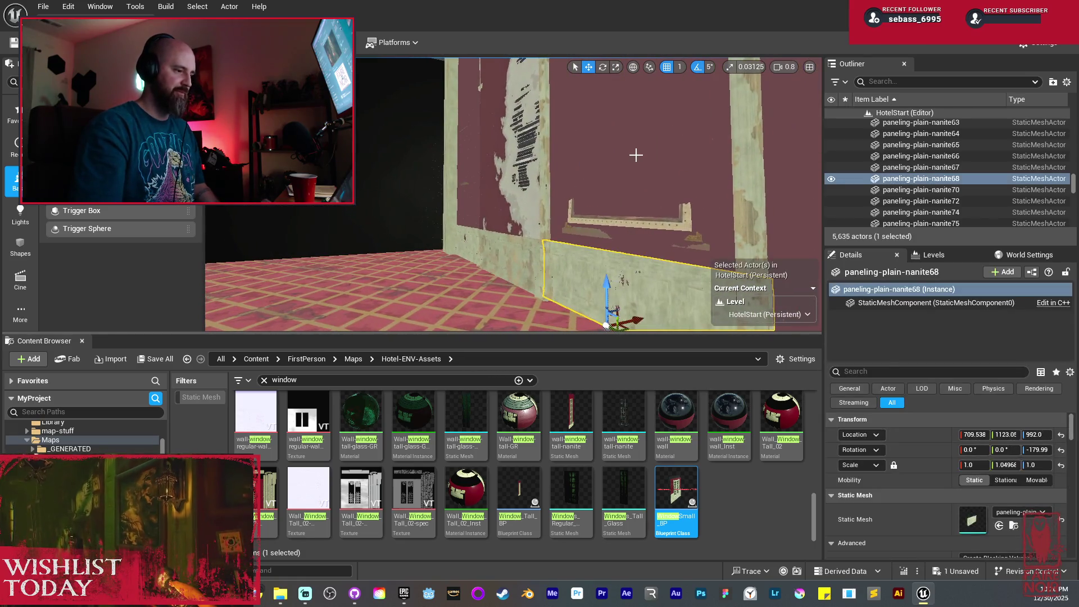
Delete the surplus wall section, degraded paneling, plain paneling and tall plain wall pieces
key(Delete)
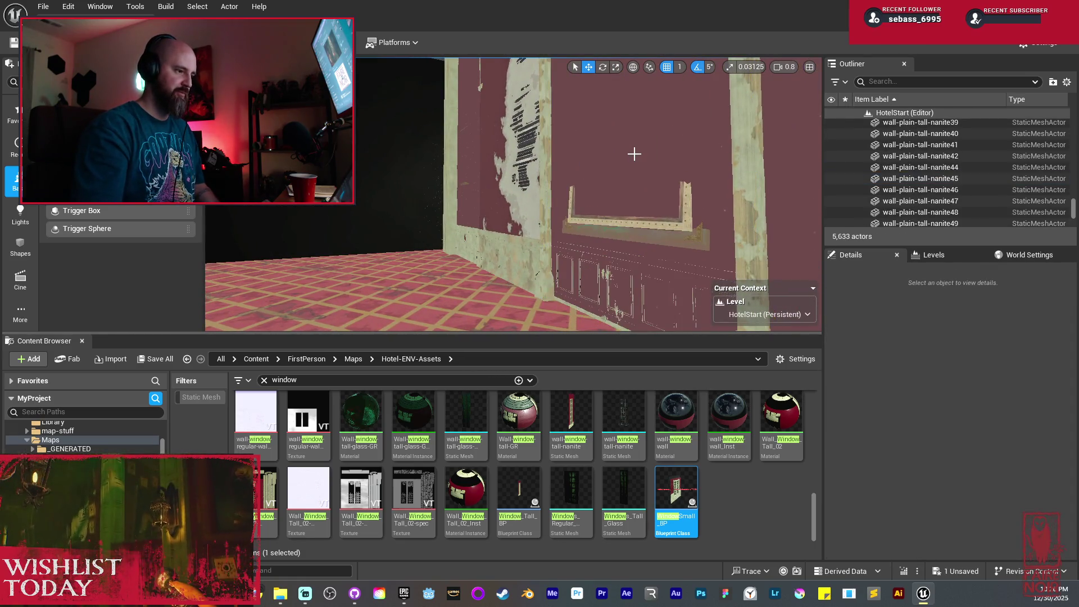
drag(634, 153, 578, 171)
click(578, 171)
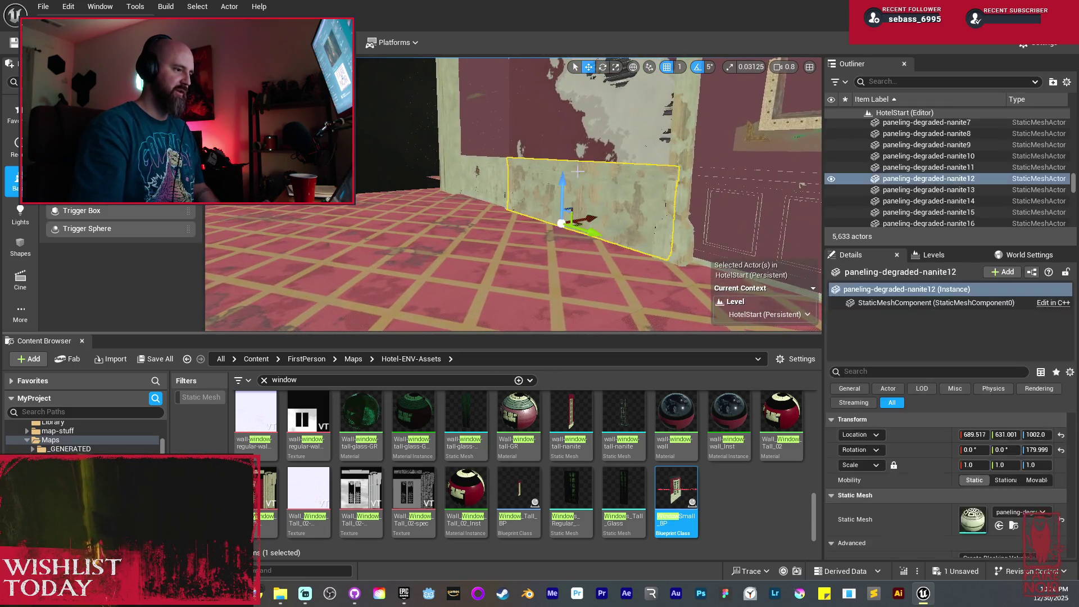
ctrl+click(575, 139)
key(Delete)
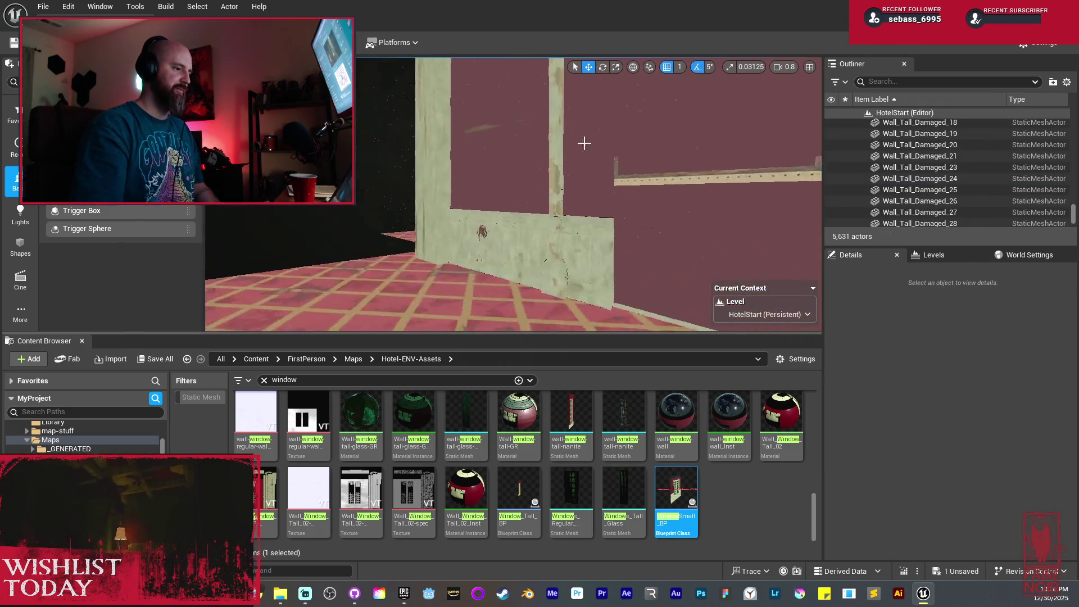
drag(583, 142, 549, 188)
click(549, 188)
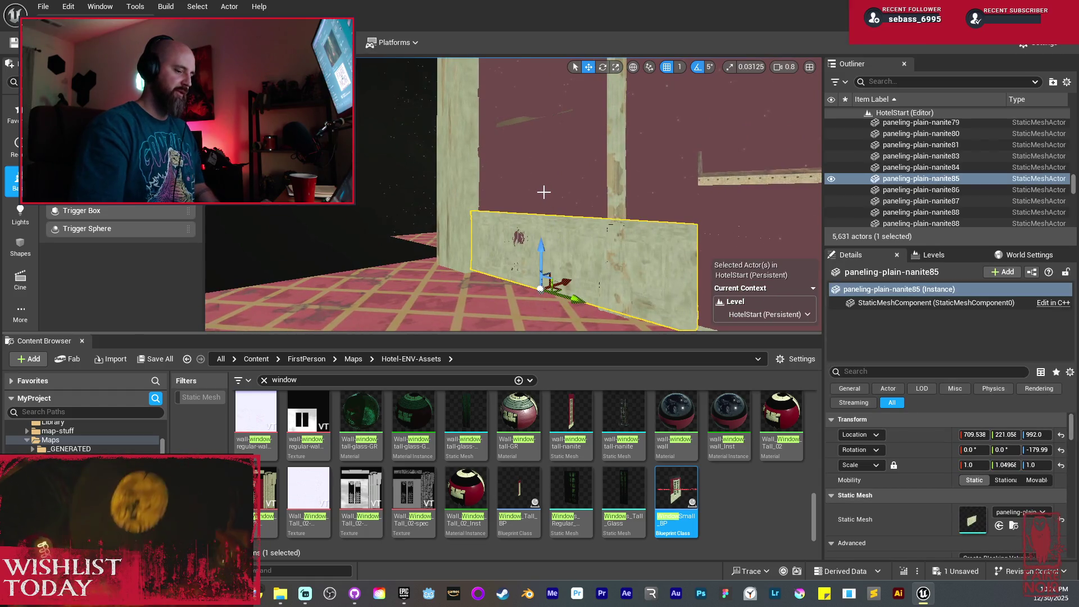
key(Delete)
click(544, 192)
key(Delete)
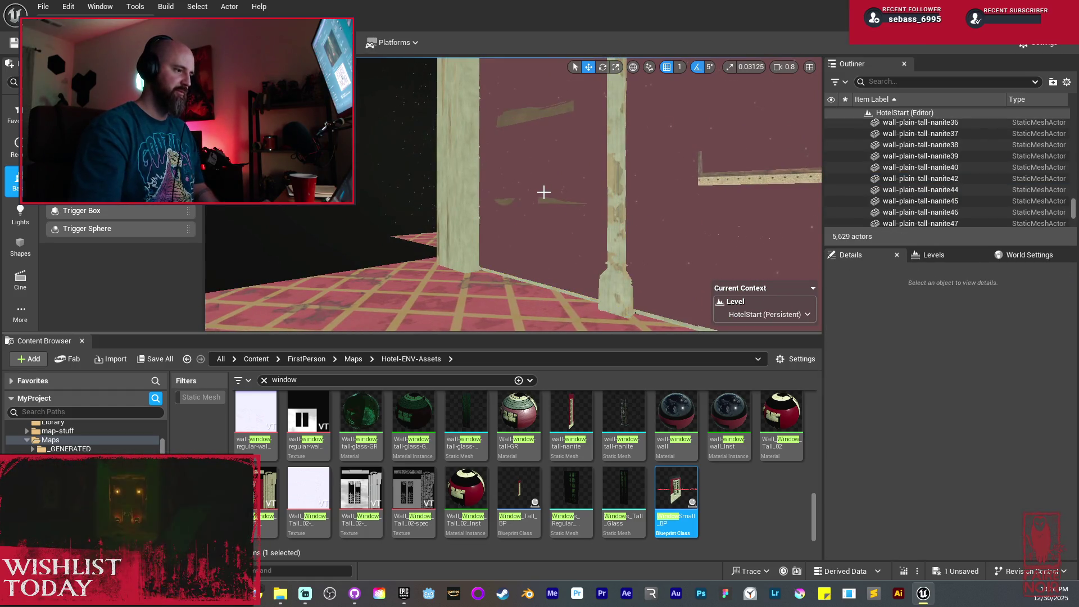
Select the SM_FrameA_6 window frame on the wall
mouse_move(529, 194)
mouse_down()
mouse_move(455, 199)
mouse_move(539, 198)
mouse_move(498, 199)
mouse_up()
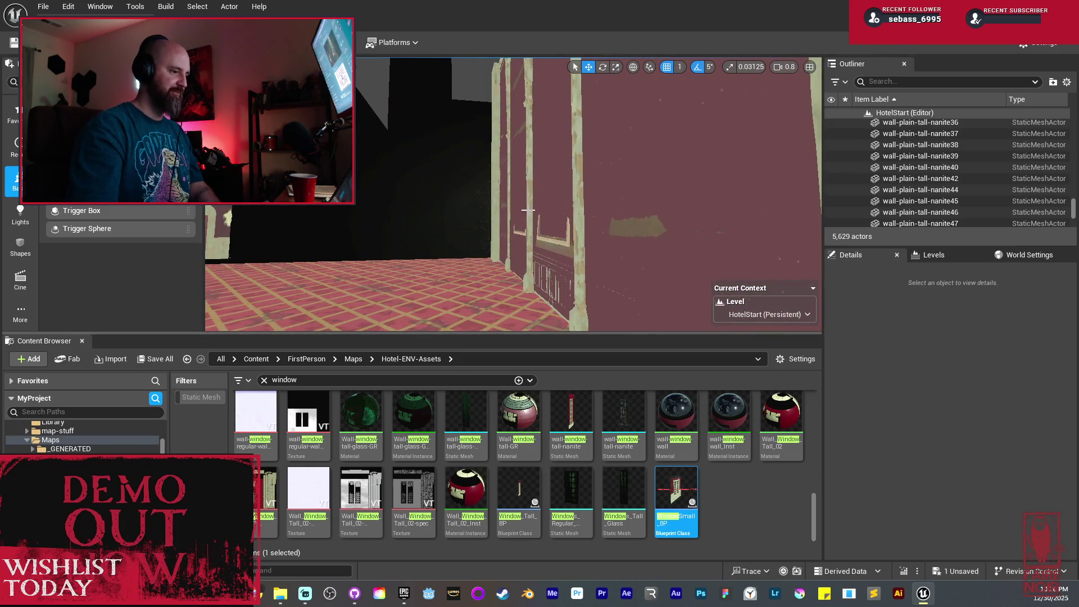
click(568, 232)
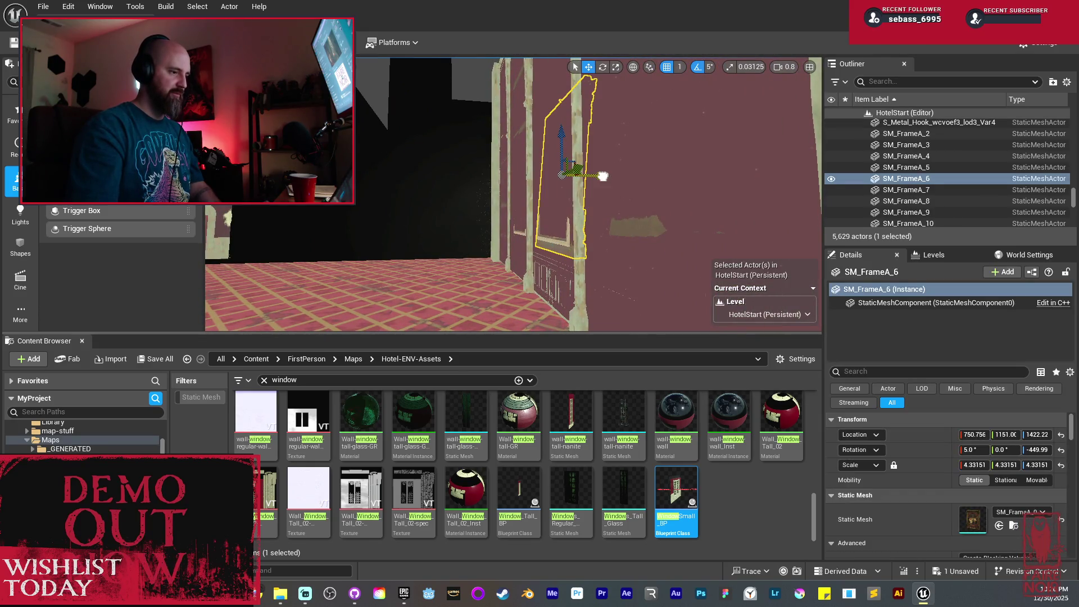
drag(602, 176, 641, 176)
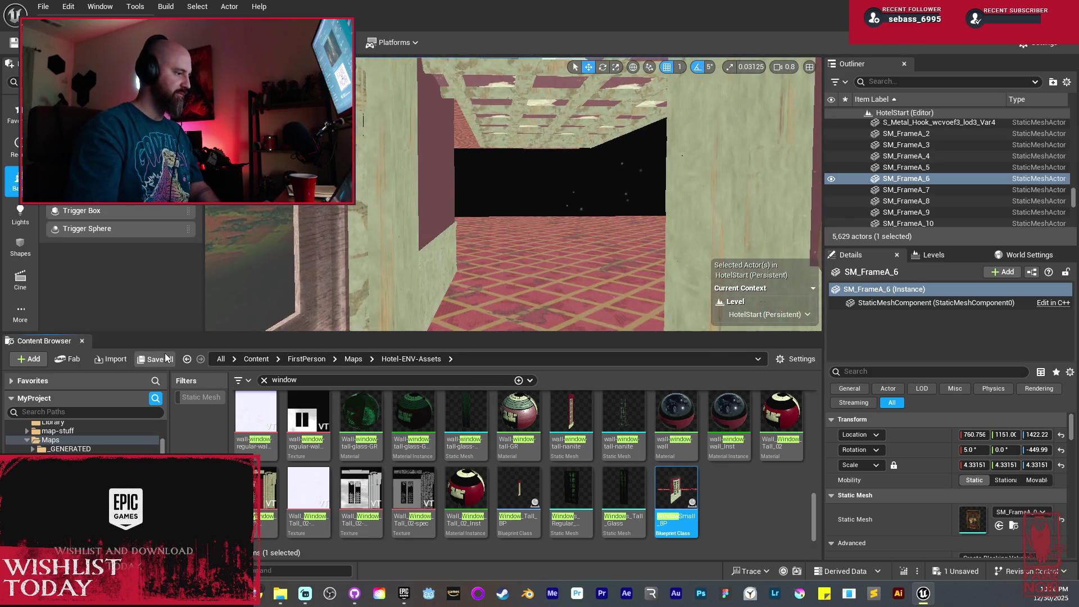
click(166, 358)
click(630, 419)
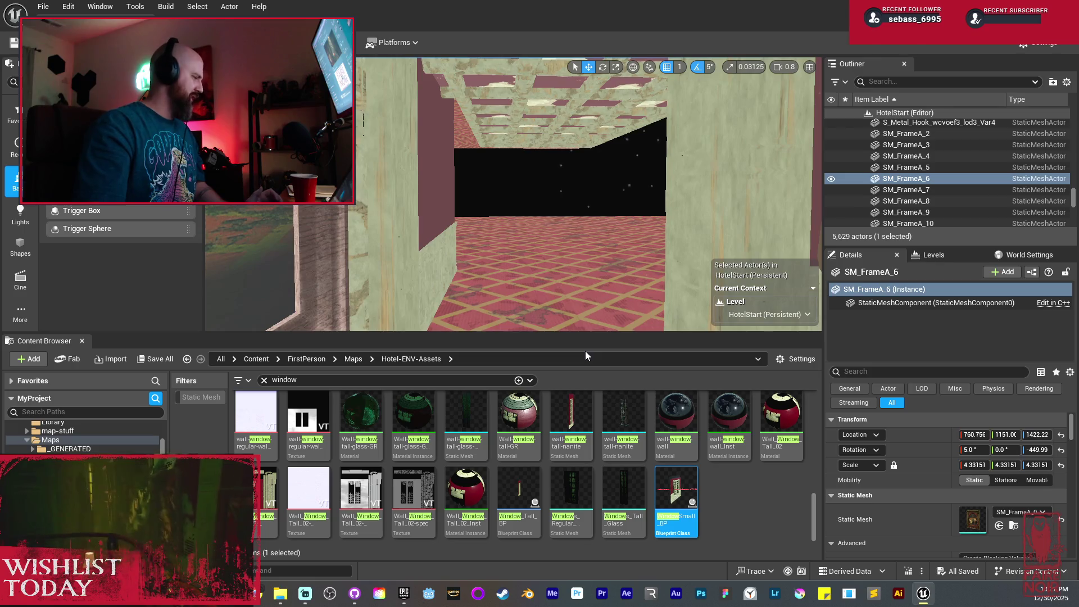
mouse_move(660, 270)
mouse_down()
mouse_move(620, 257)
mouse_move(533, 168)
mouse_up()
click(618, 222)
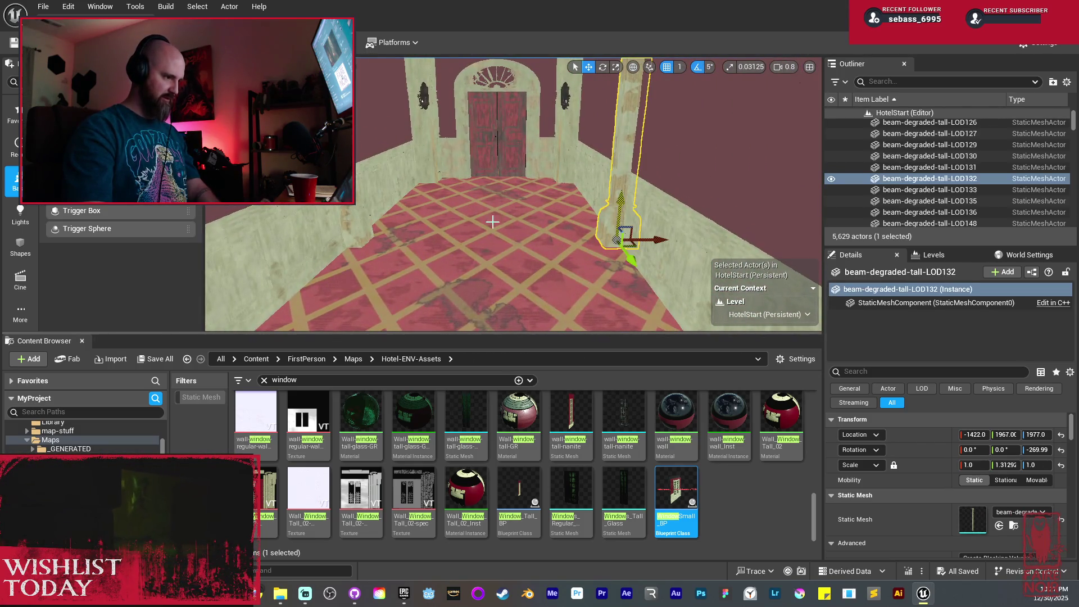
Duplicate the six corridor walls and beams further down the corridor
ctrl+click(362, 217)
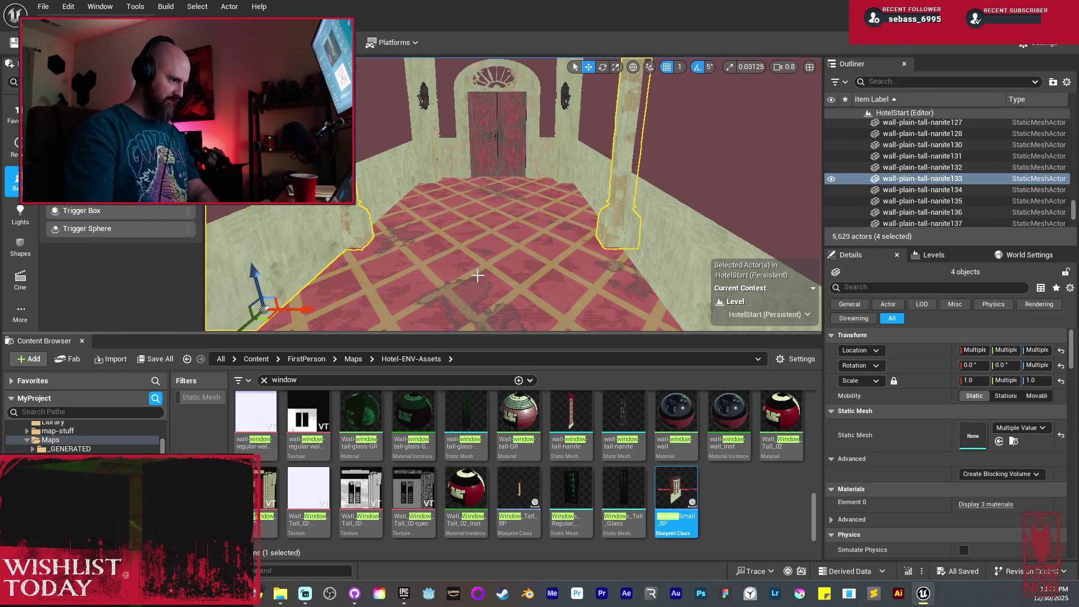
ctrl+click(691, 187)
ctrl+click(678, 183)
scroll(685, 225, up, 5)
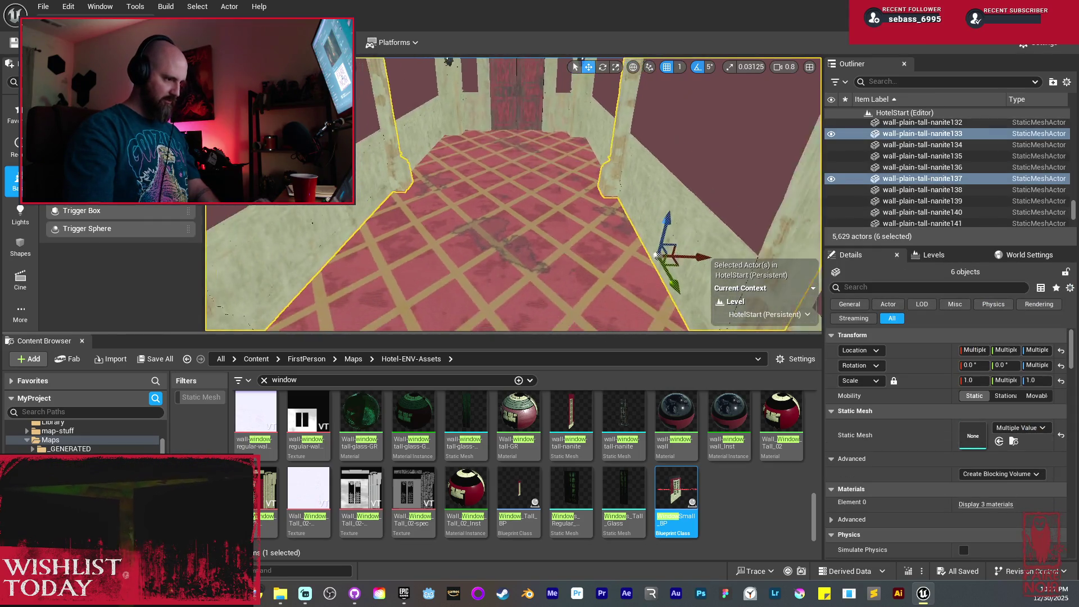
mouse_move(691, 255)
mouse_down()
mouse_move(483, 234)
mouse_move(534, 200)
mouse_move(413, 248)
mouse_up()
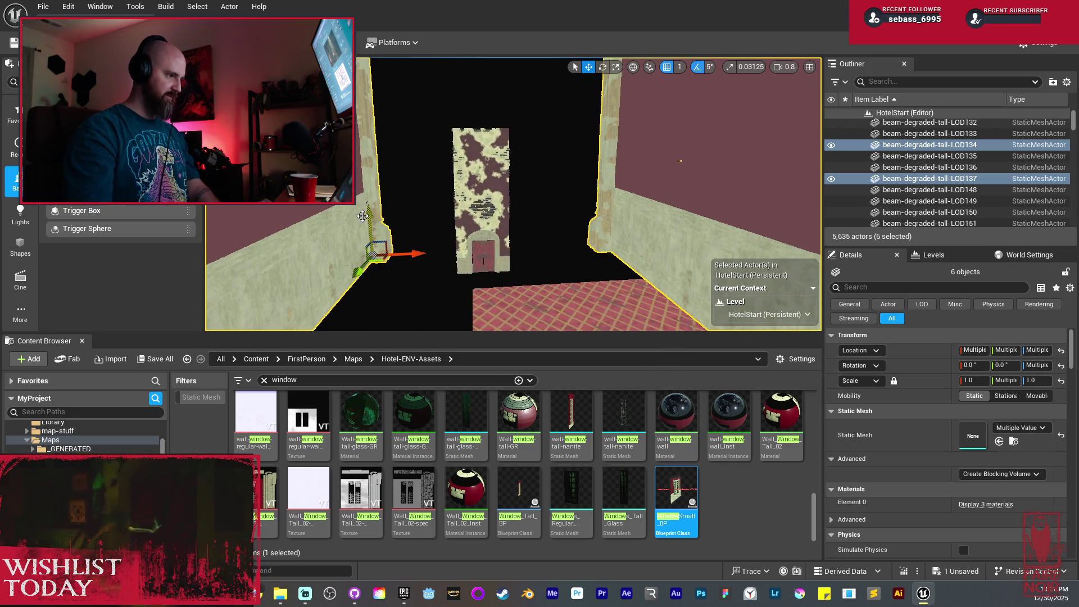
mouse_move(363, 217)
mouse_down()
mouse_move(362, 261)
mouse_move(365, 247)
mouse_move(343, 230)
mouse_move(247, 230)
mouse_up()
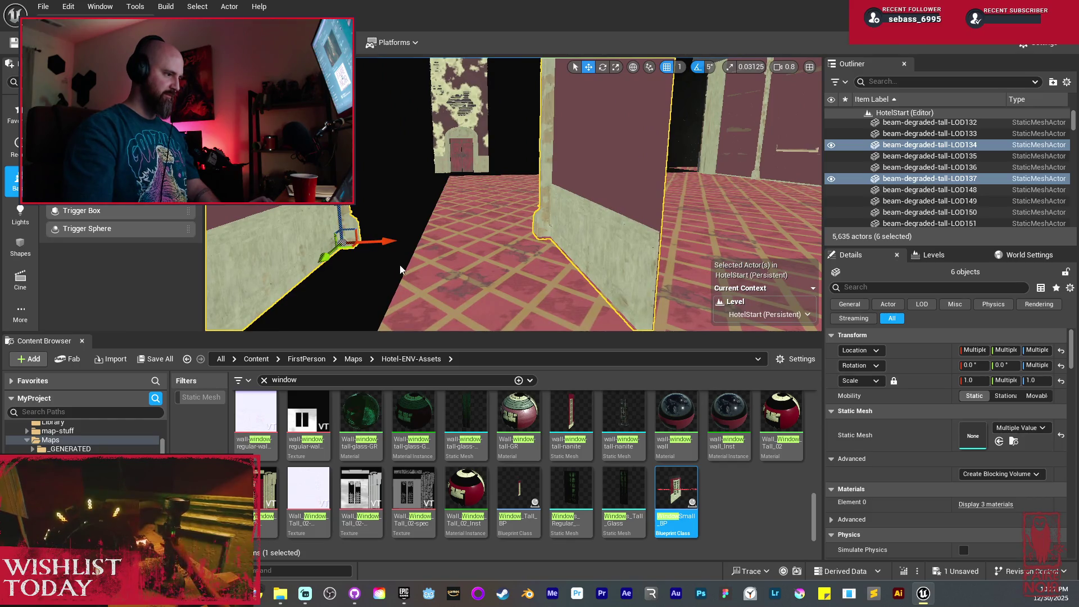
mouse_move(401, 270)
mouse_down()
mouse_move(394, 248)
mouse_move(376, 248)
mouse_move(382, 202)
mouse_move(411, 185)
mouse_move(550, 227)
mouse_move(534, 227)
mouse_up()
Rotate a copy of the walls about 90° to form a side wall
key(e)
drag(596, 186, 613, 180)
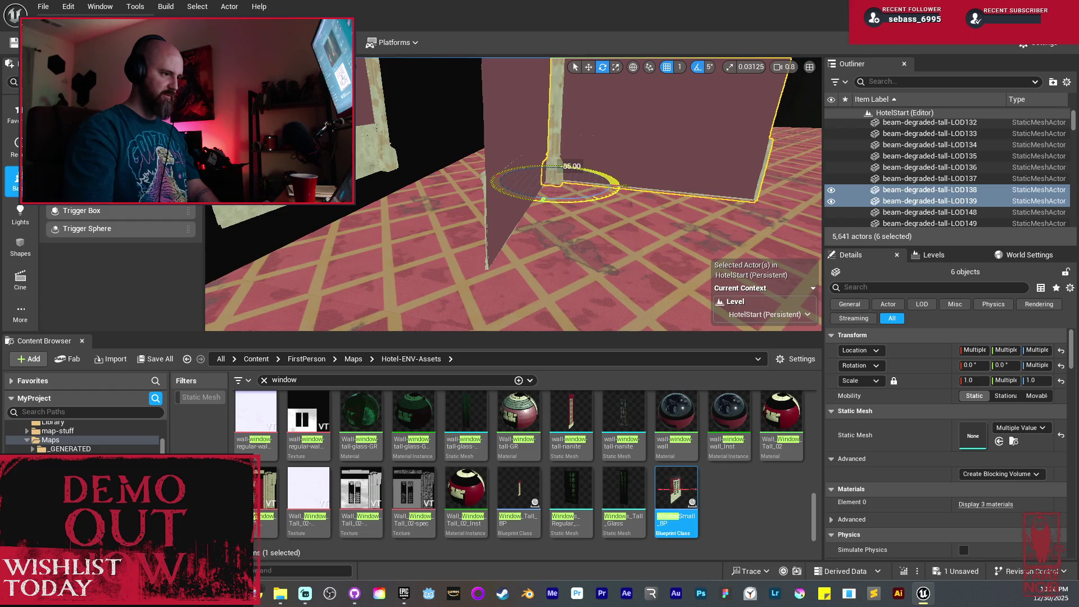
mouse_move(505, 225)
mouse_down()
mouse_move(444, 197)
mouse_move(644, 190)
mouse_up()
mouse_move(544, 193)
mouse_down()
mouse_move(663, 193)
mouse_move(585, 193)
mouse_move(584, 138)
mouse_move(518, 166)
mouse_up()
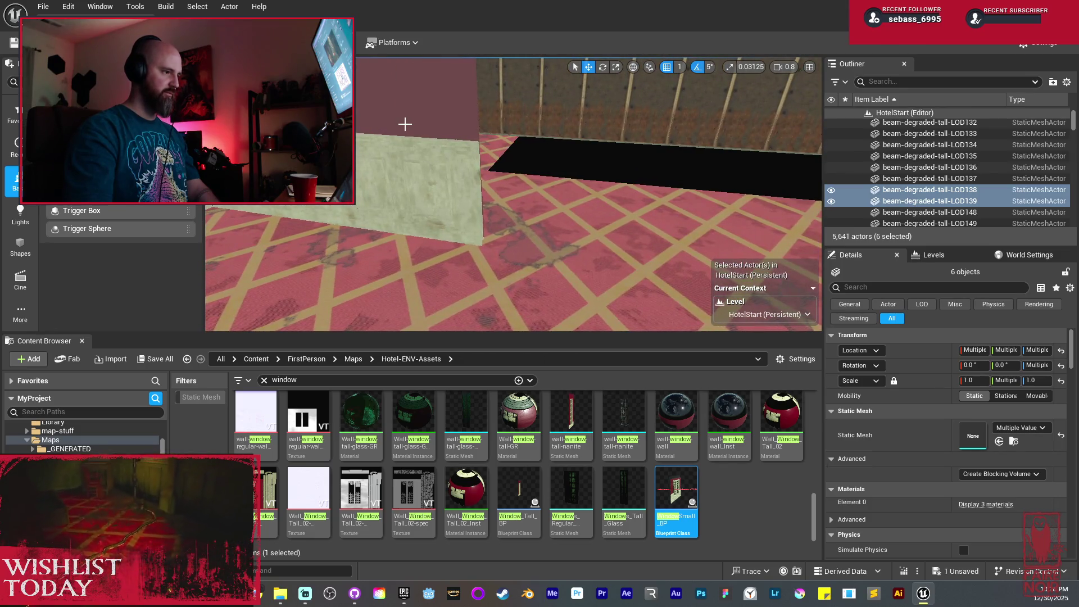
Duplicate the left beige wall and its lower paneling along the corridor wall
click(415, 162)
ctrl+click(418, 167)
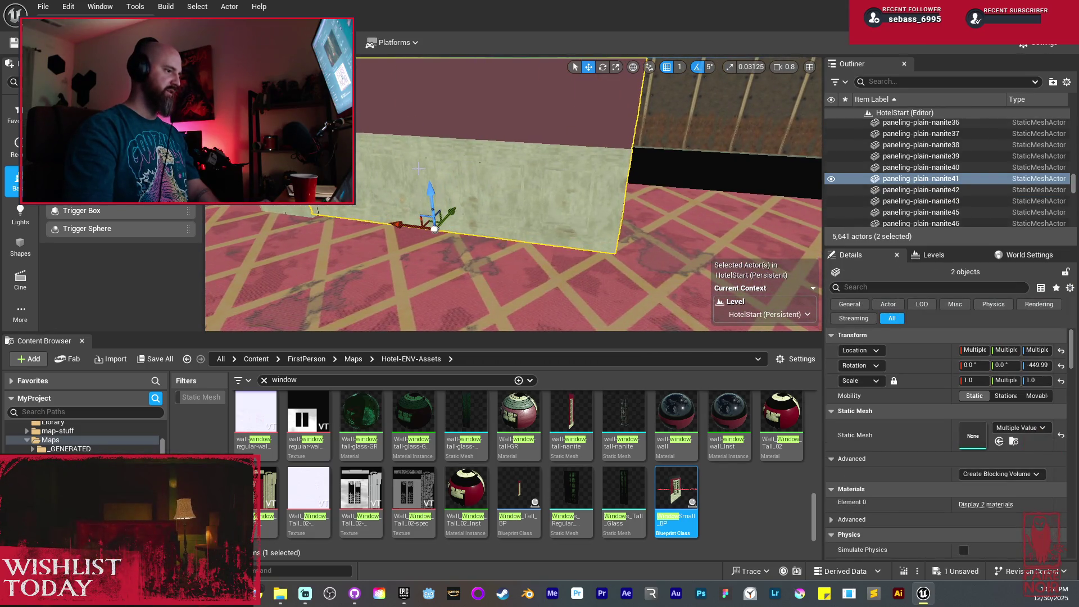
mouse_move(433, 226)
alt+mouse_down()
mouse_move(387, 260)
mouse_move(416, 248)
mouse_move(454, 264)
alt+mouse_up()
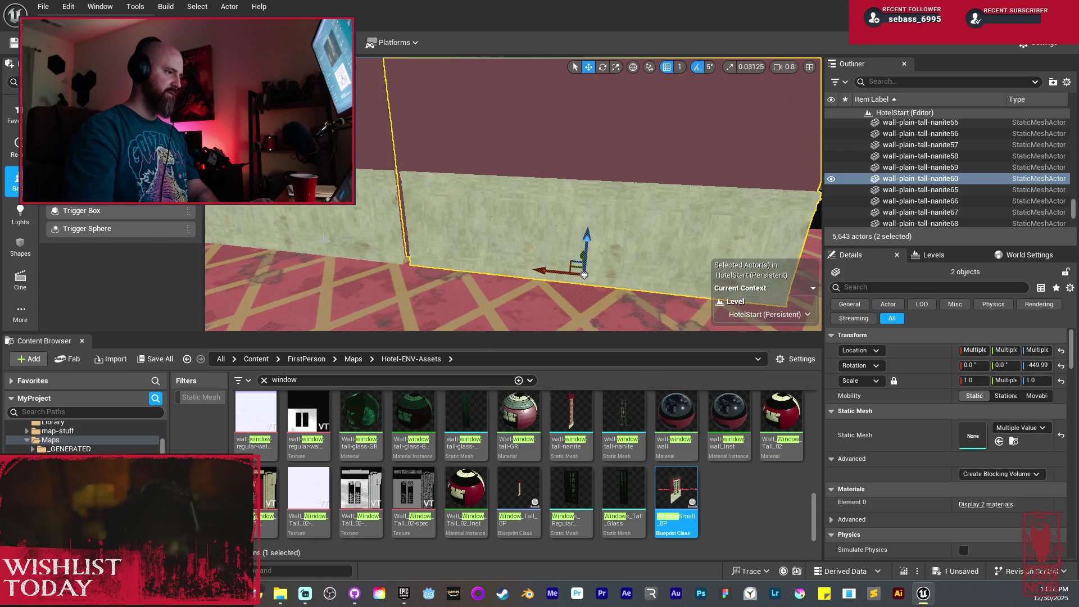
mouse_move(512, 194)
alt+mouse_down()
mouse_move(512, 169)
mouse_move(568, 208)
mouse_move(505, 214)
mouse_move(494, 236)
mouse_move(483, 225)
mouse_move(506, 180)
mouse_move(511, 191)
alt+mouse_up()
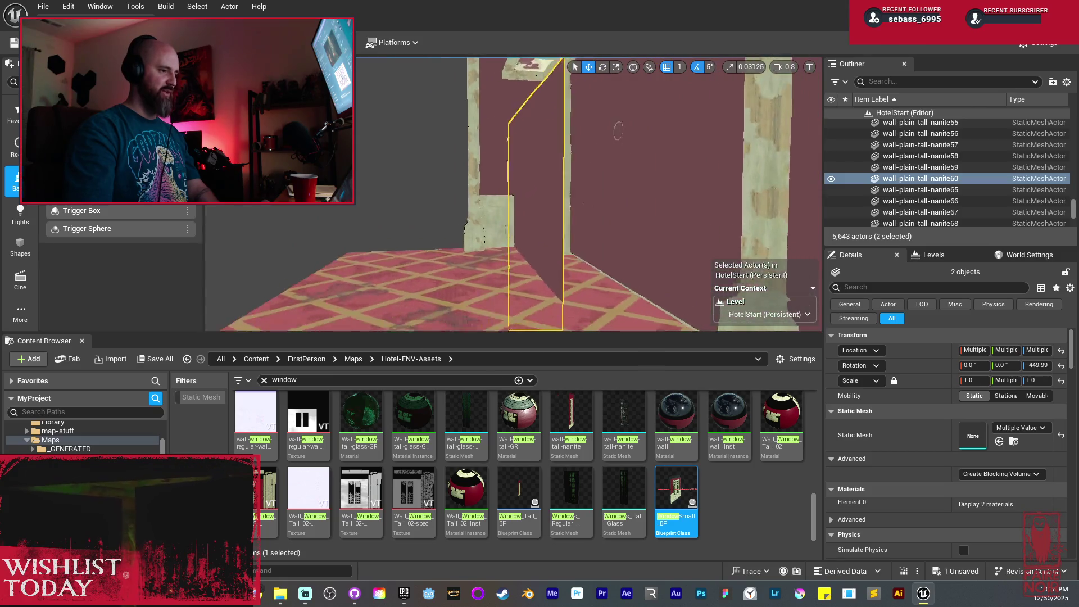
mouse_move(511, 191)
alt+mouse_down()
mouse_move(528, 194)
mouse_move(528, 241)
mouse_move(585, 239)
mouse_move(539, 238)
alt+mouse_up()
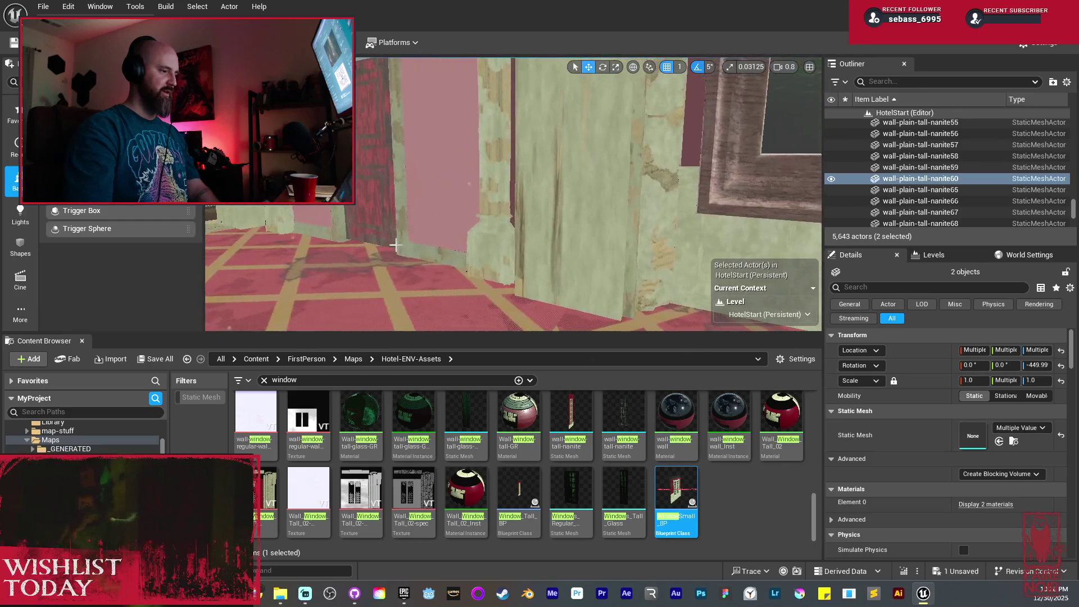
click(497, 253)
mouse_move(497, 270)
mouse_down()
mouse_move(417, 225)
mouse_move(488, 229)
mouse_move(479, 184)
mouse_move(447, 205)
mouse_up()
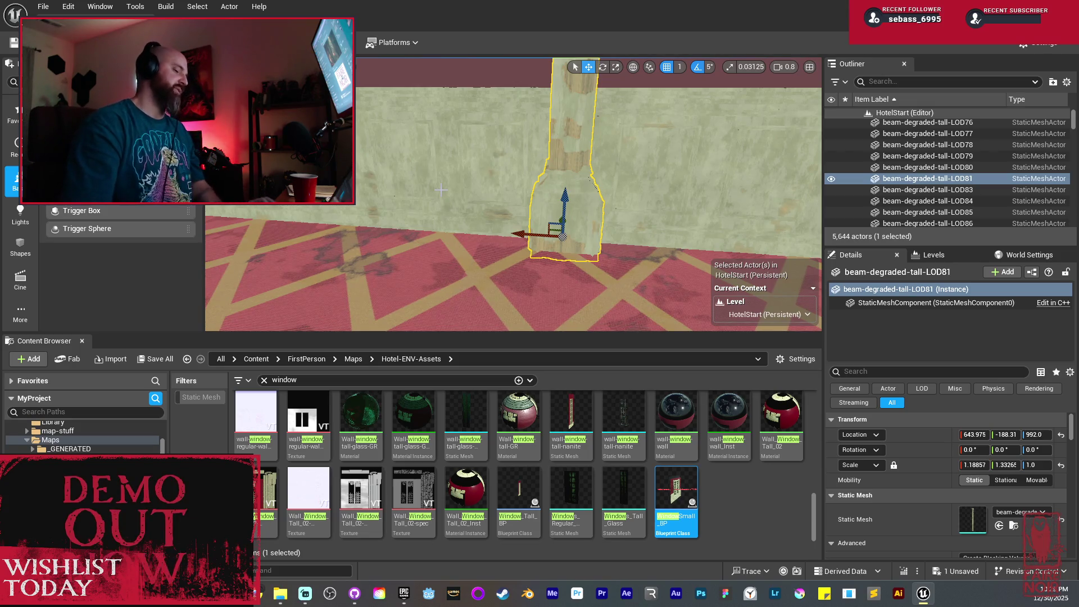
Copy the paneled tall beam and move it down the corridor to X about -3680
key(w)
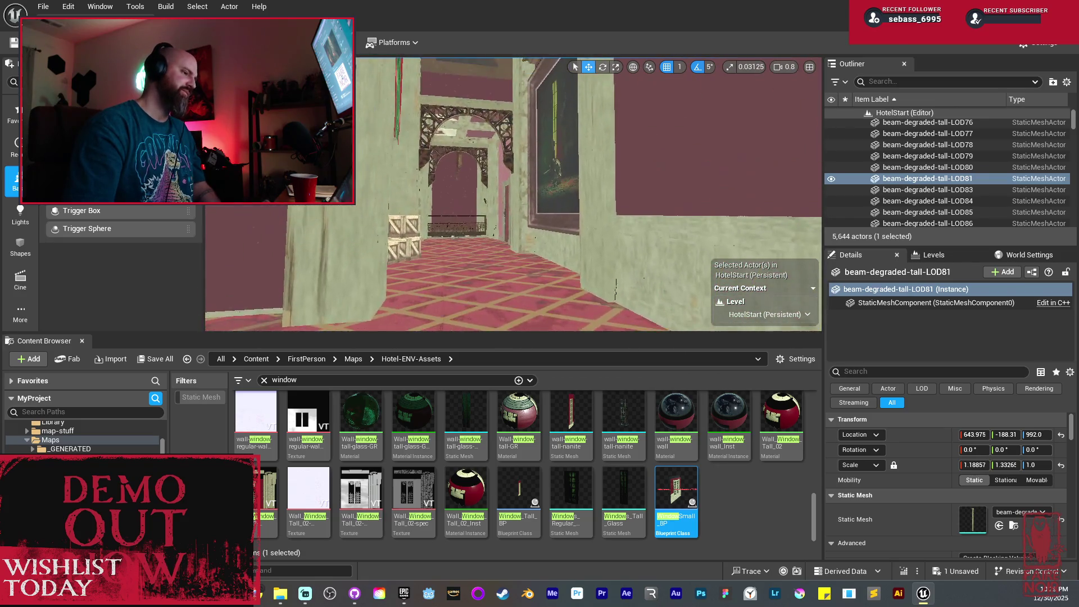
key(a)
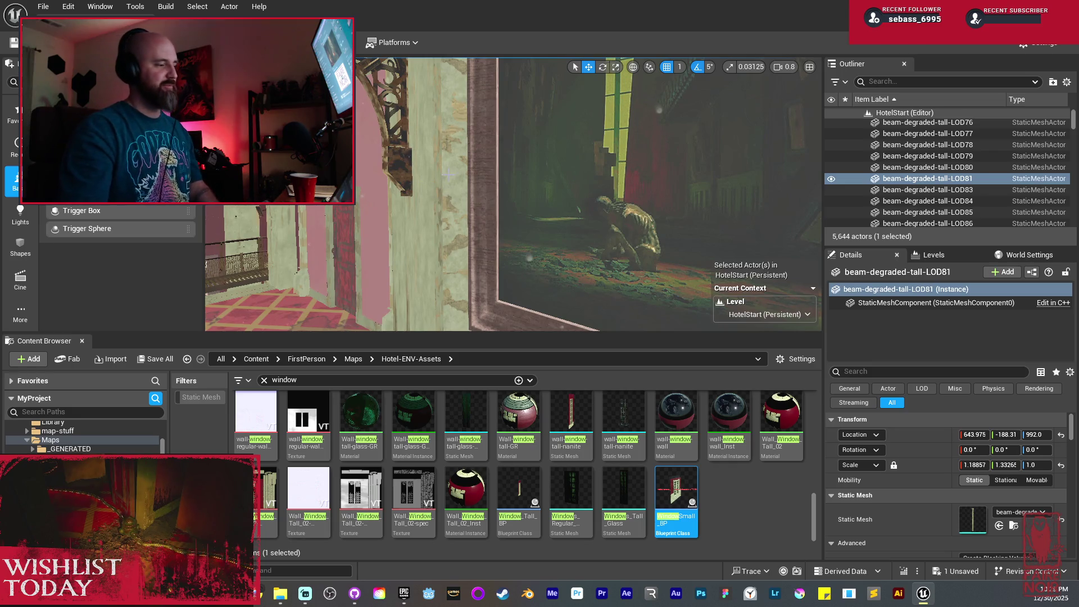
key(f)
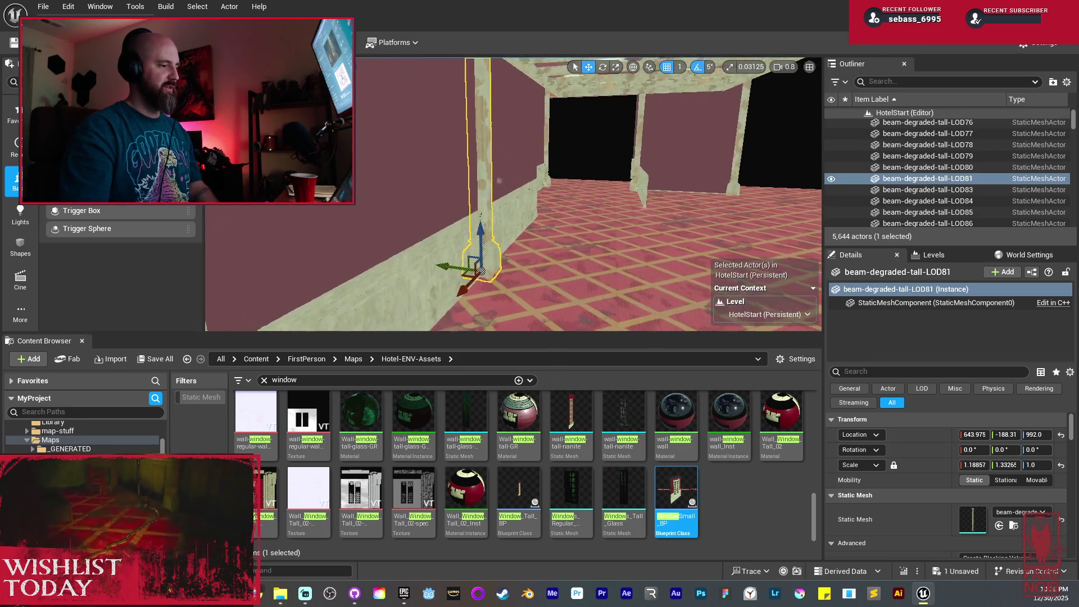
scroll(449, 172, up, 4)
drag(449, 173, 393, 168)
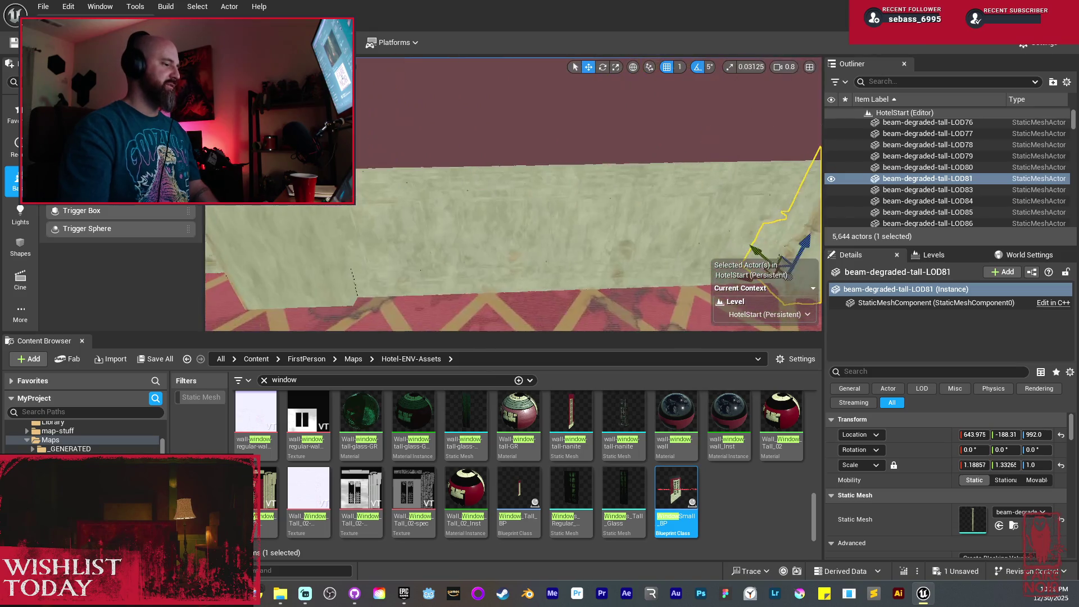
key(ctrl+z)
key(f)
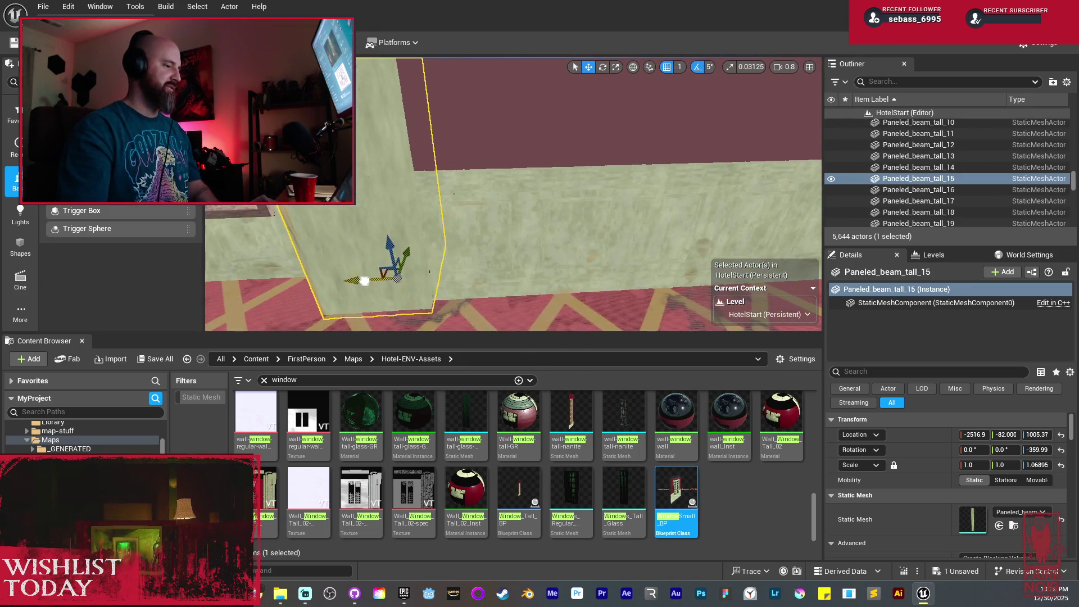
mouse_move(506, 273)
mouse_down()
mouse_move(416, 272)
mouse_move(528, 258)
mouse_move(455, 262)
mouse_move(441, 239)
mouse_move(452, 231)
mouse_move(433, 236)
mouse_move(424, 220)
mouse_up()
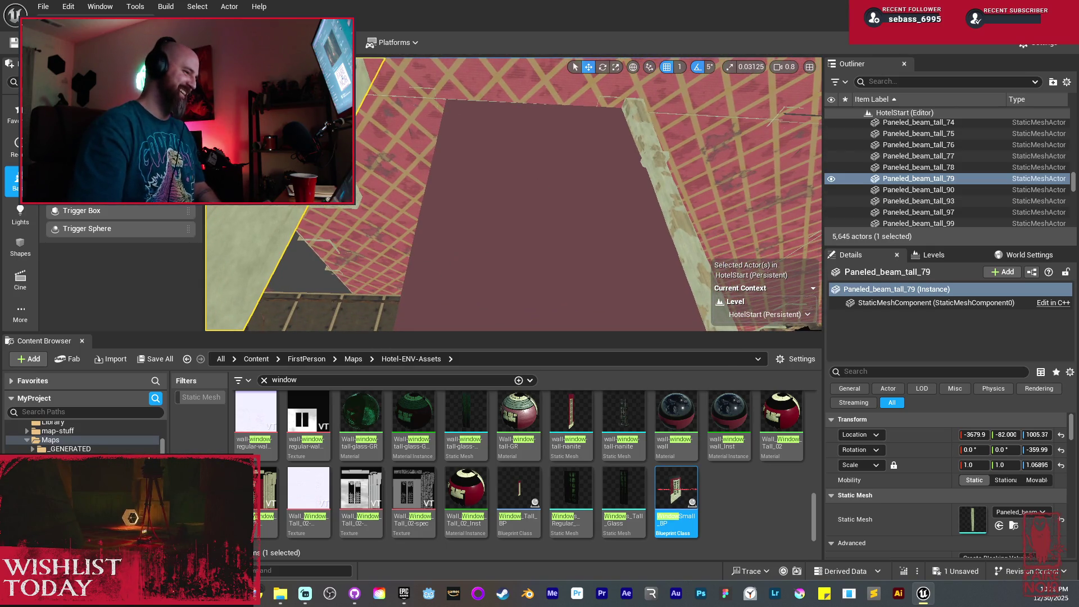
Select the wall panels and pillar pieces along the corridor wall
drag(537, 174, 539, 188)
ctrl+click(508, 241)
drag(508, 241, 600, 187)
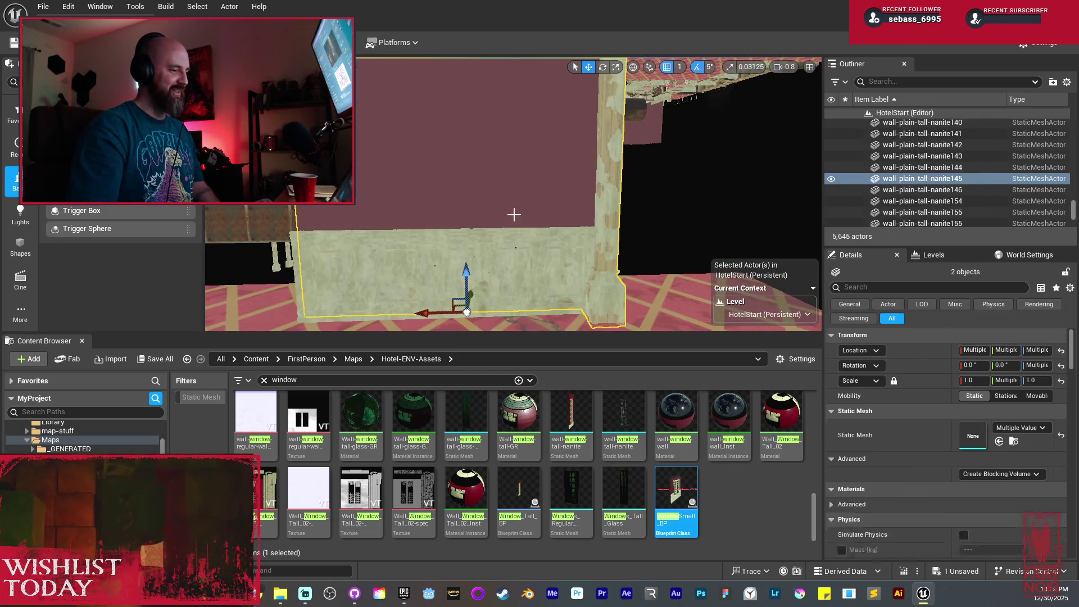
ctrl+click(513, 213)
mouse_move(513, 214)
mouse_down()
mouse_move(522, 207)
mouse_move(419, 224)
mouse_move(364, 180)
mouse_move(408, 195)
mouse_up()
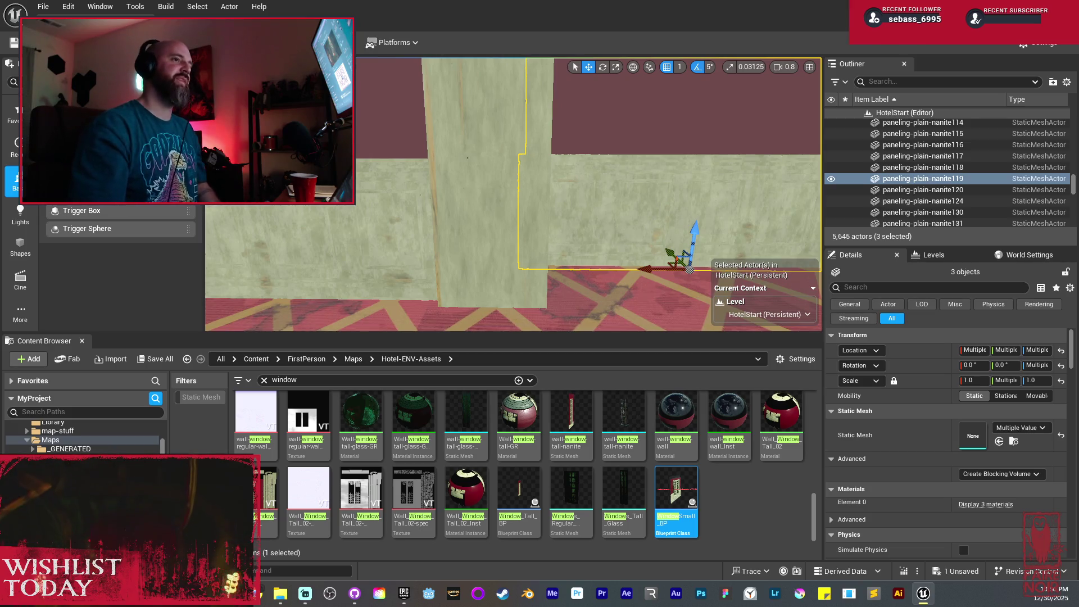
mouse_move(460, 192)
mouse_down()
mouse_move(445, 222)
mouse_move(453, 196)
mouse_move(427, 203)
mouse_up()
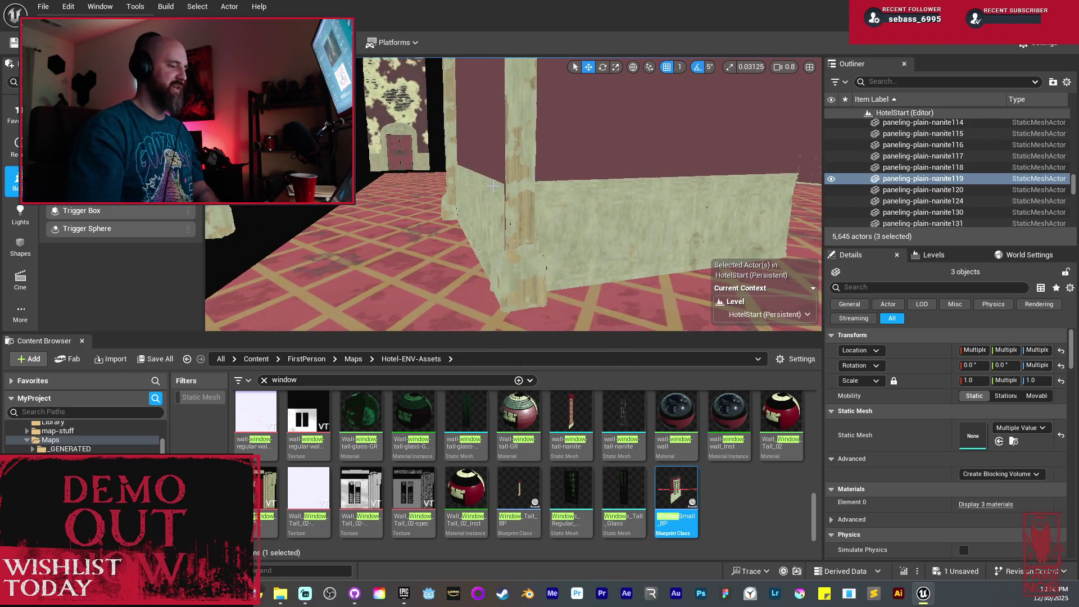
drag(427, 203, 418, 203)
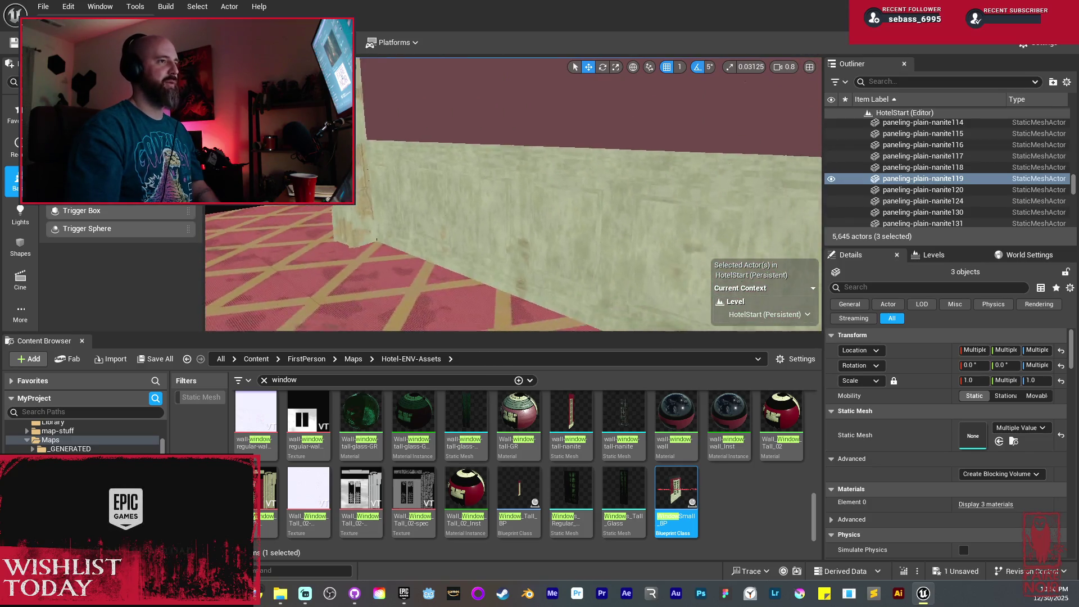
click(436, 268)
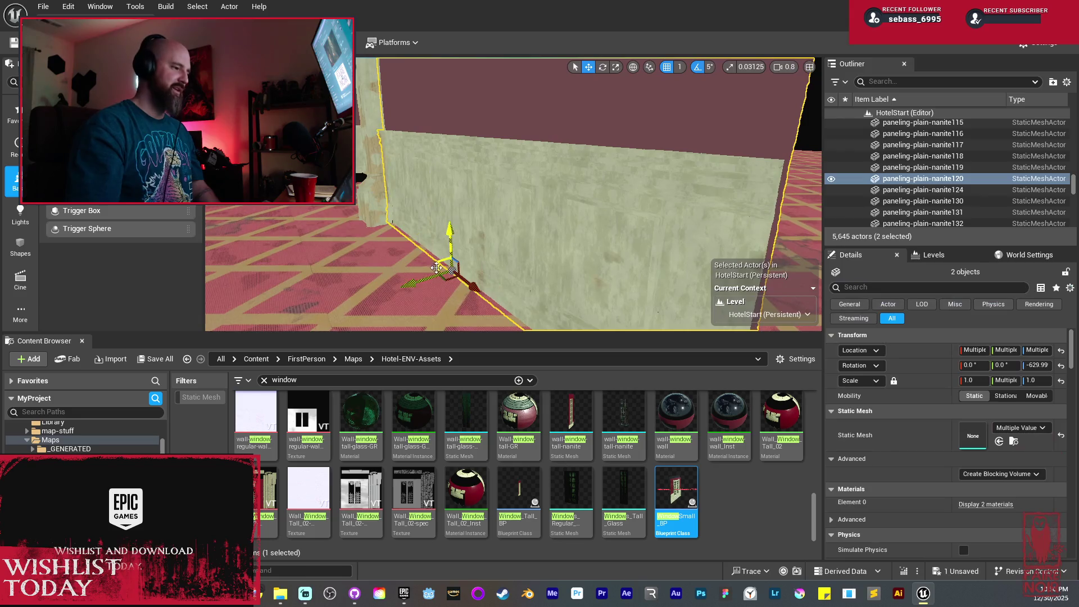
drag(436, 268, 427, 290)
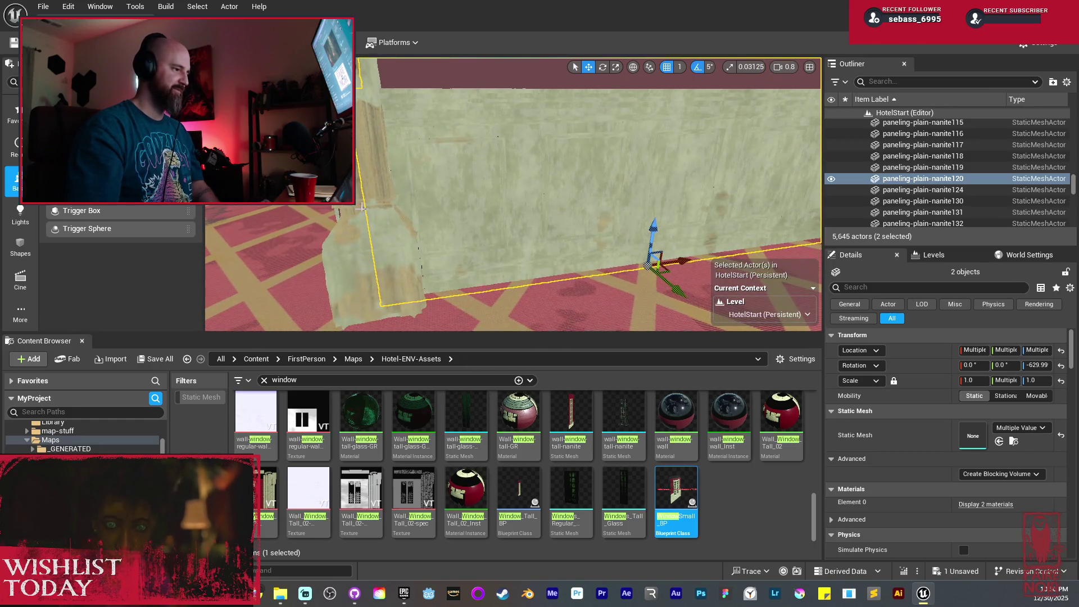
Duplicate the wall panels and pillar pieces and line the copies up along the corridor
key(ctrl+v)
key(f)
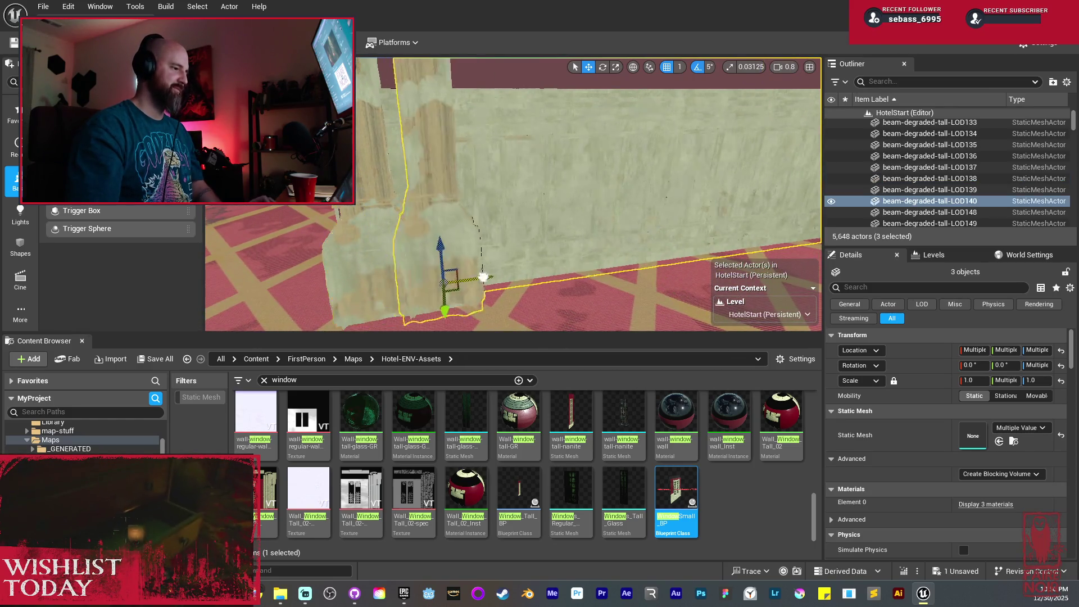
mouse_move(528, 272)
mouse_down()
mouse_move(506, 281)
mouse_move(465, 271)
mouse_move(490, 265)
mouse_up()
drag(419, 262, 474, 269)
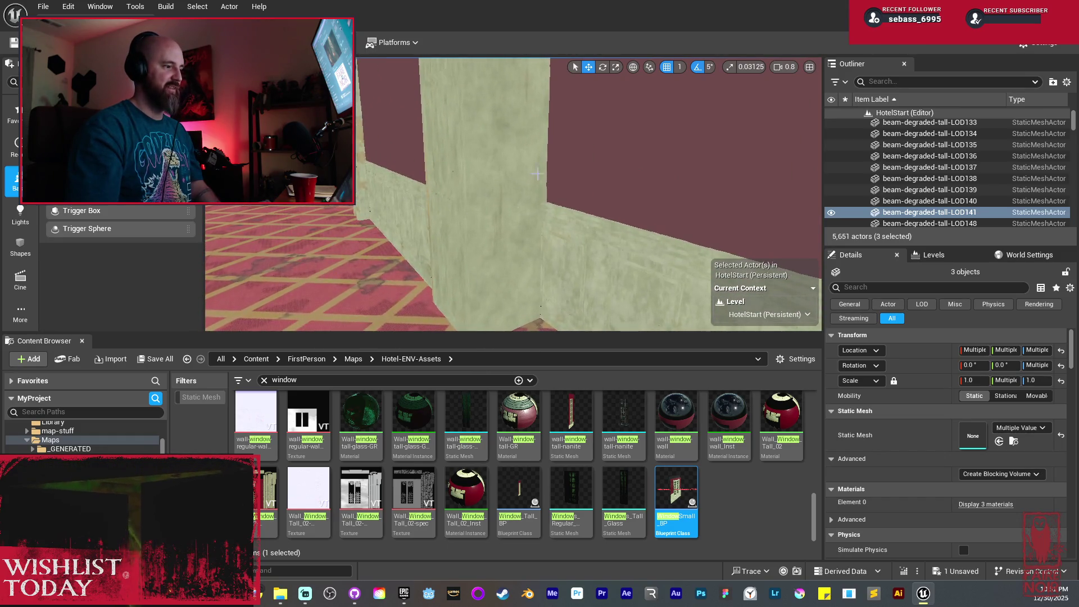
drag(519, 202, 559, 217)
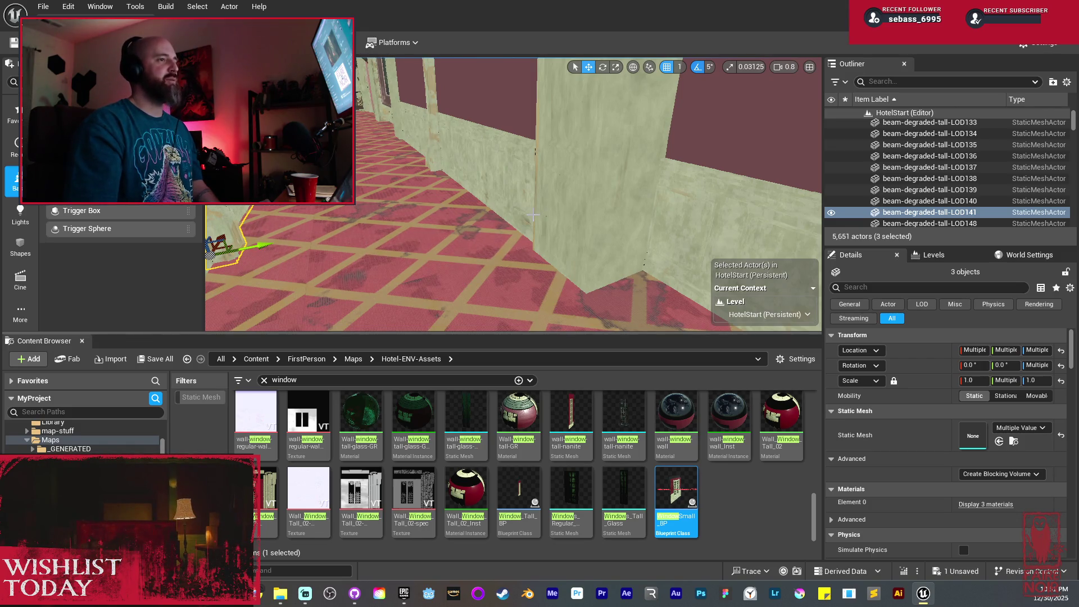
drag(532, 215, 348, 229)
mouse_move(488, 216)
mouse_down()
mouse_move(523, 213)
mouse_move(509, 206)
mouse_up()
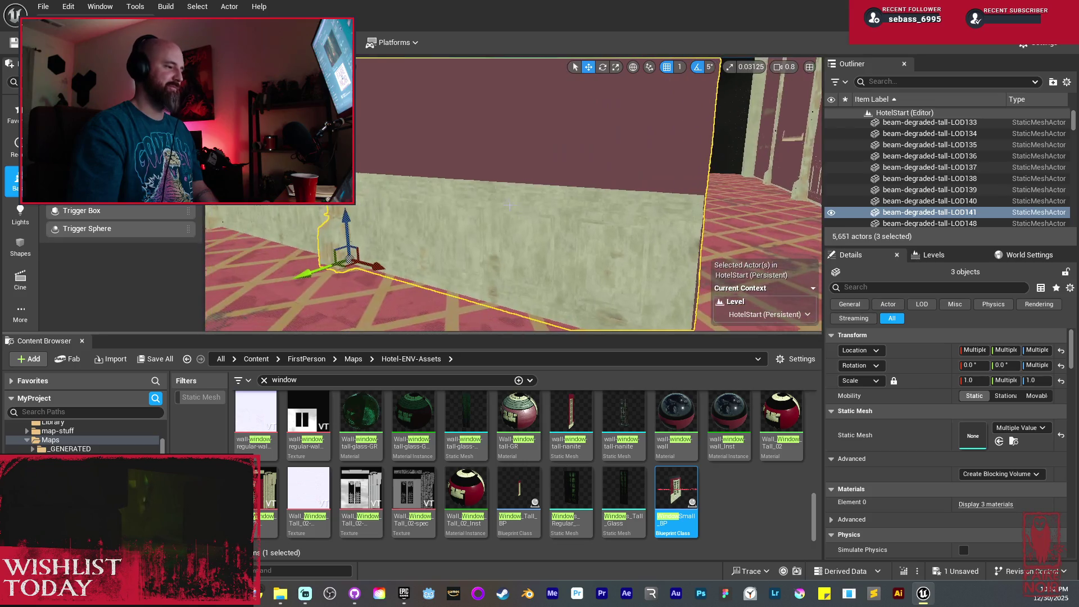
ctrl+click(499, 150)
Copy the wall and paneling pair and its neighbouring beam further along the corridor
drag(499, 150, 494, 153)
alt+drag(399, 273, 451, 270)
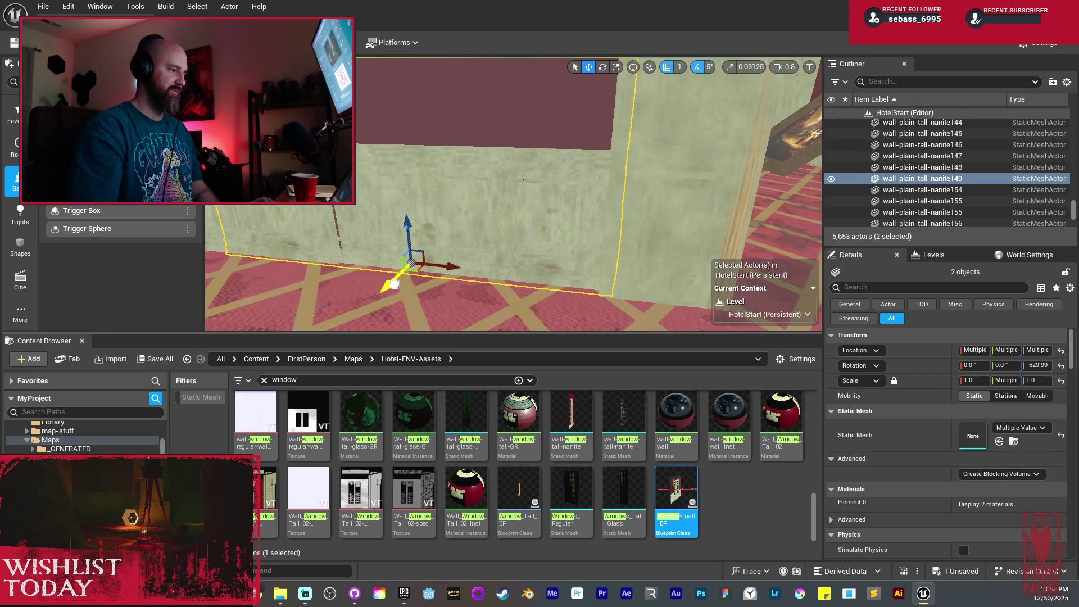
click(302, 277)
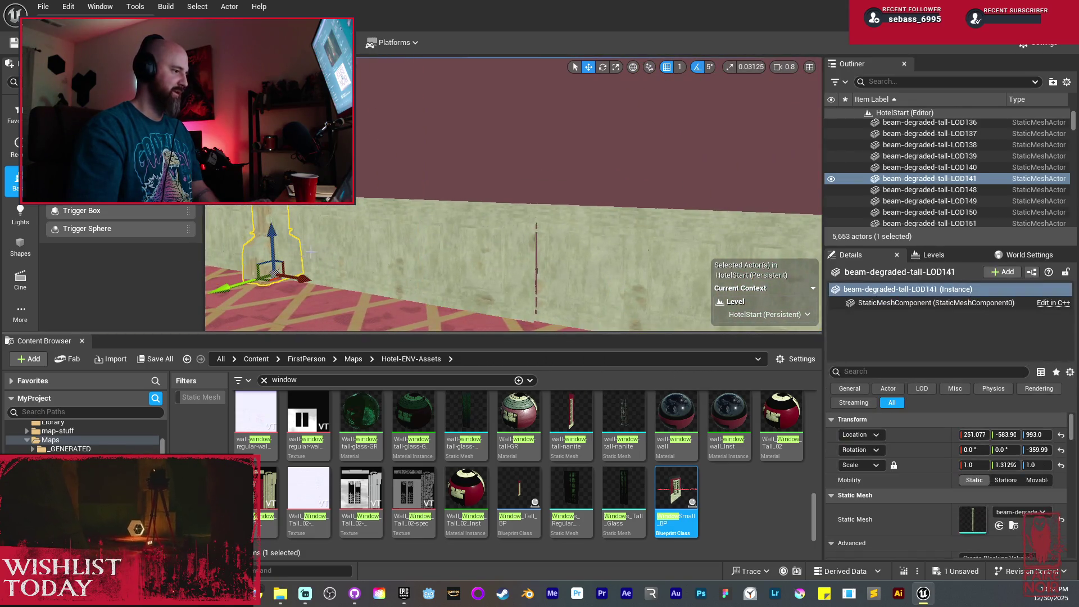
alt+drag(302, 277, 564, 281)
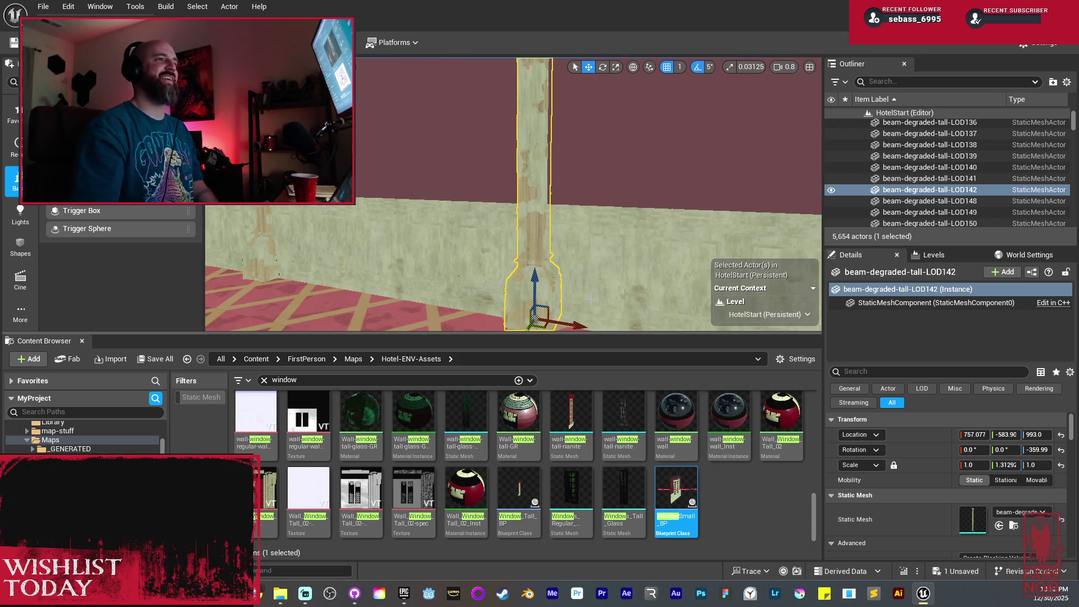
Delete the degraded beam beside the wall
mouse_move(512, 194)
mouse_down()
mouse_move(540, 185)
mouse_move(495, 194)
mouse_up()
click(645, 169)
click(455, 162)
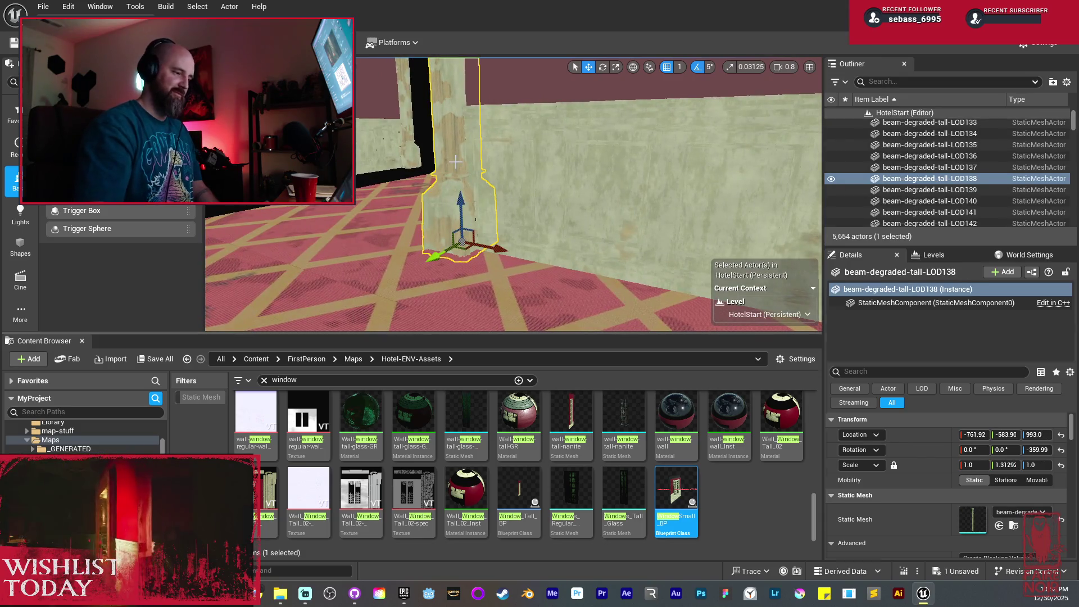
key(Delete)
Duplicate the paneled beam farther along the wall as Paneled_beam_tall_80
mouse_move(455, 161)
mouse_down()
mouse_move(472, 163)
mouse_move(448, 156)
mouse_up()
click(525, 190)
mouse_move(618, 267)
alt+mouse_down()
mouse_move(505, 278)
mouse_move(536, 269)
mouse_move(438, 266)
mouse_move(542, 234)
mouse_move(638, 234)
mouse_move(432, 243)
mouse_move(575, 203)
alt+mouse_up()
key(e)
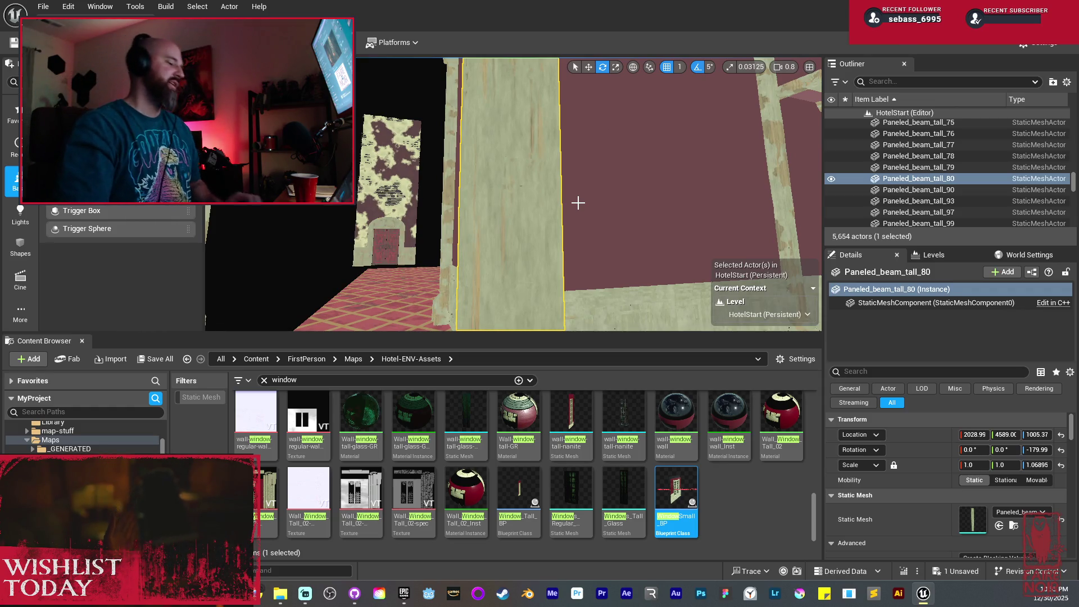
drag(539, 214, 580, 199)
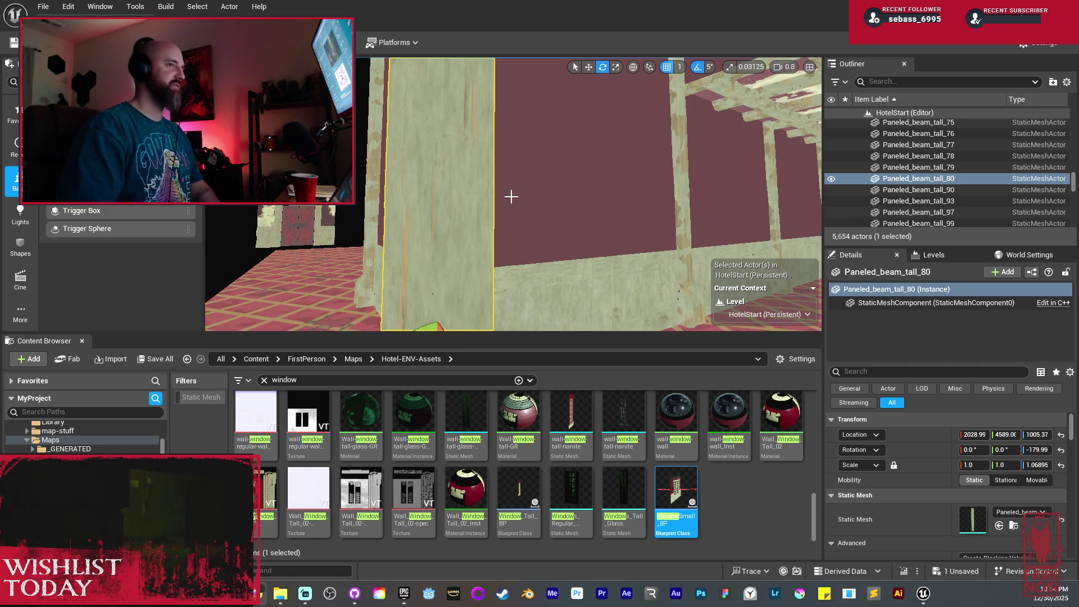
drag(533, 194, 567, 194)
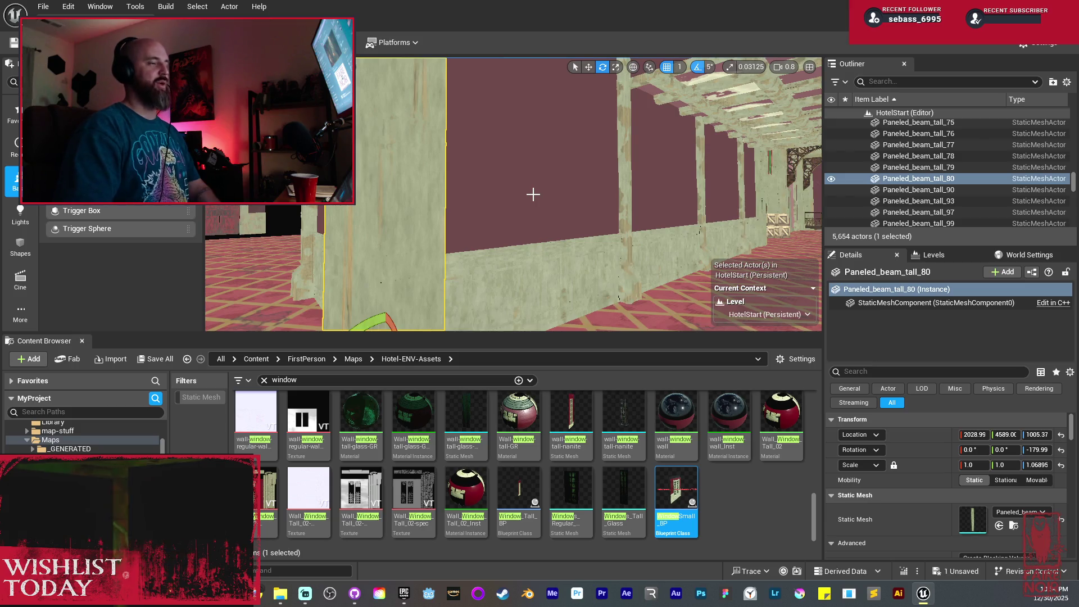
mouse_move(568, 194)
mouse_down()
mouse_move(613, 191)
mouse_move(612, 157)
mouse_up()
click(455, 172)
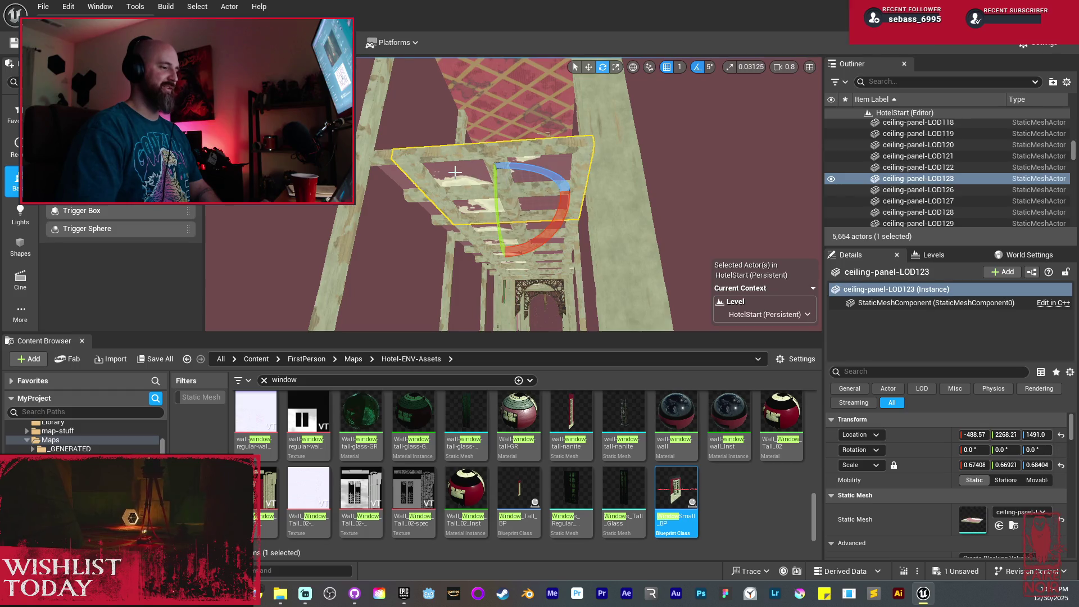
Select three ceiling panels in the corridor's ceiling lattice
ctrl+click(398, 174)
mouse_move(397, 174)
mouse_down()
mouse_move(382, 158)
mouse_move(382, 191)
mouse_move(382, 152)
mouse_move(445, 194)
mouse_up()
key(ctrl+z)
click(427, 113)
mouse_move(427, 112)
mouse_down()
mouse_move(427, 146)
mouse_move(481, 129)
mouse_move(481, 160)
mouse_move(444, 138)
mouse_move(603, 173)
mouse_move(753, 179)
mouse_move(762, 183)
mouse_move(750, 189)
mouse_move(750, 215)
mouse_up()
ctrl+click(481, 137)
ctrl+click(481, 136)
key(w)
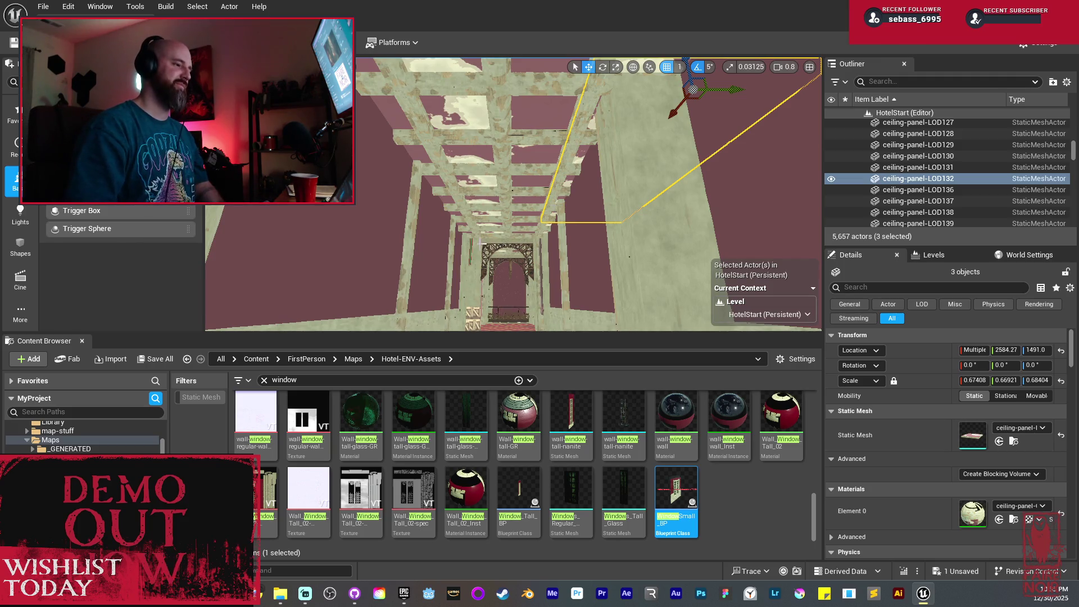
key(f)
Duplicate the three ceiling panels farther along the corridor ceiling
ctrl+click(492, 198)
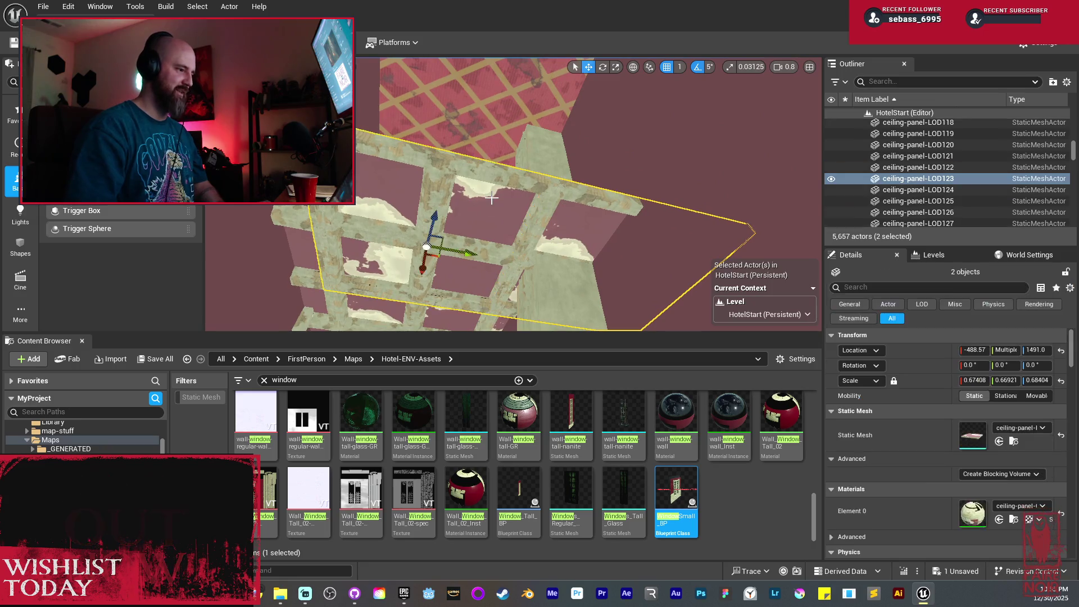
ctrl+click(253, 248)
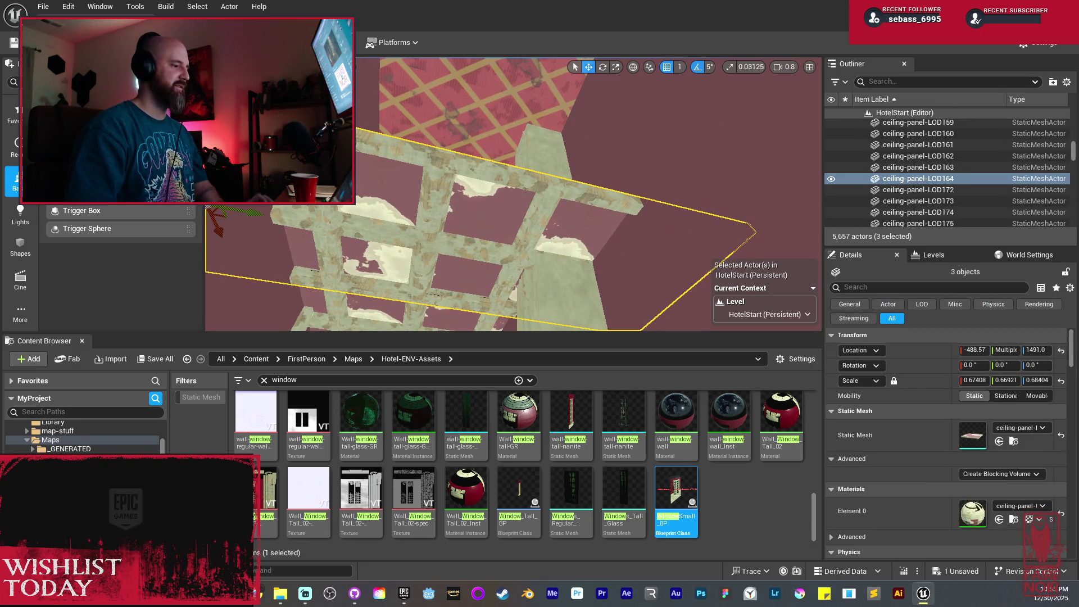
key(ctrl+z)
key(ctrl+y)
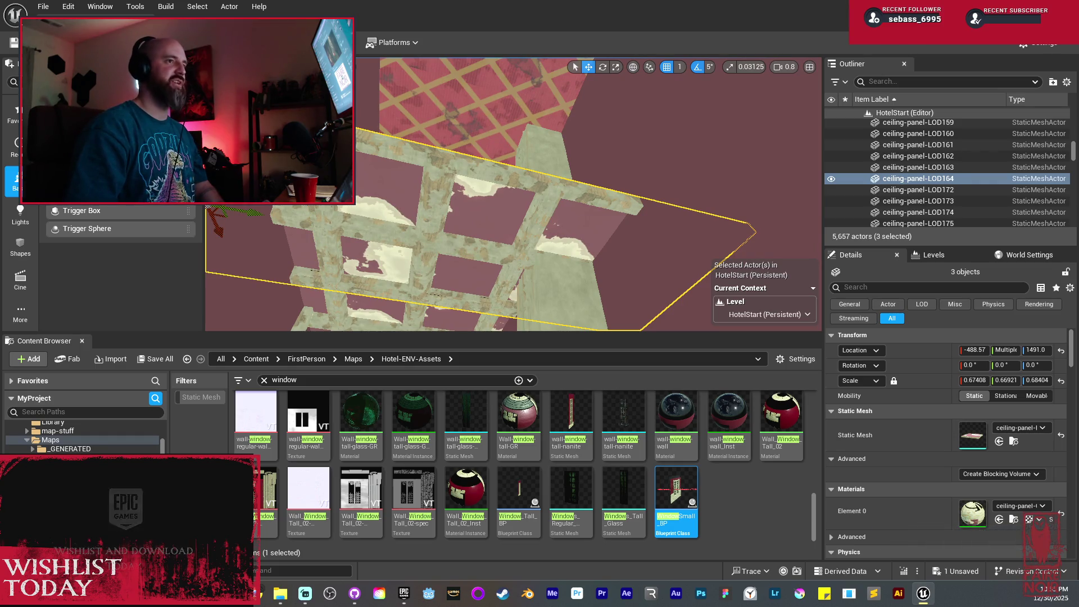
drag(657, 236, 657, 236)
mouse_move(748, 219)
alt+mouse_down()
mouse_move(554, 204)
mouse_move(614, 239)
mouse_move(630, 234)
mouse_move(596, 168)
alt+mouse_up()
key(f)
mouse_move(450, 169)
alt+mouse_down()
mouse_move(427, 185)
mouse_move(450, 169)
mouse_move(438, 167)
mouse_move(538, 186)
mouse_move(513, 202)
mouse_move(513, 222)
mouse_move(490, 169)
alt+mouse_up()
click(490, 168)
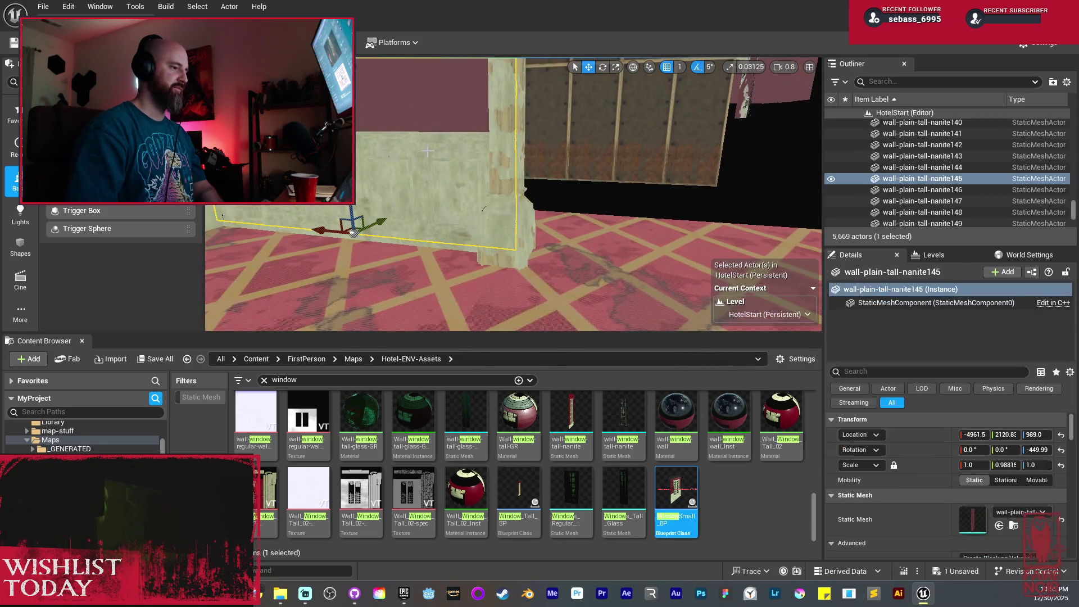
Add the two pillars to the wall selection and Alt-drag a copy along X
click(490, 169)
drag(464, 247, 611, 264)
drag(470, 245, 602, 245)
drag(683, 240, 731, 243)
Frame the wall set and duplicate it again farther along, bringing the level to 5,675 actors
key(w)
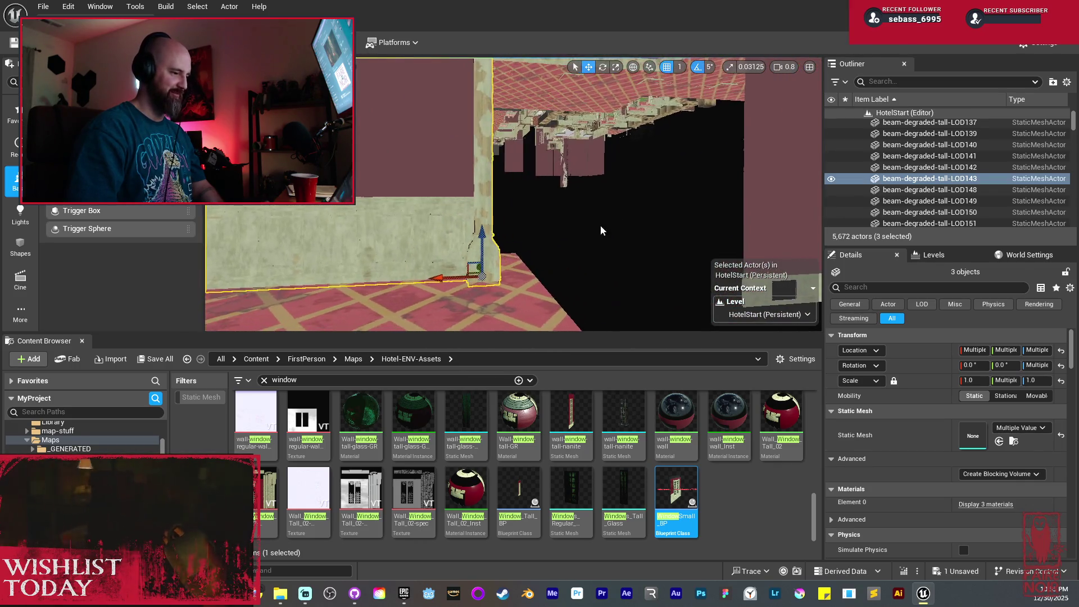
mouse_move(429, 275)
alt+mouse_down()
mouse_move(636, 289)
mouse_move(539, 258)
mouse_move(529, 292)
alt+mouse_up()
click(510, 249)
Duplicate the selected carpet floor sections along the corridor and nudge the copies to close the seam
drag(510, 249, 510, 249)
key(ctrl+z)
drag(430, 225, 430, 211)
ctrl+click(430, 211)
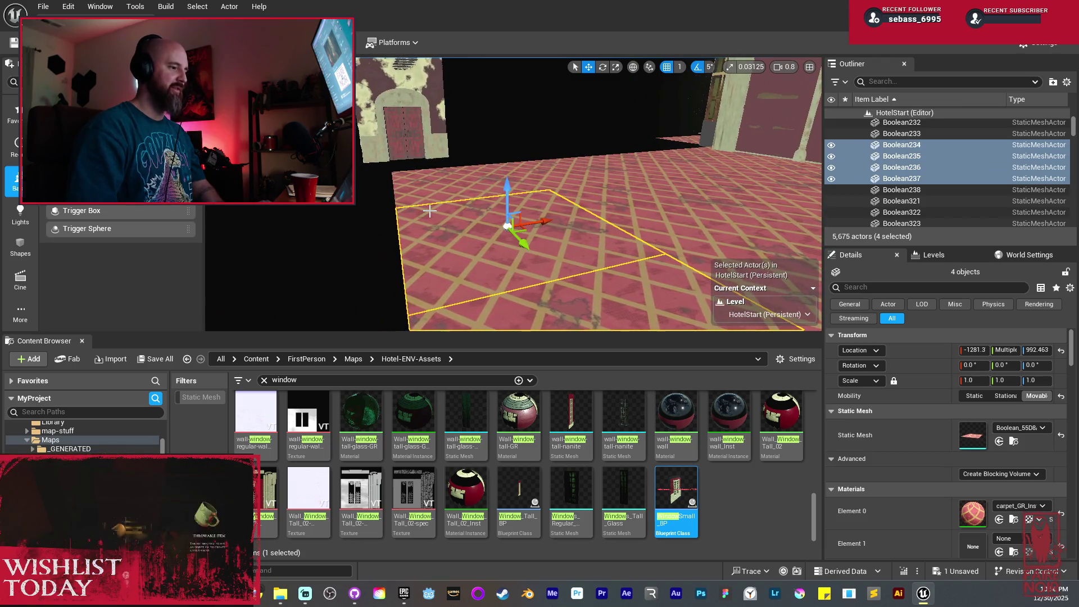
mouse_move(495, 176)
mouse_down()
mouse_move(388, 179)
mouse_move(405, 201)
mouse_move(421, 193)
mouse_up()
scroll(405, 201, down, 2)
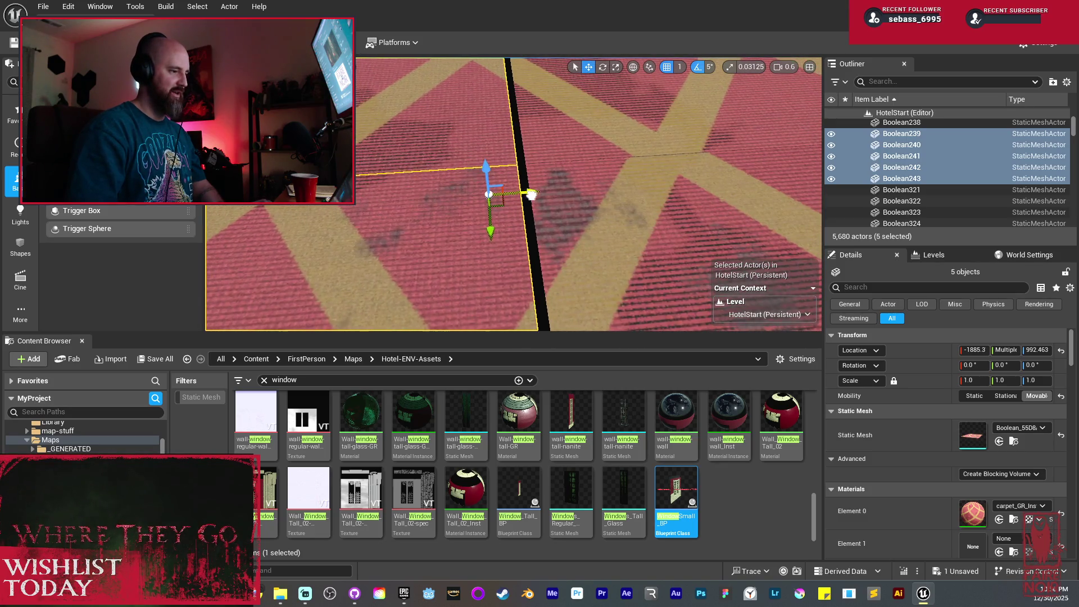
drag(531, 195, 537, 195)
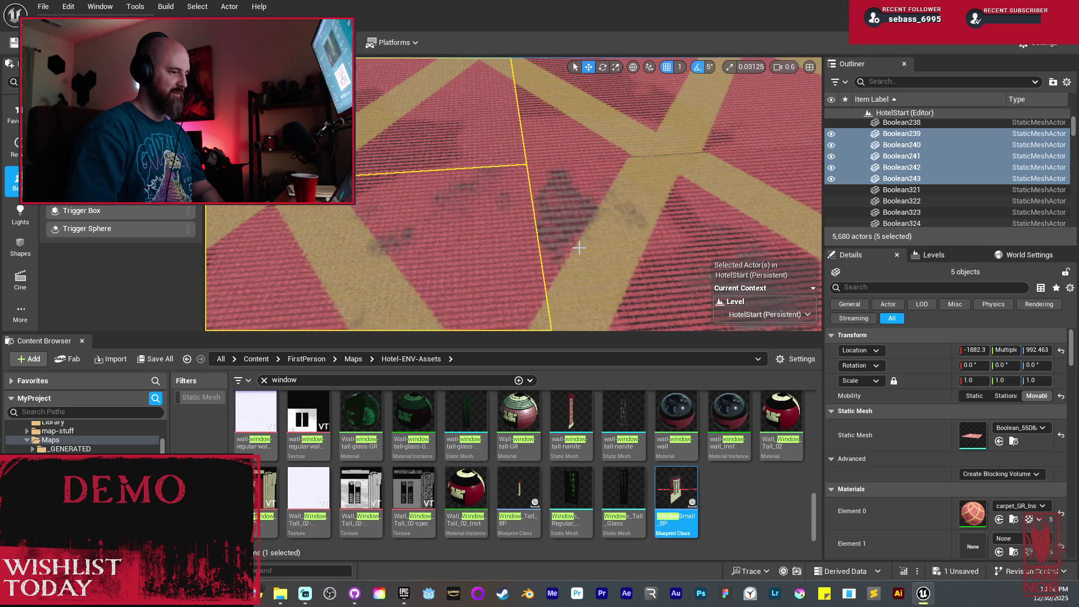
key(f)
mouse_move(577, 248)
mouse_down()
mouse_move(563, 309)
mouse_move(542, 286)
mouse_move(616, 245)
mouse_up()
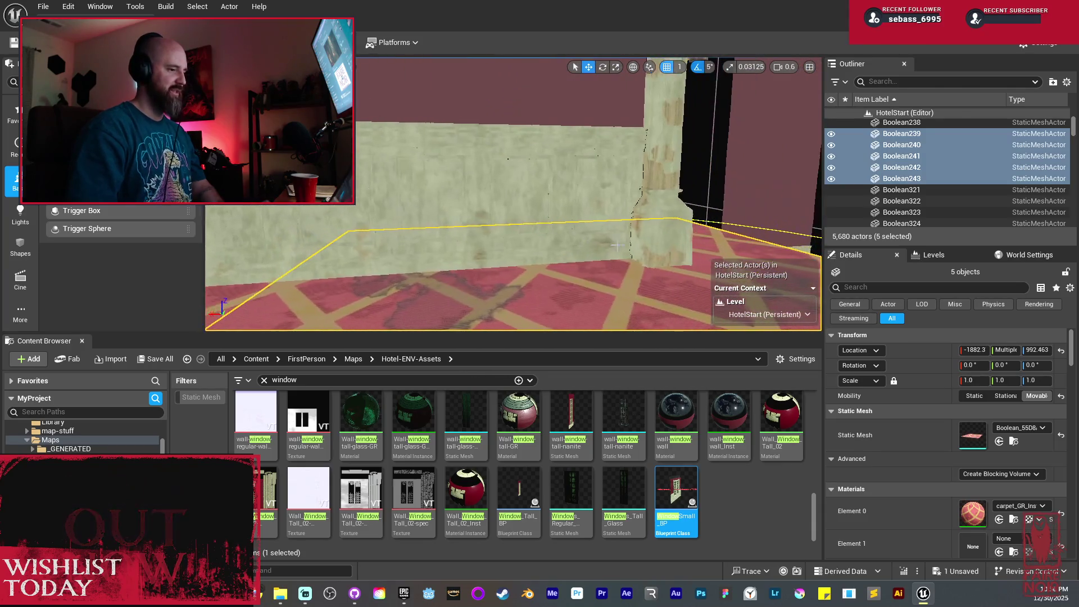
Restore a deleted pillar, then slide Paneled_beam_tall_81 along the wall to X -4993.9
click(655, 197)
key(Delete)
mouse_move(655, 198)
mouse_down()
mouse_move(652, 169)
mouse_move(648, 197)
mouse_up()
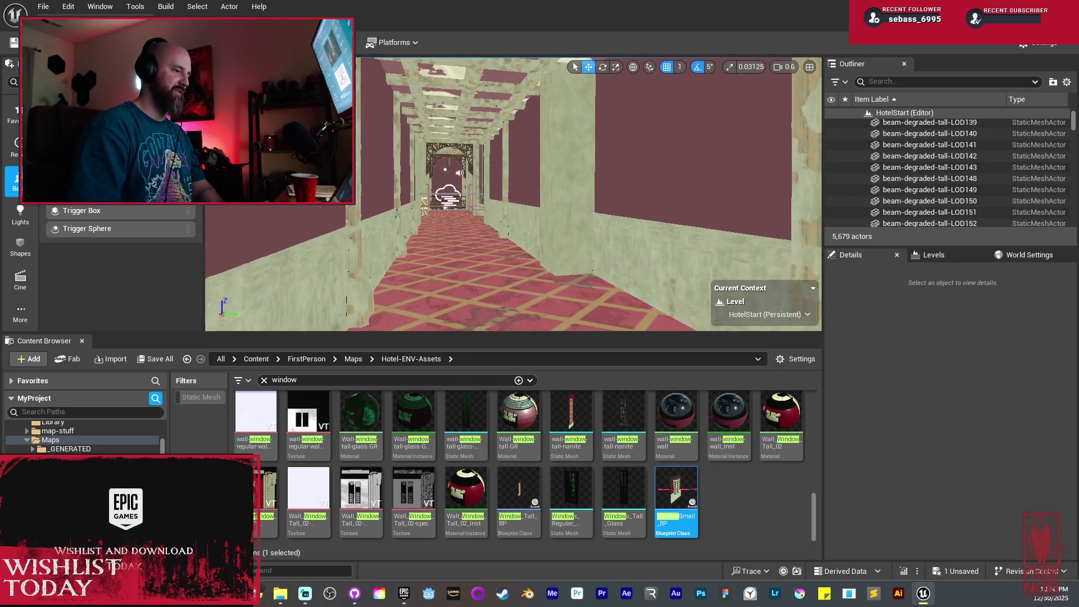
key(ctrl+z)
key(f)
drag(477, 219, 554, 240)
drag(408, 212, 489, 212)
Shift the pillar slightly along X, then duplicate the beam and two wall pieces along the corridor
drag(403, 270, 455, 260)
mouse_move(646, 180)
mouse_down()
mouse_move(618, 186)
mouse_move(662, 178)
mouse_up()
click(551, 241)
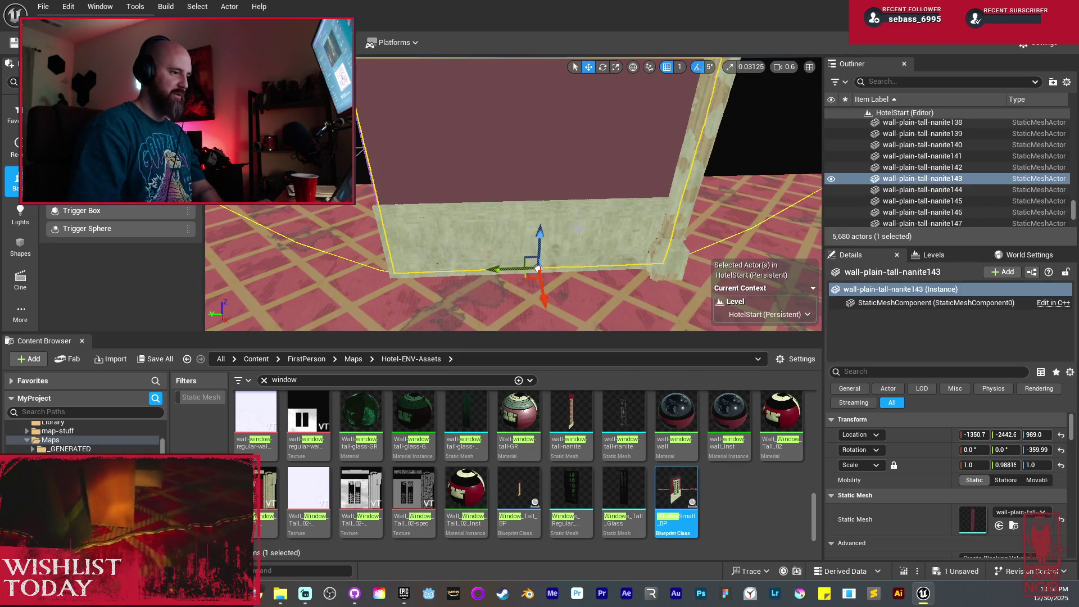
ctrl+click(647, 267)
drag(648, 268, 413, 265)
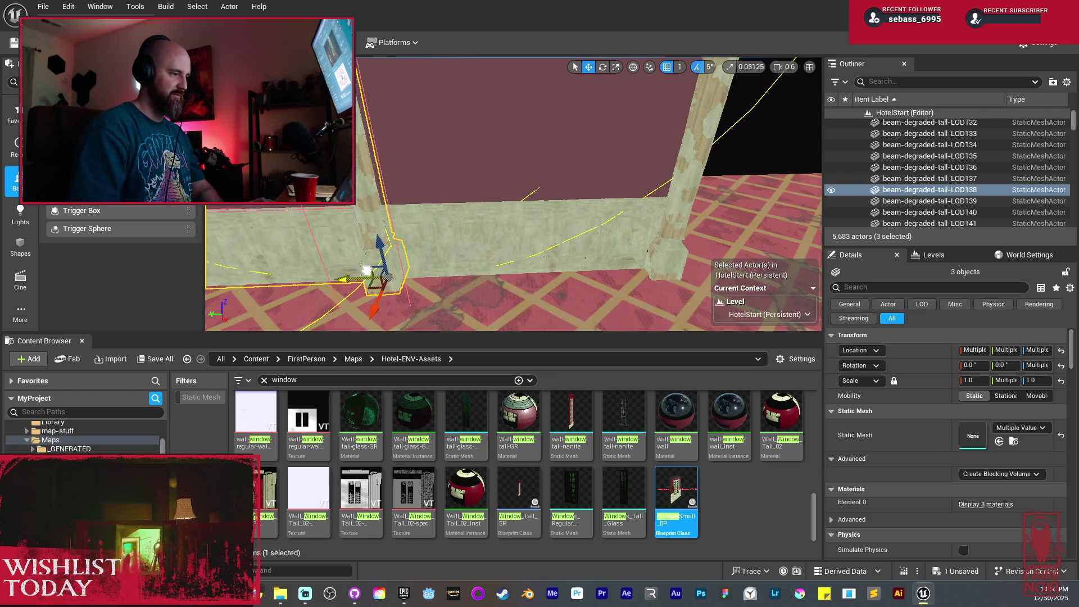
drag(427, 175, 408, 175)
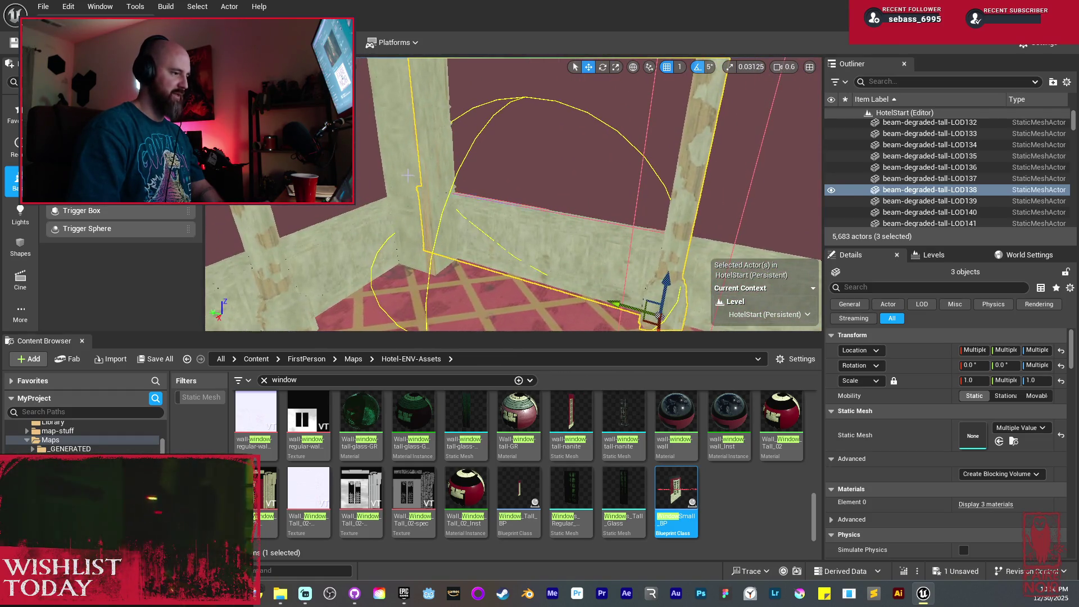
Nudge Paneled_beam_tall_81 sideways into line at Y -79.0
click(461, 214)
mouse_move(407, 274)
mouse_down()
mouse_move(397, 250)
mouse_move(343, 247)
mouse_up()
click(598, 184)
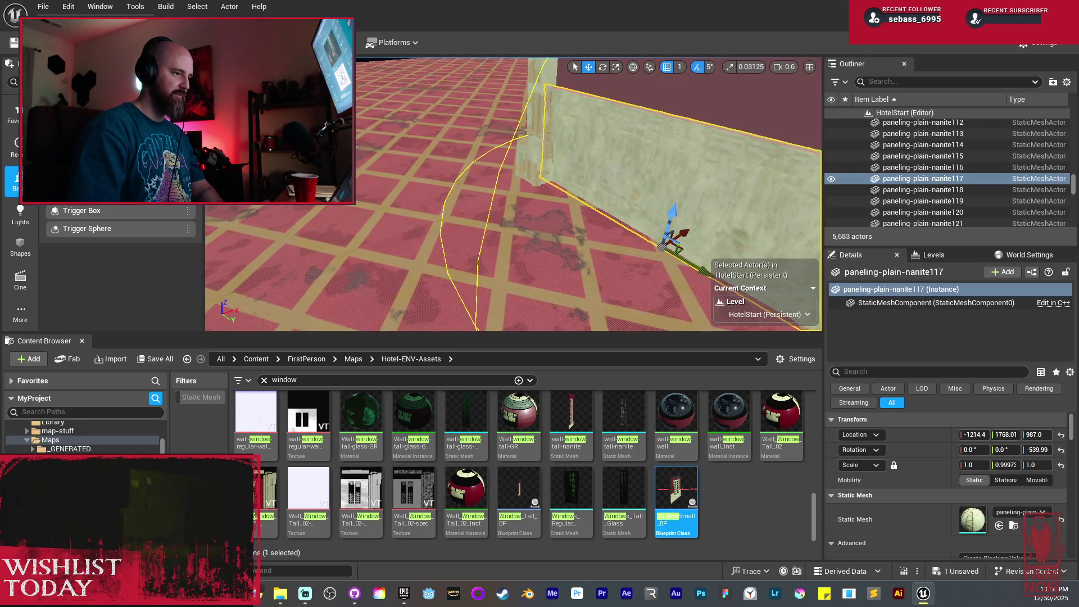
Select the six paneling, wall and beam pieces and Alt-drag two copies along the corridor, reaching 5,707 actors
ctrl+click(681, 107)
ctrl+click(533, 135)
drag(533, 135, 500, 137)
ctrl+click(694, 167)
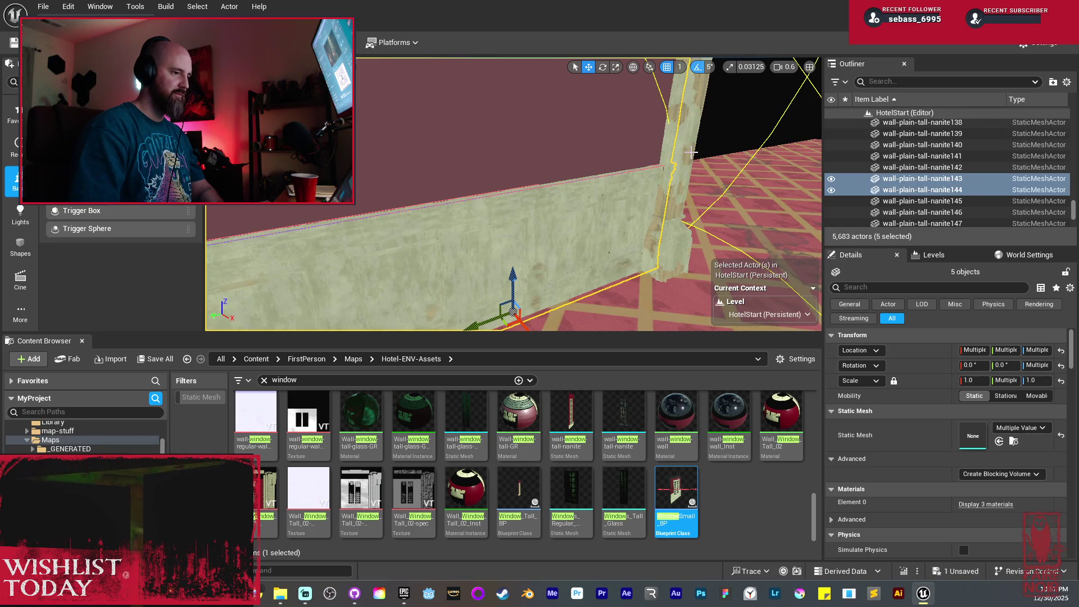
ctrl+click(691, 152)
mouse_move(551, 225)
mouse_down()
mouse_move(646, 205)
mouse_move(730, 216)
mouse_move(579, 209)
mouse_up()
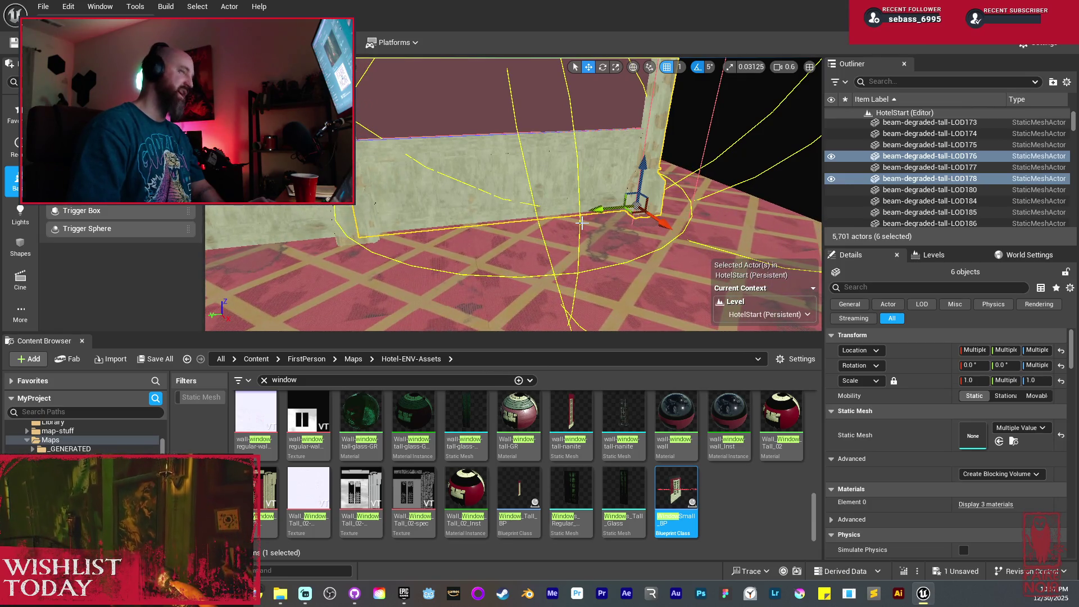
drag(579, 209, 629, 207)
mouse_move(480, 268)
mouse_down()
mouse_move(716, 251)
mouse_move(647, 264)
mouse_move(519, 264)
mouse_move(482, 154)
mouse_up()
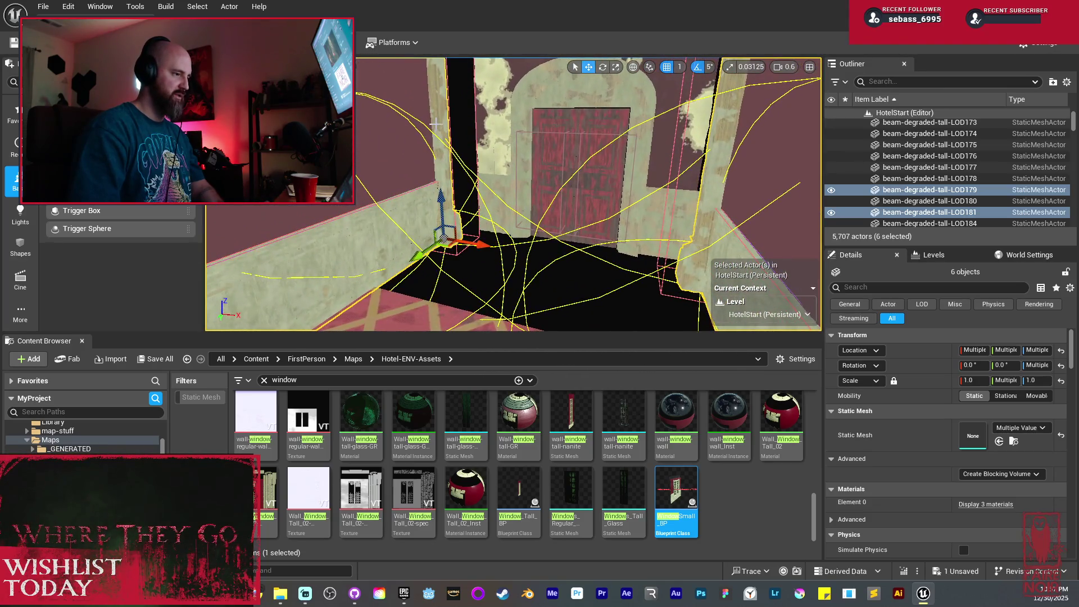
Select both stray degraded beams and delete them, leaving 5,705 actors
click(436, 124)
ctrl+click(448, 139)
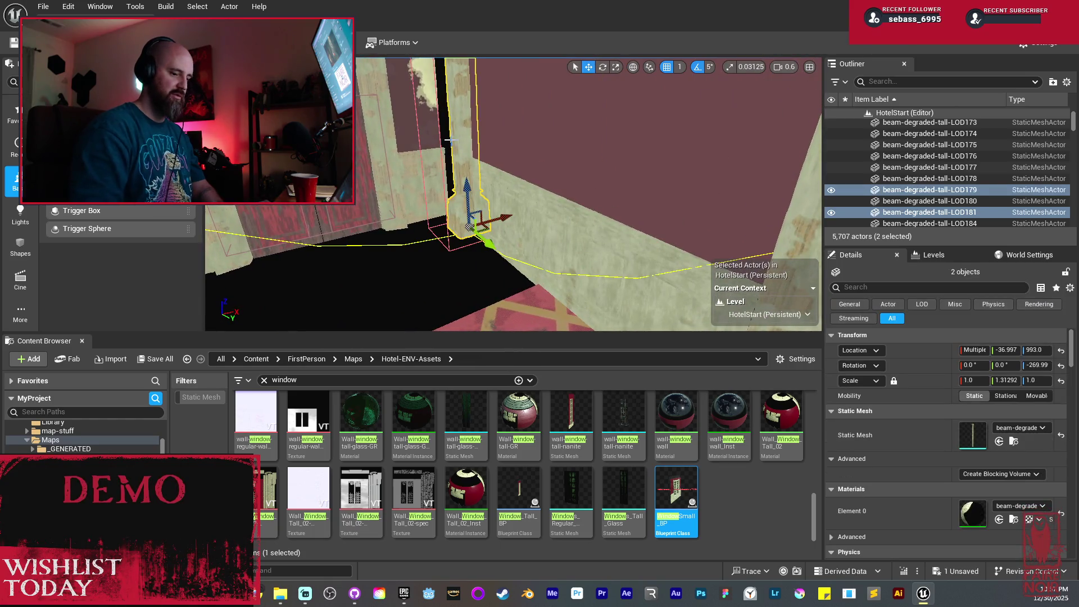
key(Delete)
mouse_move(451, 139)
mouse_down()
mouse_move(450, 281)
mouse_move(412, 98)
mouse_up()
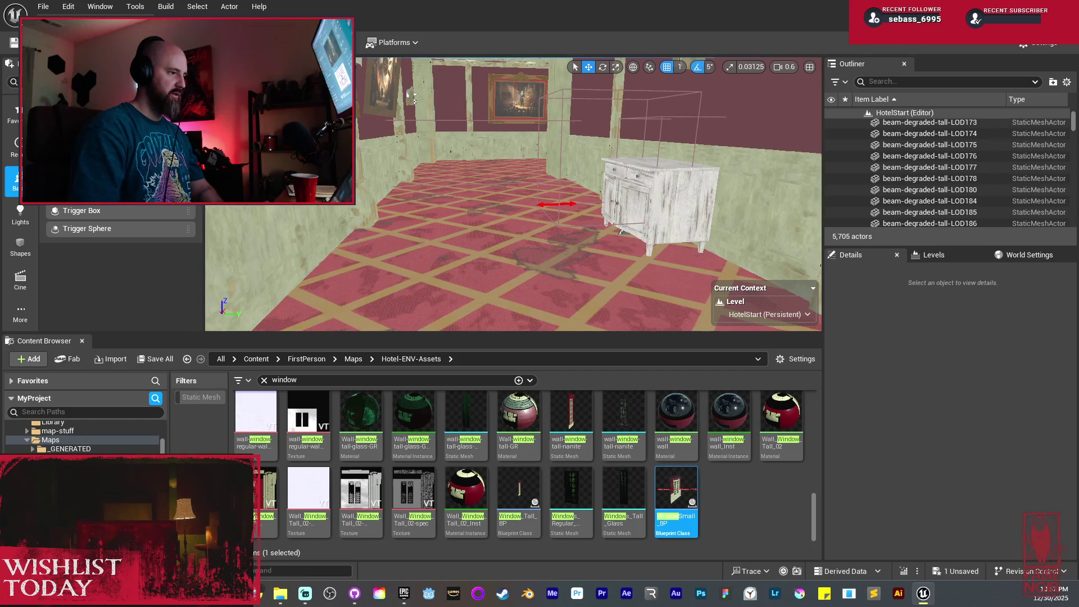
mouse_move(449, 197)
mouse_down()
mouse_move(449, 168)
mouse_move(439, 185)
mouse_move(427, 179)
mouse_up()
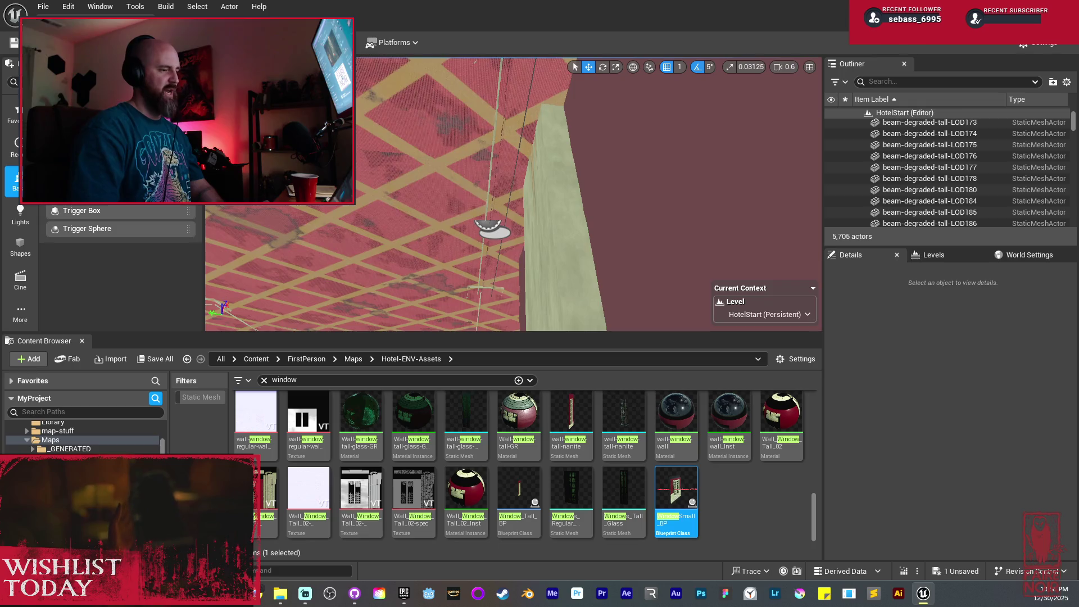
mouse_move(427, 180)
mouse_down()
mouse_move(427, 247)
mouse_move(472, 247)
mouse_move(444, 135)
mouse_up()
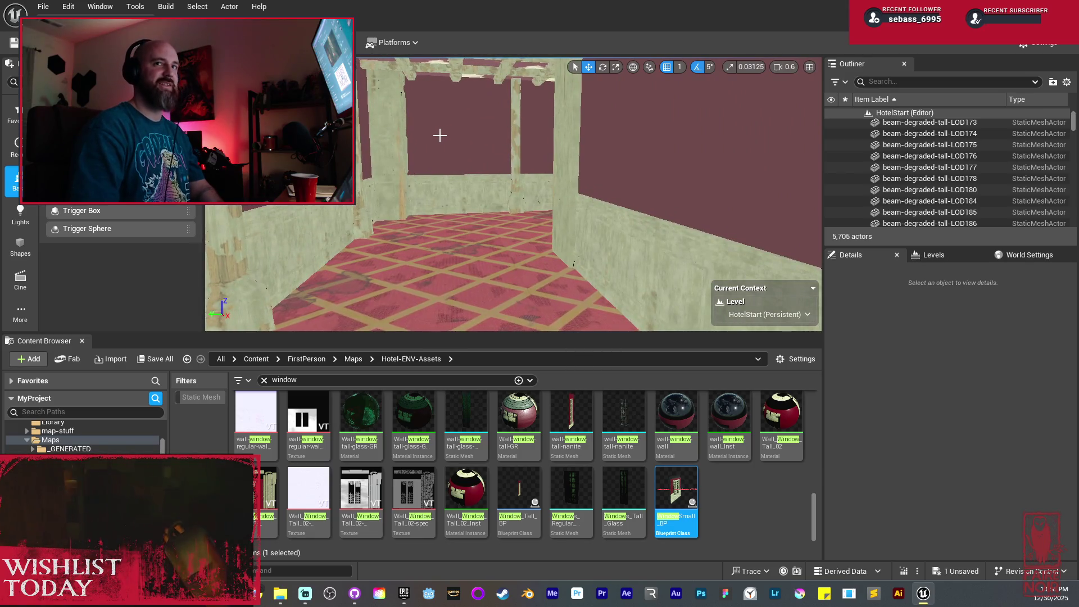
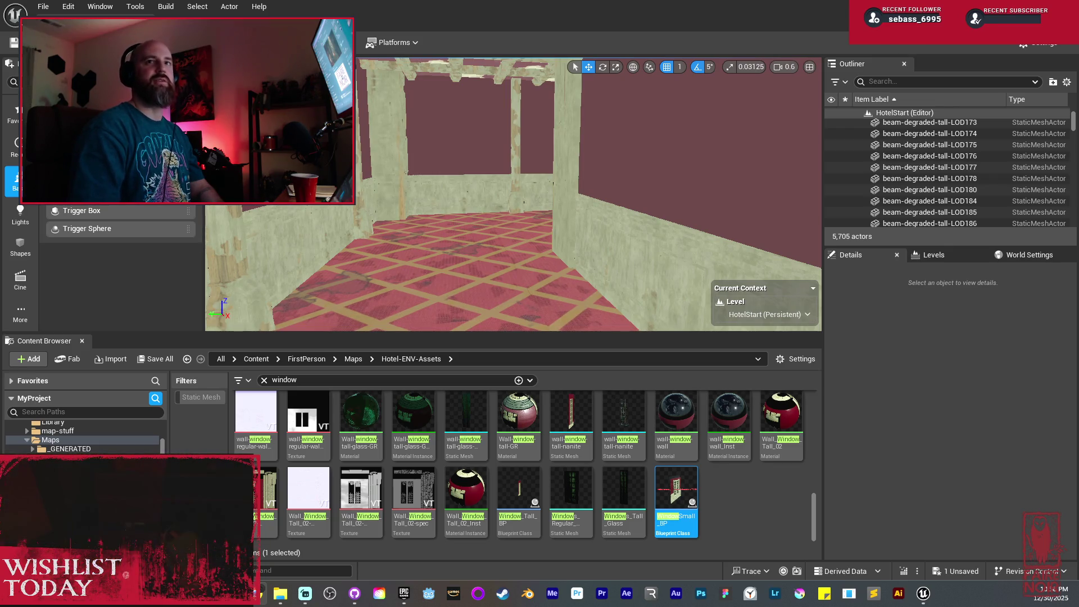
Select four wall beams and two paneling pieces at the hallway corner
mouse_move(516, 254)
mouse_down()
mouse_move(483, 254)
mouse_move(540, 254)
mouse_move(539, 220)
mouse_move(624, 221)
mouse_move(506, 224)
mouse_move(528, 251)
mouse_up()
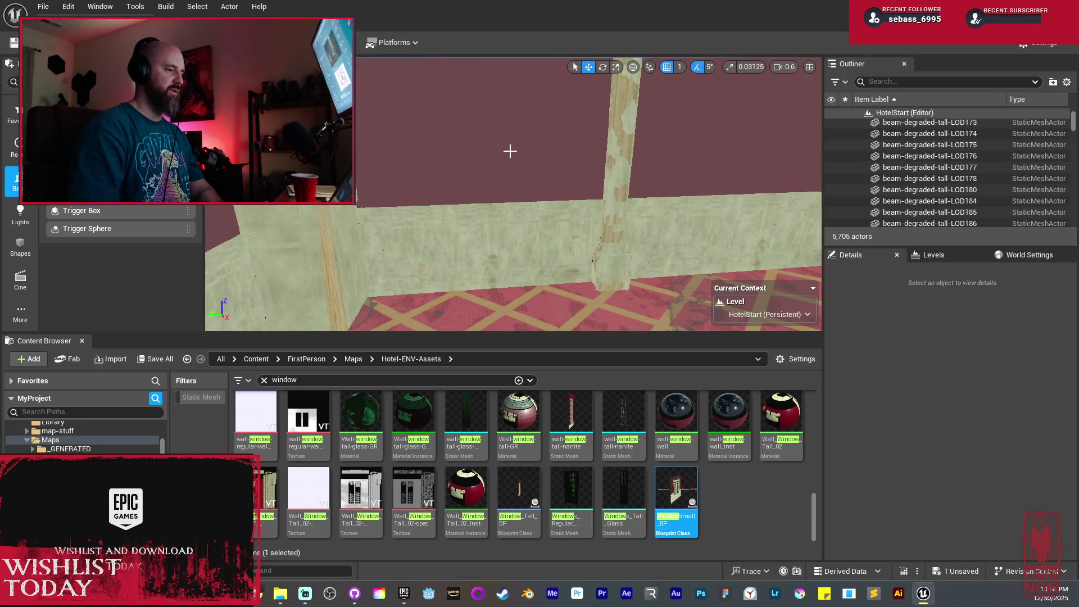
mouse_move(510, 150)
mouse_down()
mouse_move(472, 146)
mouse_move(589, 132)
mouse_up()
click(616, 152)
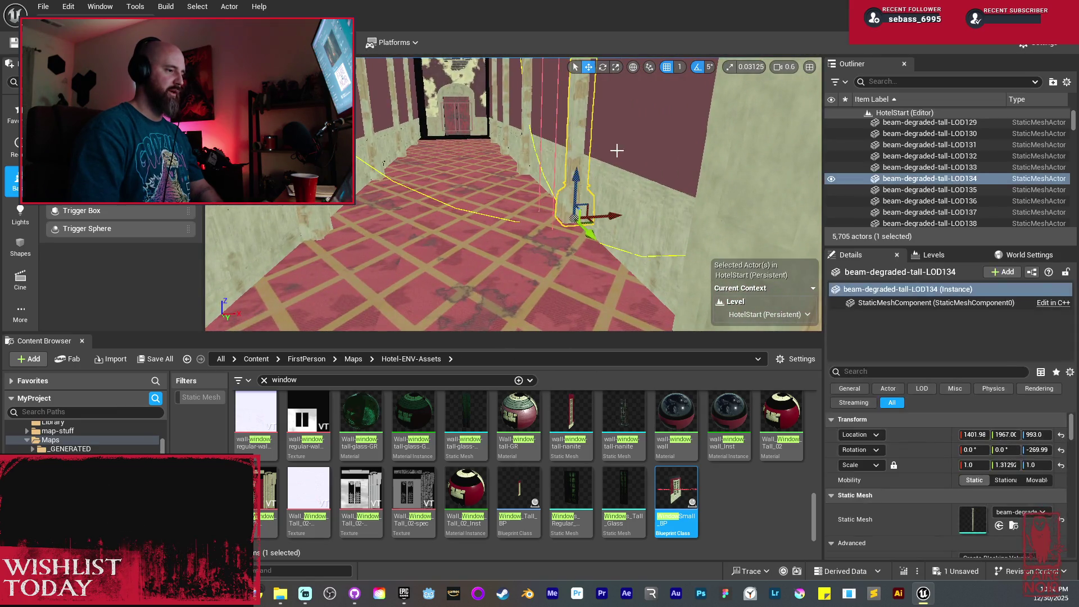
ctrl+click(539, 168)
ctrl+click(567, 169)
ctrl+click(647, 225)
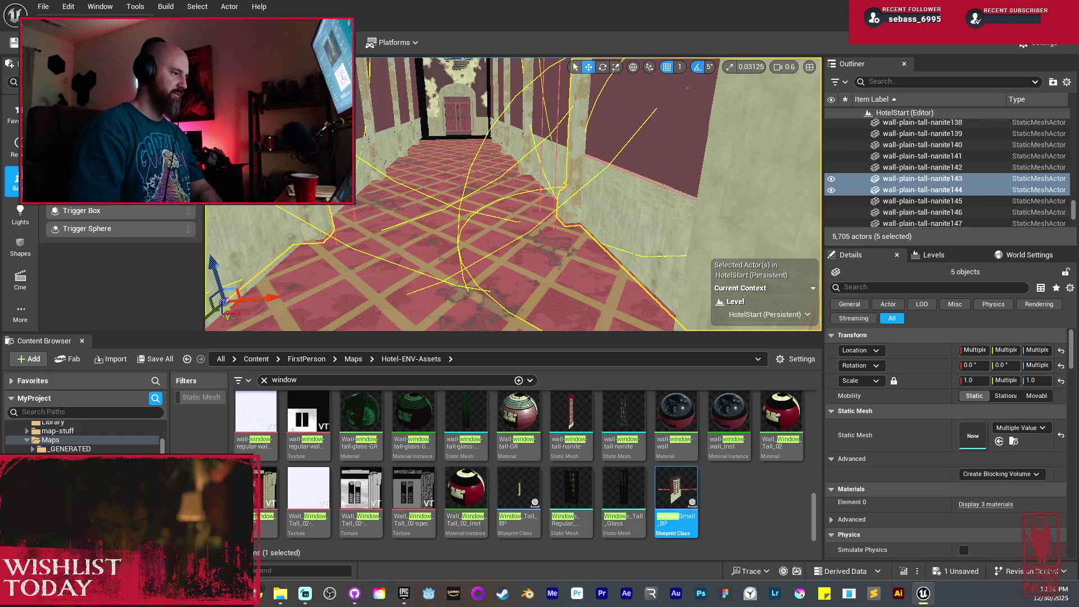
ctrl+click(758, 241)
key(f)
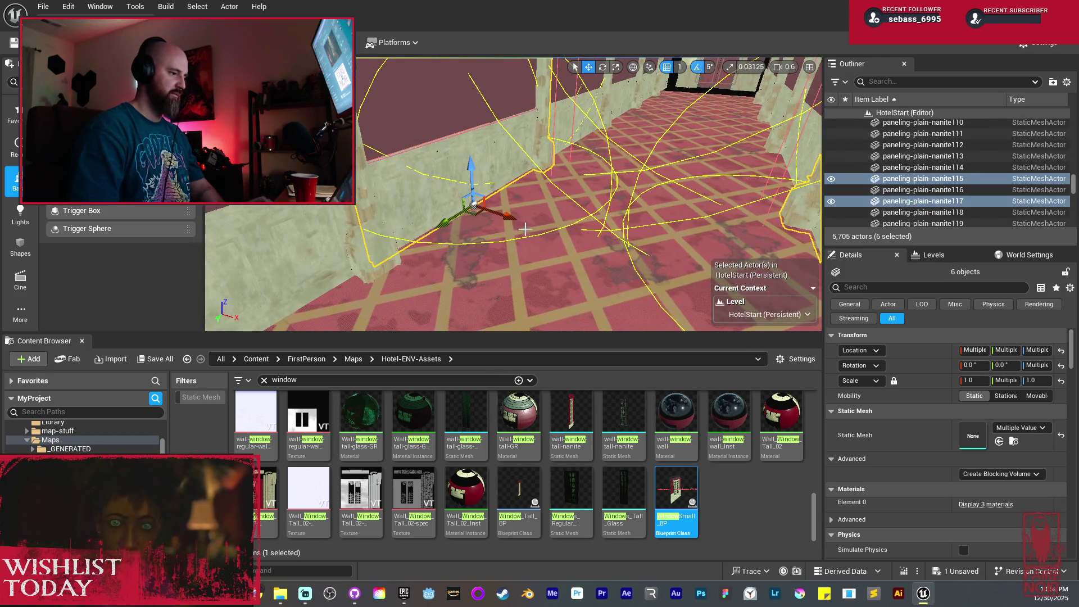
Duplicate the six wall pieces and rotate the copies 90° around Z
key(ctrl+d)
key(e)
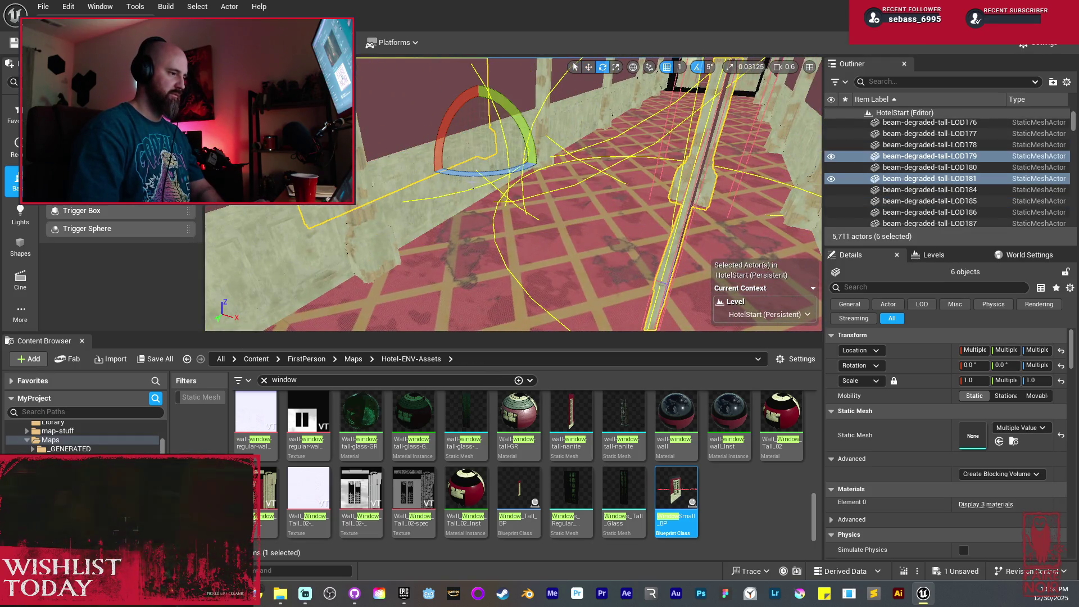
drag(489, 171, 590, 180)
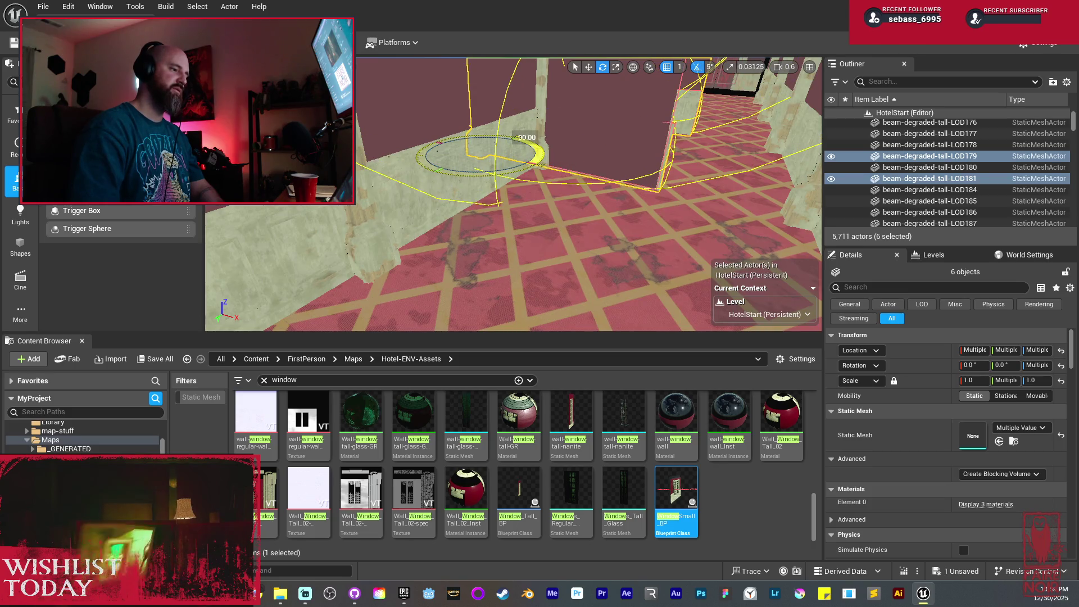
mouse_move(534, 212)
mouse_down()
mouse_move(529, 172)
mouse_move(517, 172)
mouse_move(477, 197)
mouse_move(387, 213)
mouse_up()
Move the rotated copies into place along the side wall
key(w)
key(w)
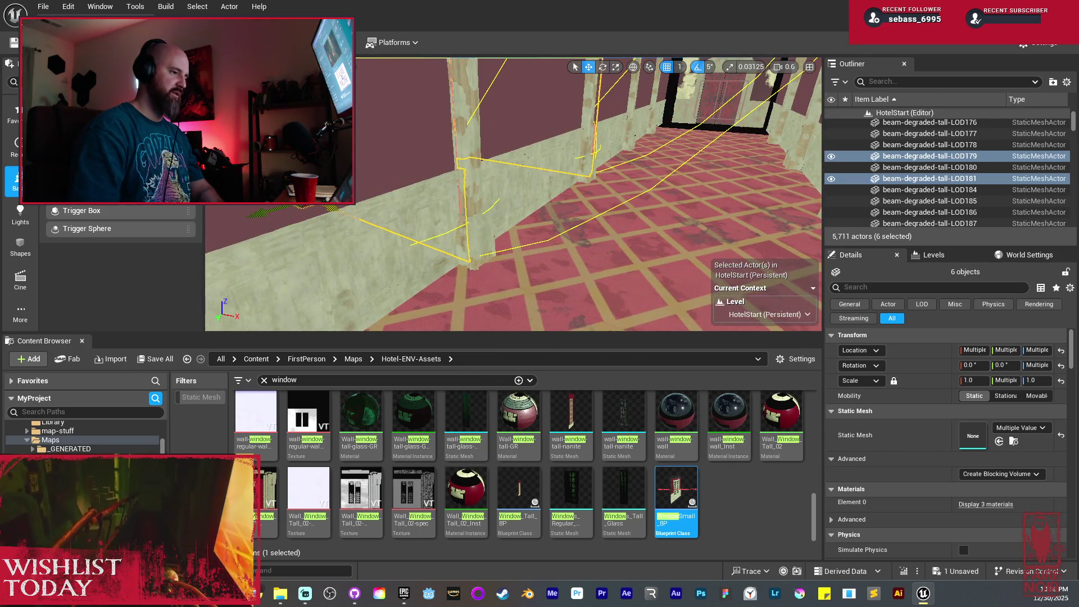
key(w)
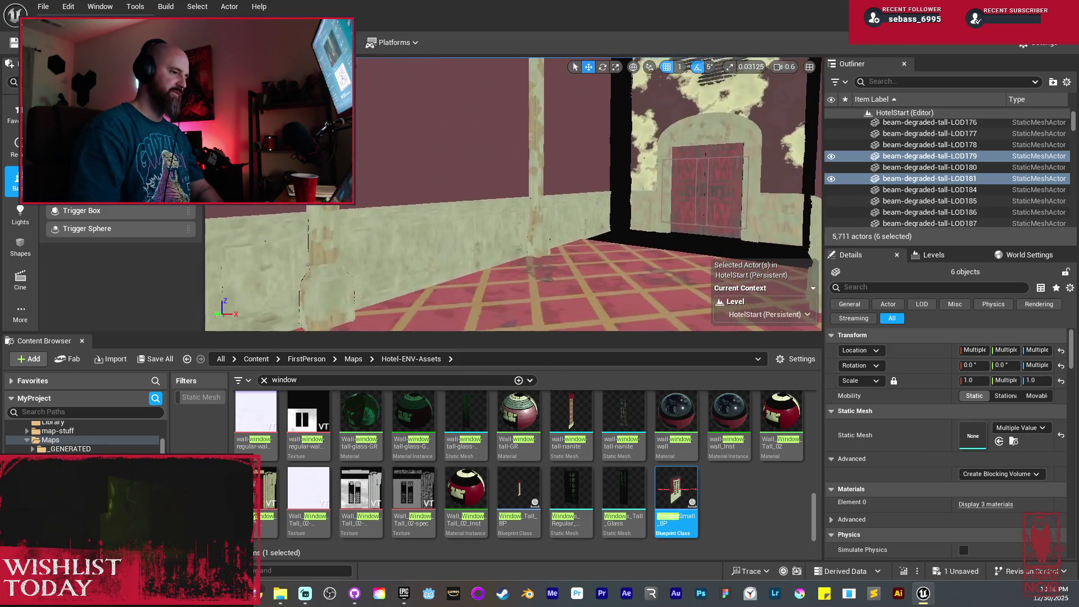
key(w)
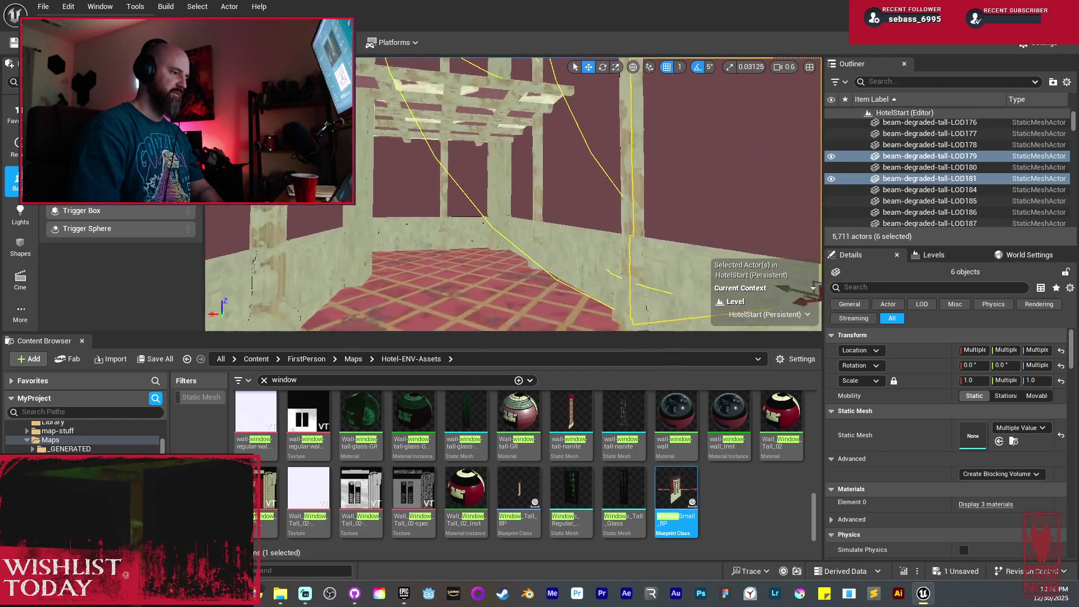
key(w)
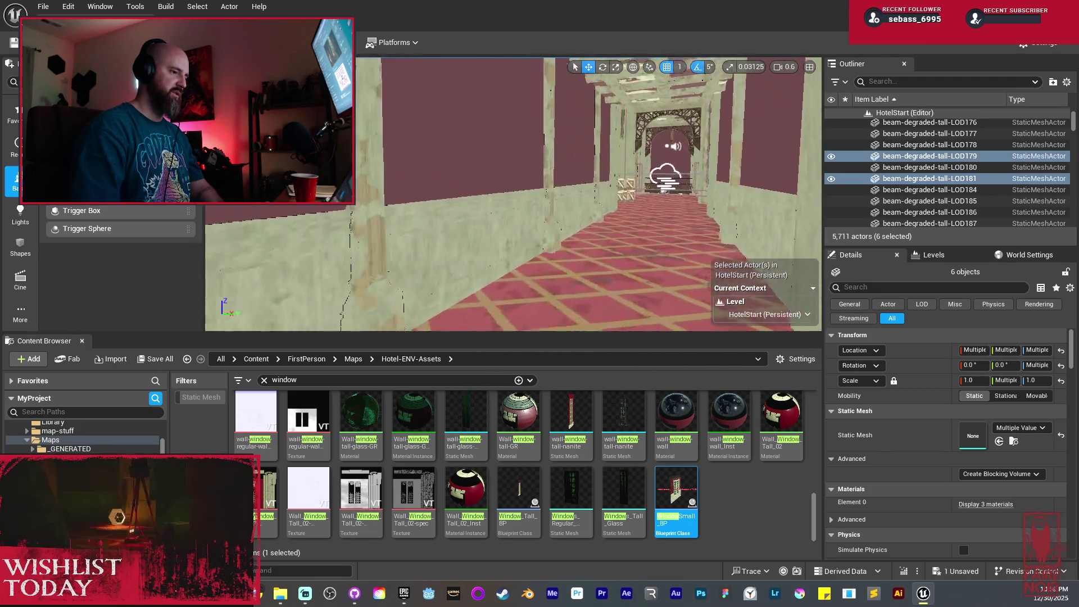
key(w)
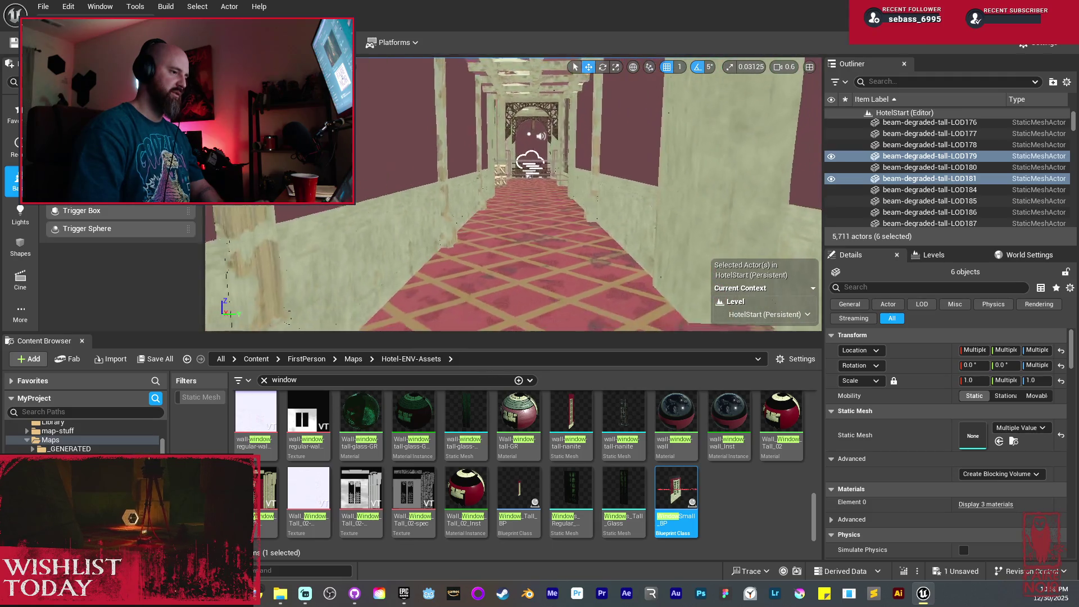
key(w)
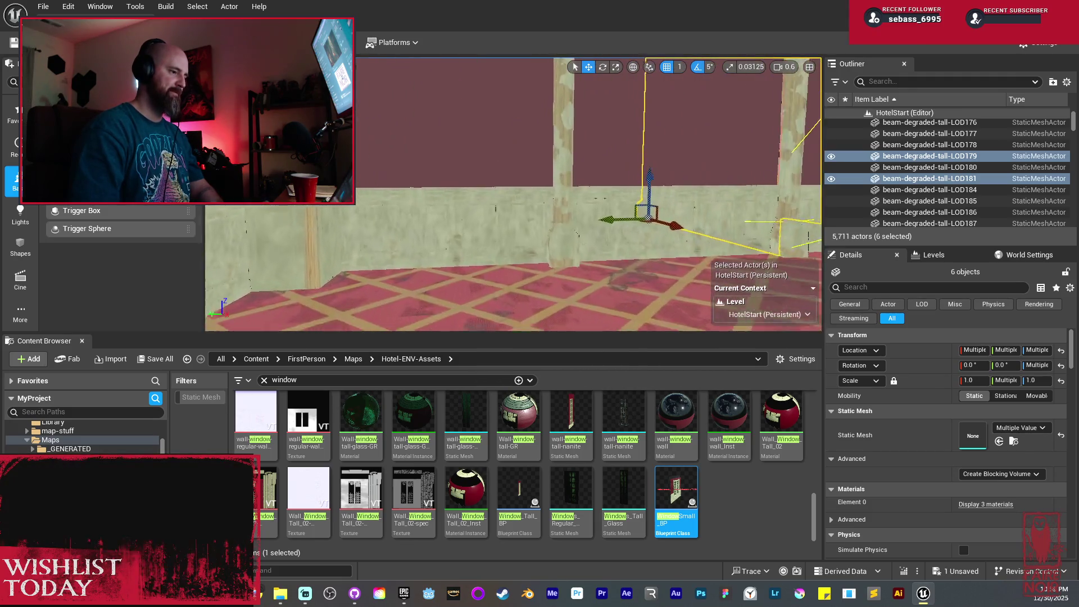
key(w)
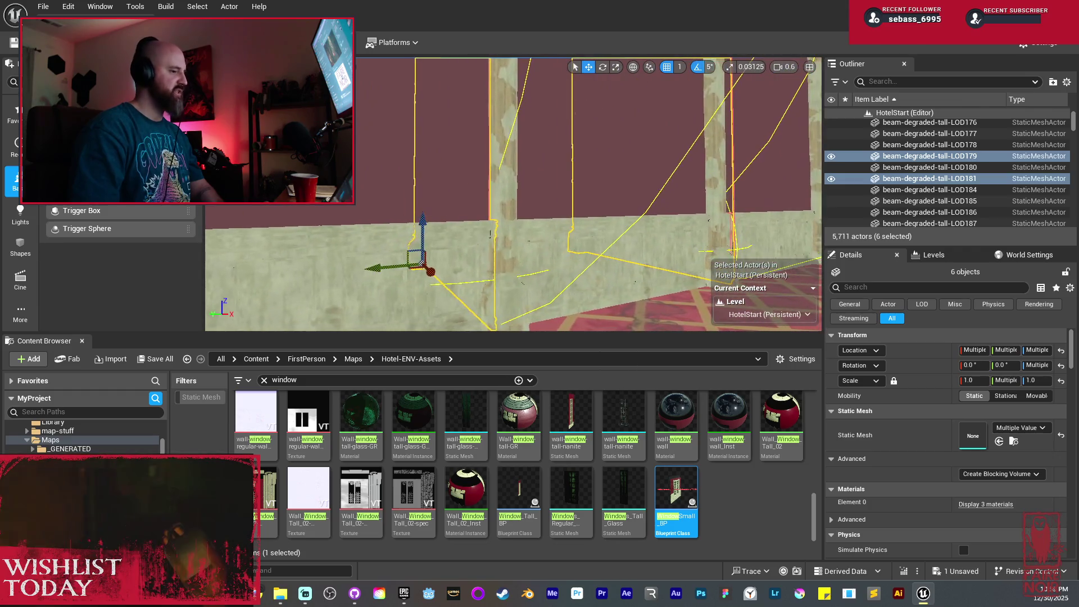
key(w)
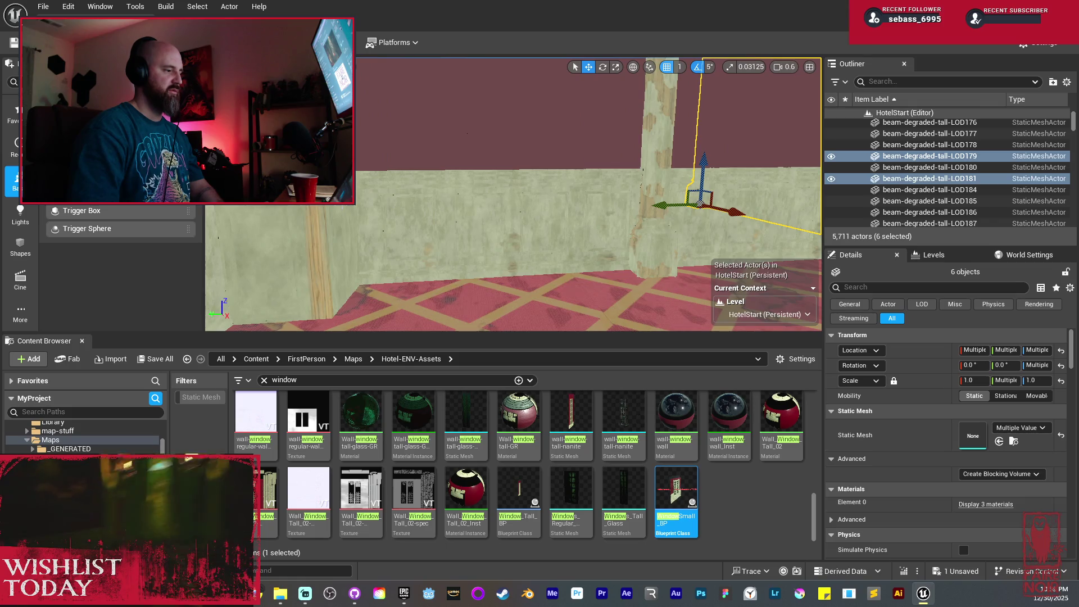
key(s)
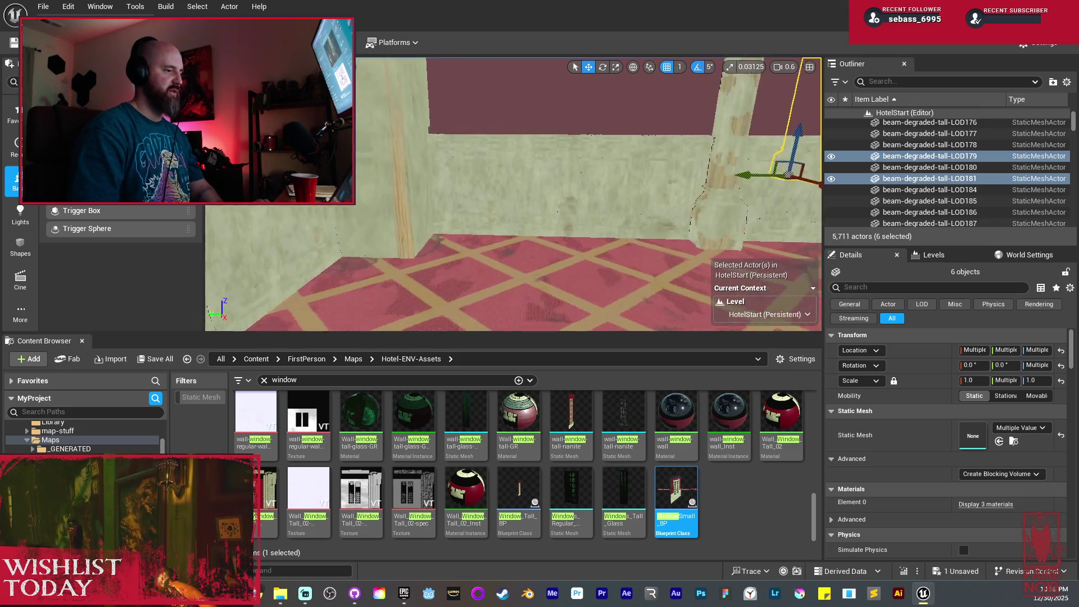
key(w)
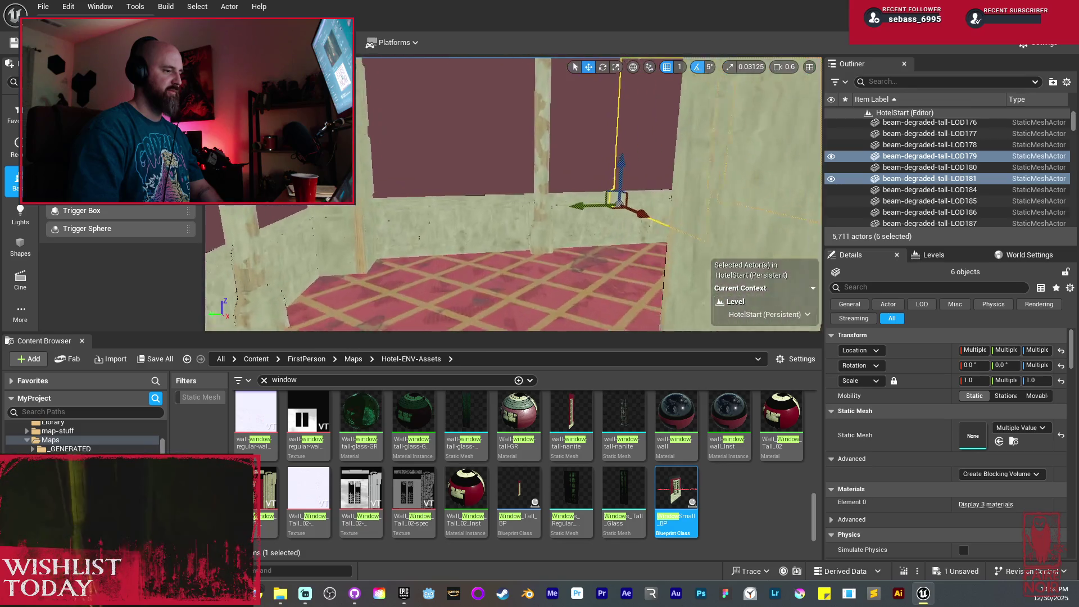
Delete the three overlapping leftover beam and panel pieces
click(553, 182)
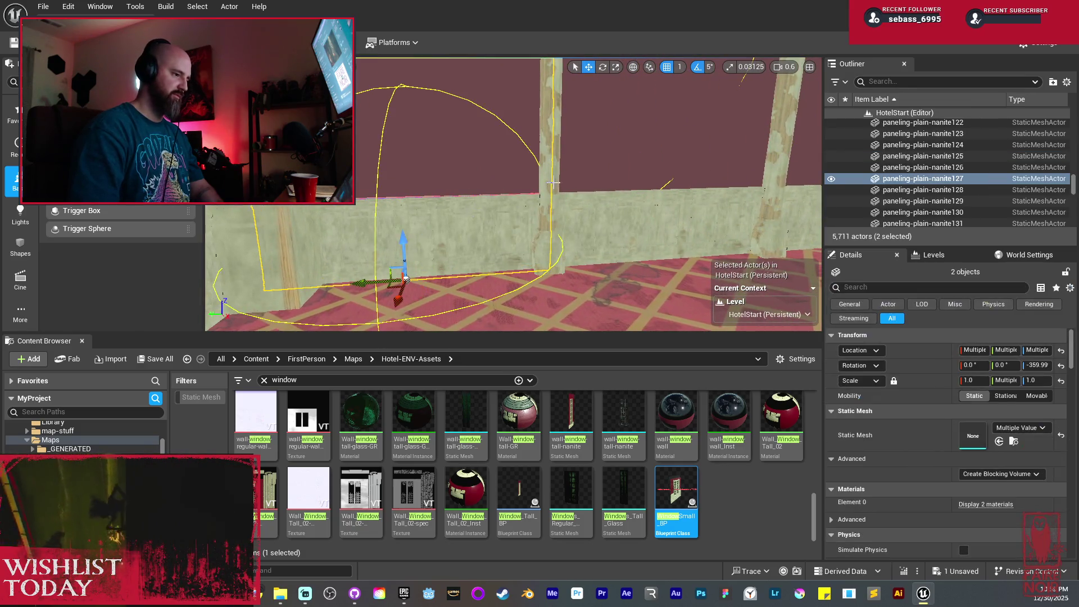
ctrl+click(559, 175)
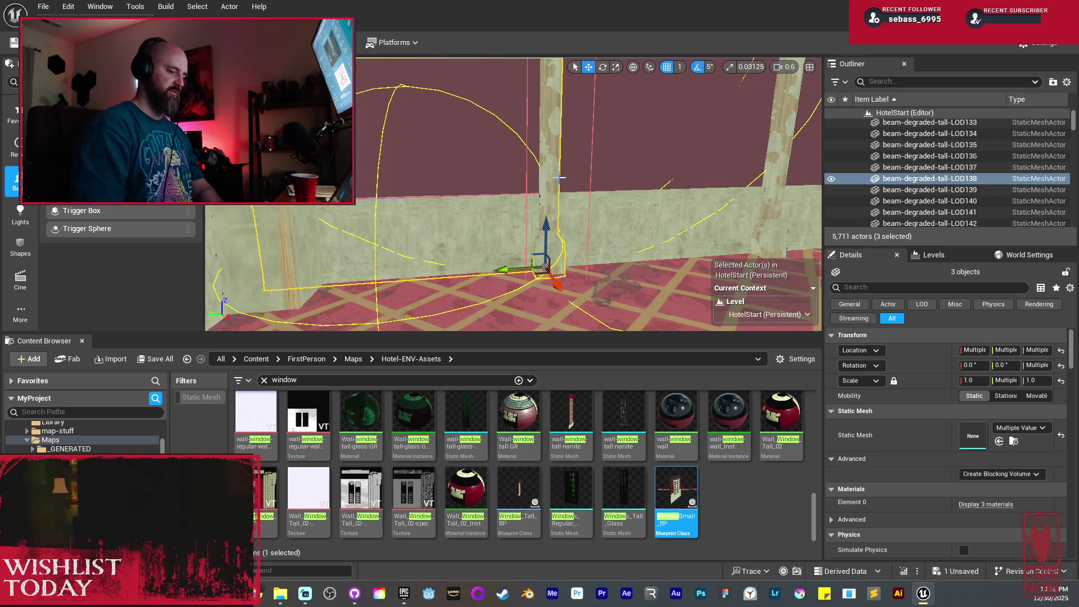
key(Delete)
Select six wall beams along the corridor
key(w)
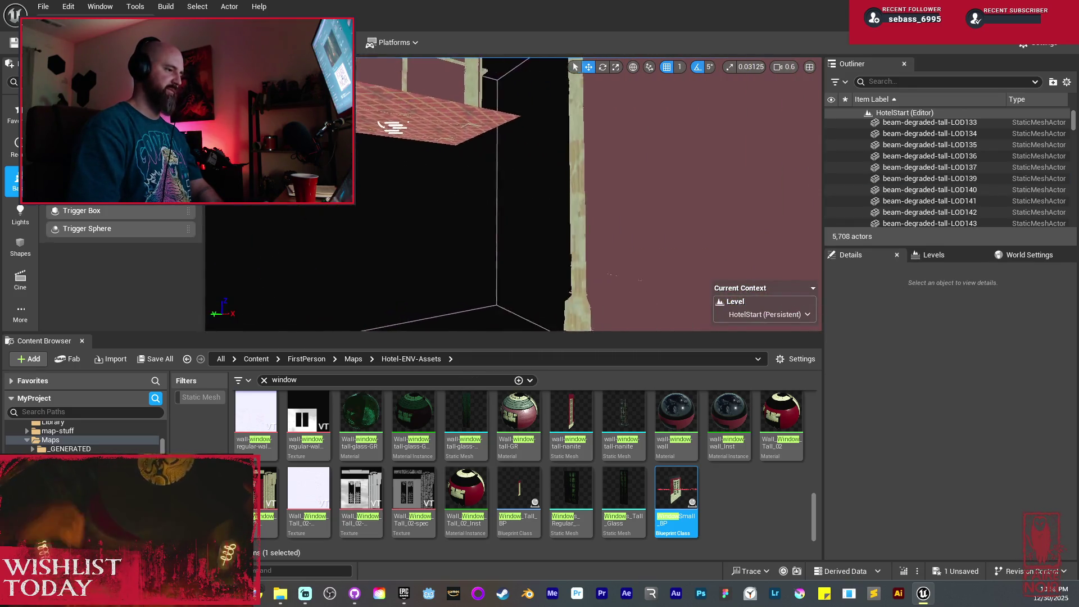
drag(559, 175, 559, 175)
drag(401, 145, 410, 135)
click(410, 135)
ctrl+click(409, 135)
ctrl+click(471, 256)
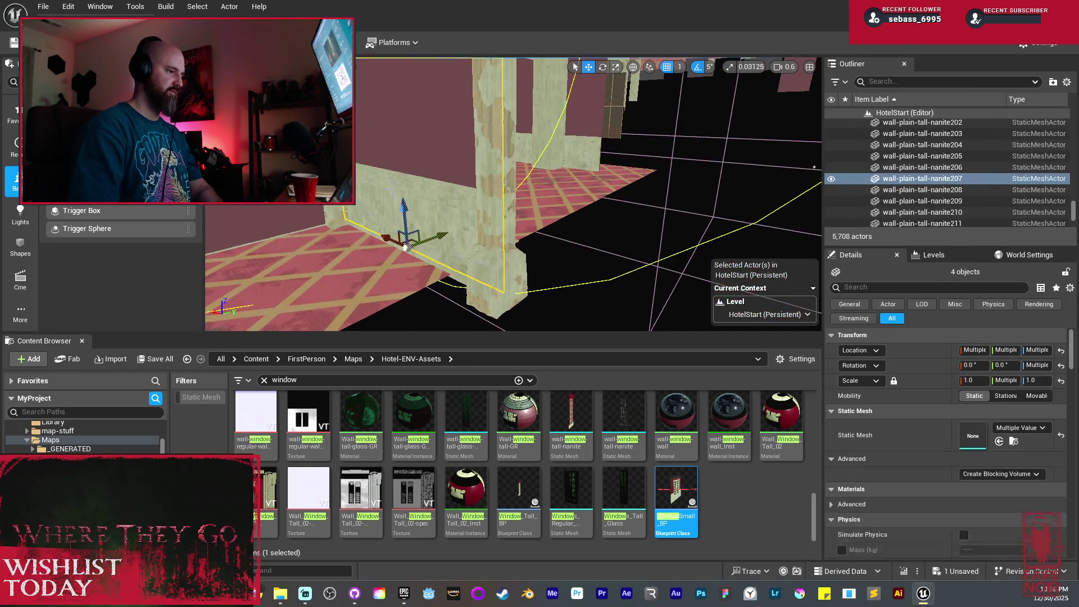
ctrl+click(470, 256)
drag(470, 256, 471, 256)
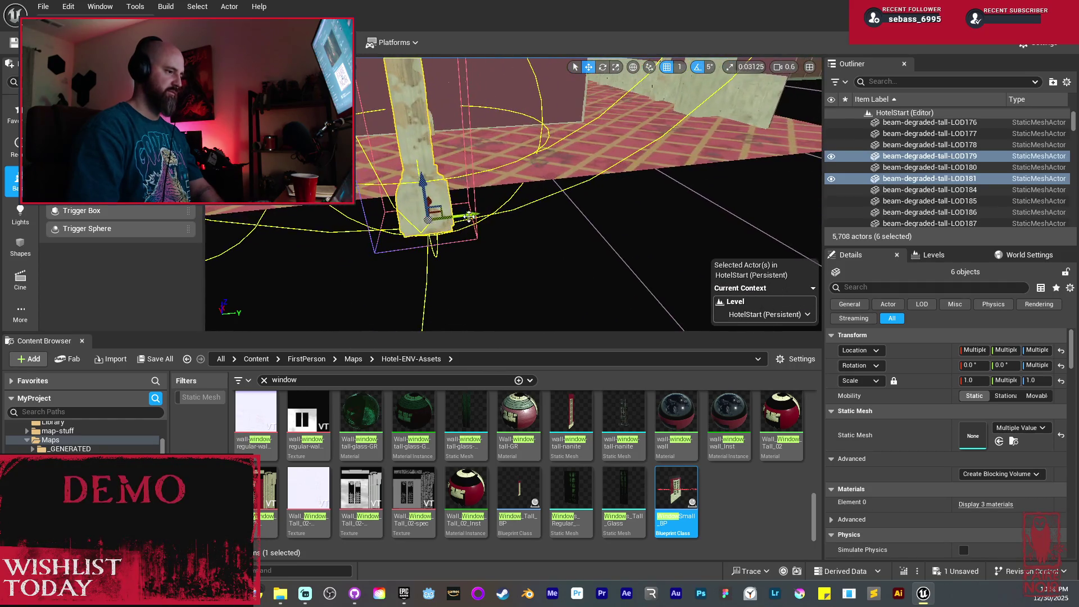
Duplicate the six beams and slide the copies down the corridor
key(ctrl+d)
drag(525, 208, 525, 209)
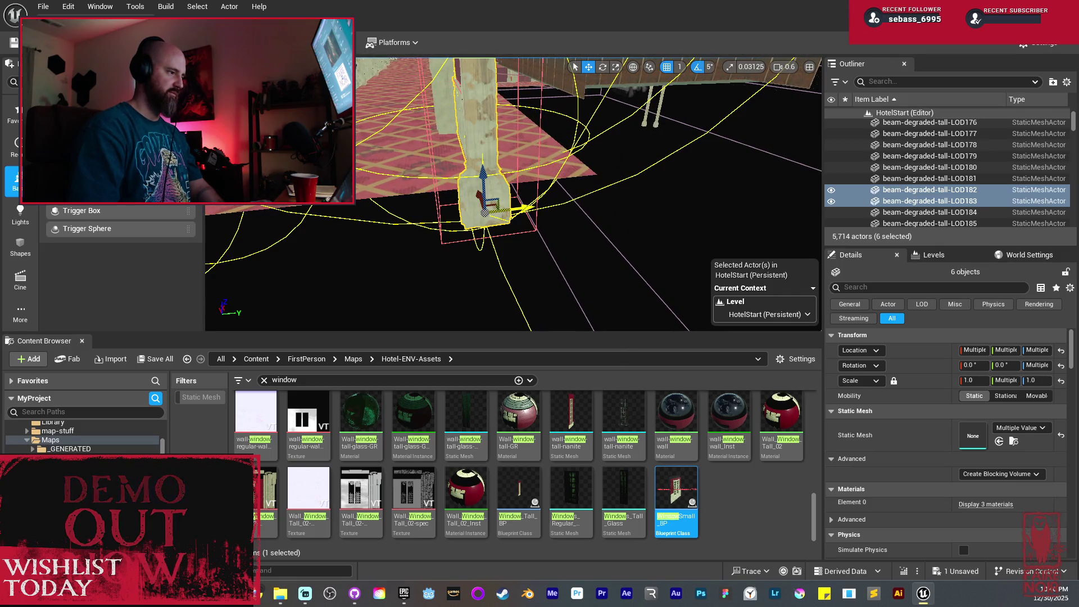
drag(525, 208, 526, 208)
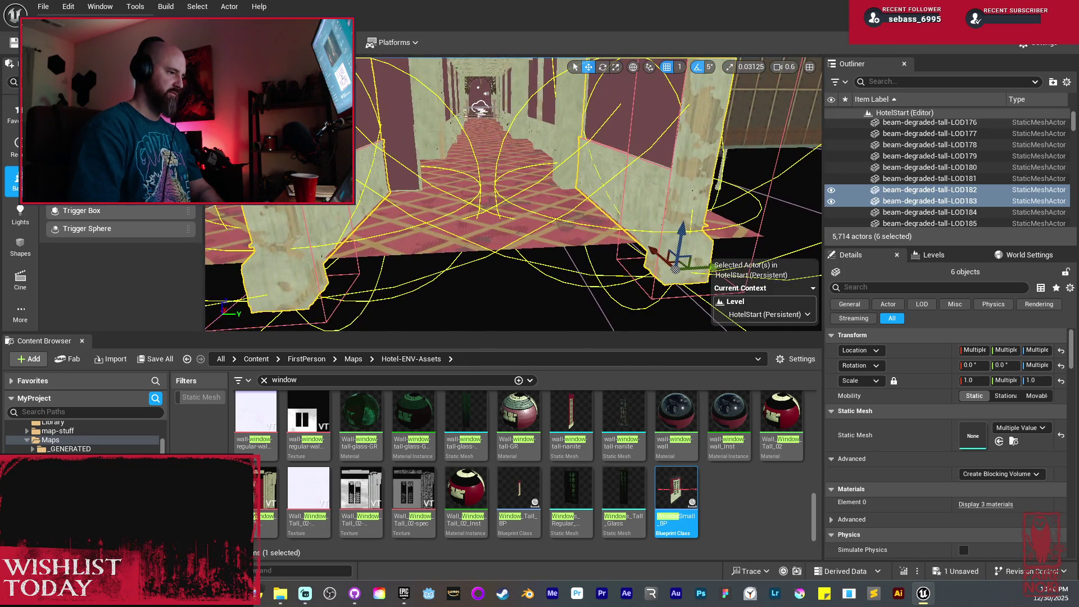
mouse_move(709, 266)
mouse_down()
mouse_move(562, 235)
mouse_move(599, 234)
mouse_move(609, 250)
mouse_up()
scroll(486, 210, up, 5)
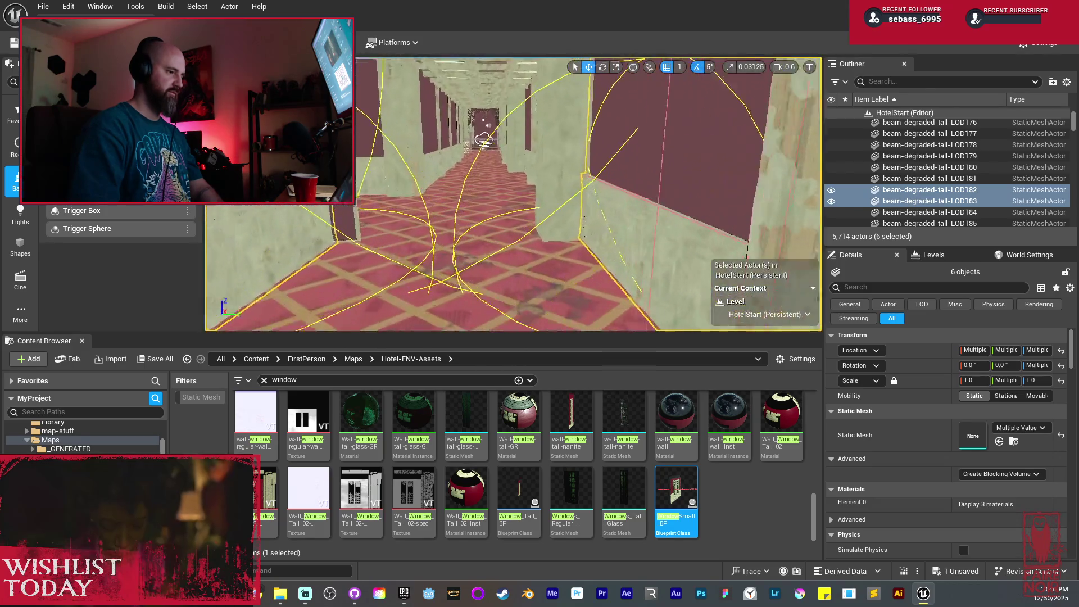
Mirror the panelled beam Paneled_beam_tall_81 along X and slide it along the wall
click(567, 168)
drag(493, 174, 474, 182)
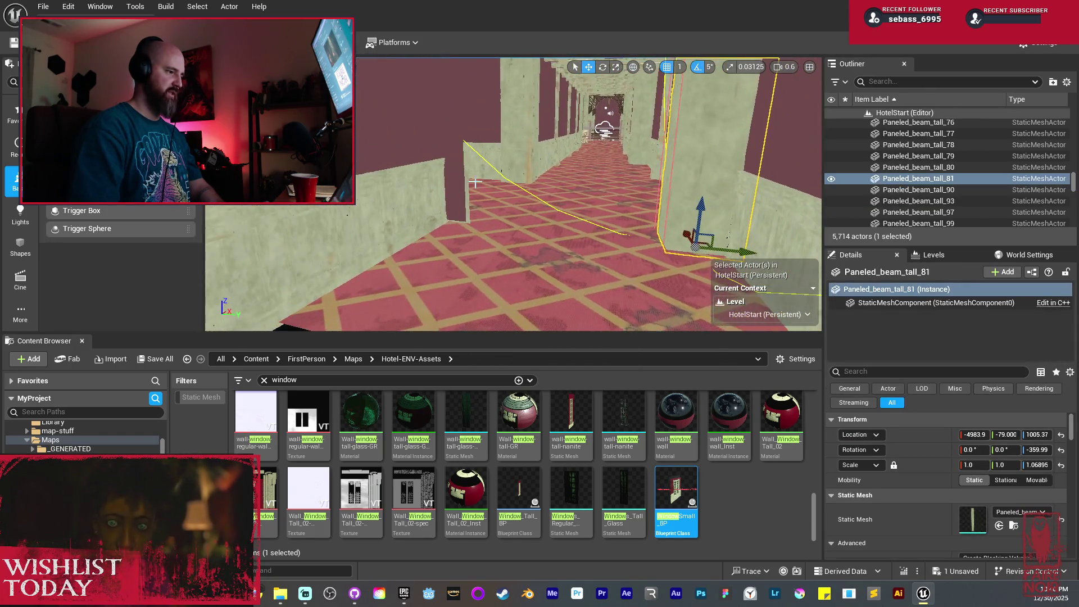
click(455, 160)
click(680, 206)
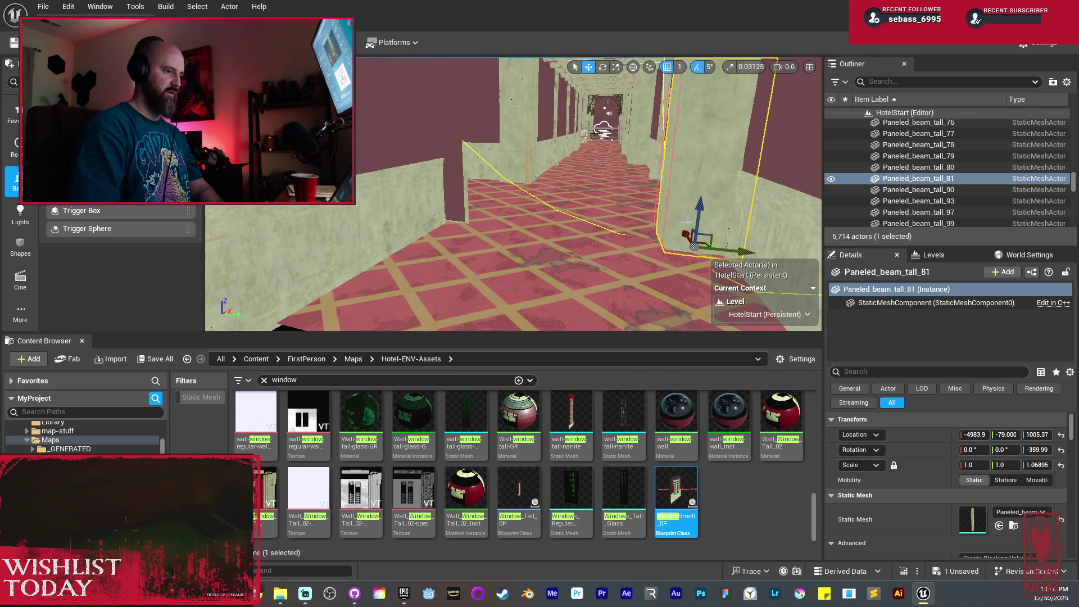
drag(680, 206, 616, 228)
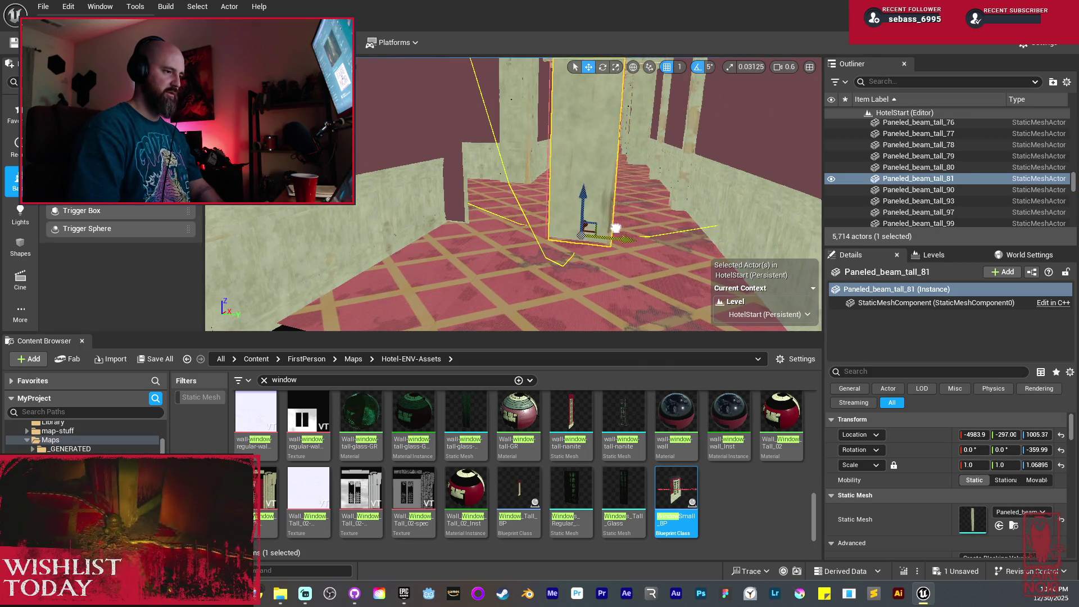
right_click(590, 166)
mouse_move(670, 395)
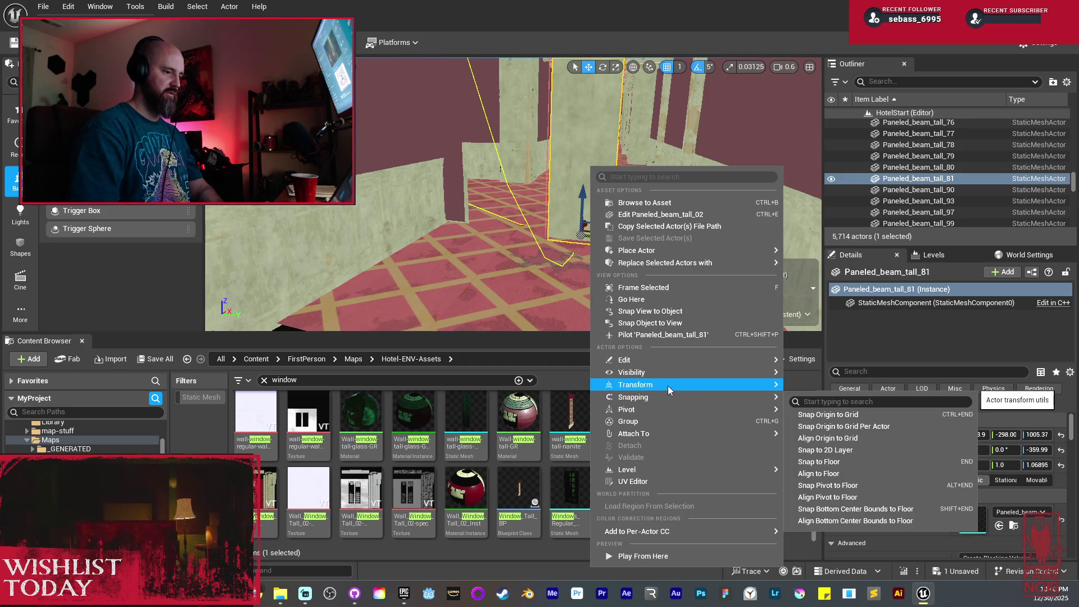
mouse_move(757, 386)
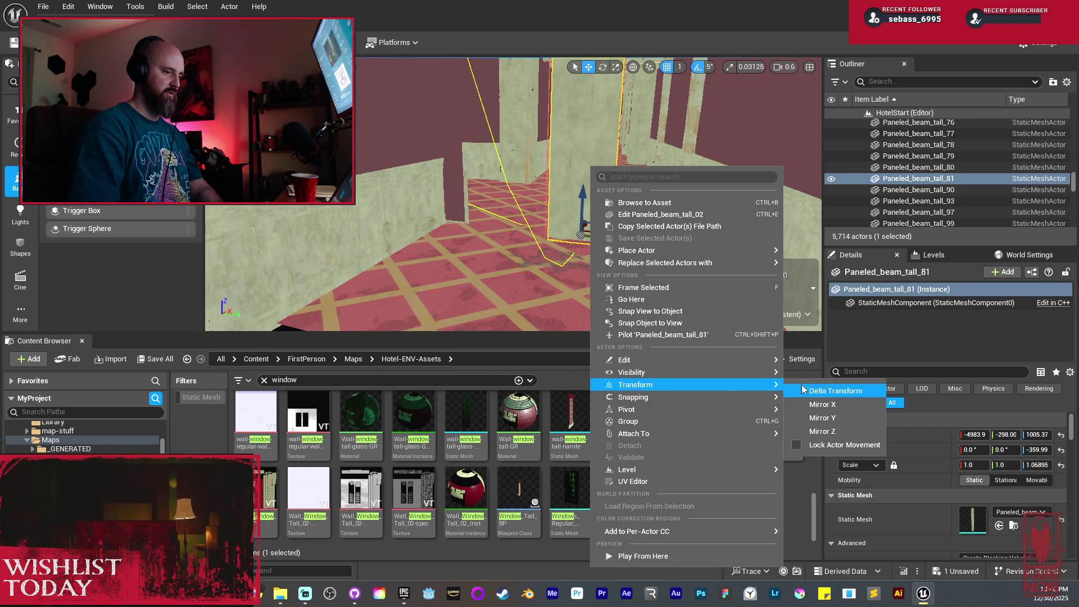
click(823, 404)
mouse_move(641, 244)
mouse_down()
mouse_move(494, 209)
mouse_move(521, 204)
mouse_move(534, 184)
mouse_move(313, 264)
mouse_up()
Duplicate the degraded beam beside the pillar after checking nearby wall pieces
click(533, 184)
click(313, 264)
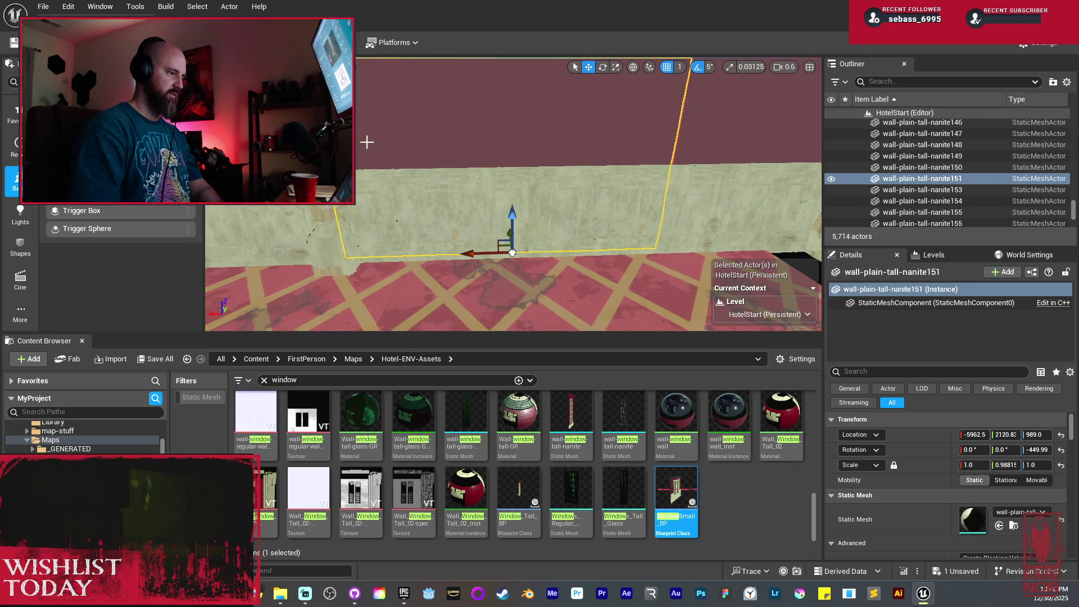
click(272, 279)
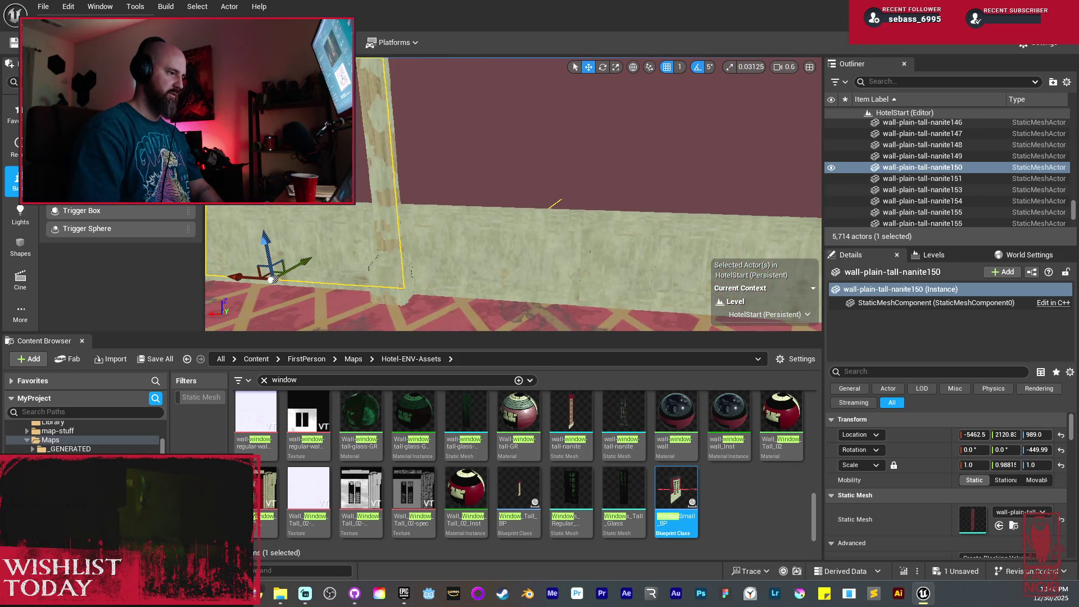
click(441, 201)
key(f)
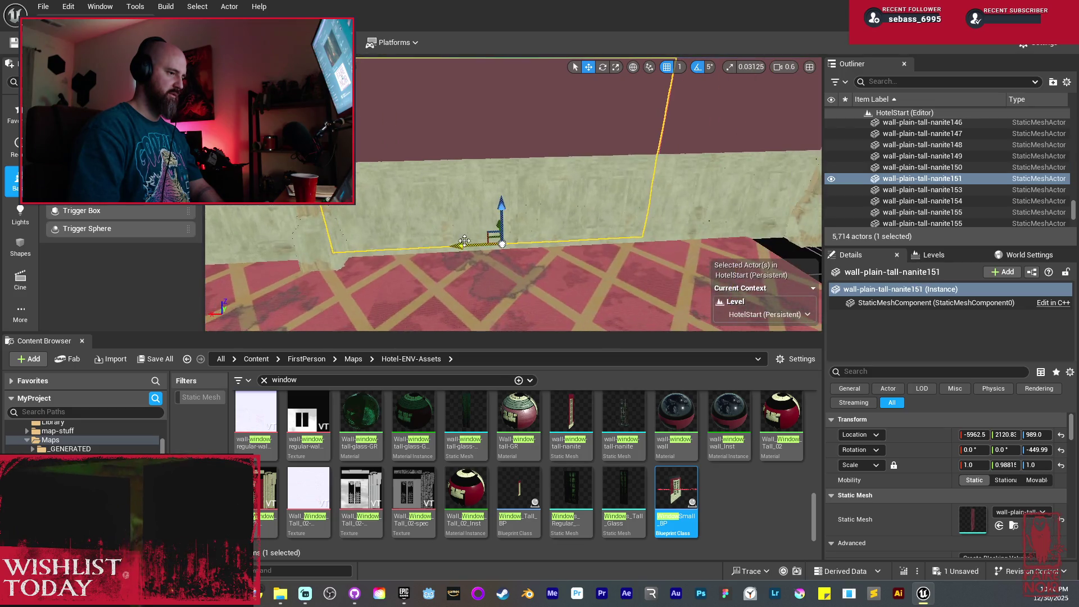
ctrl+click(436, 208)
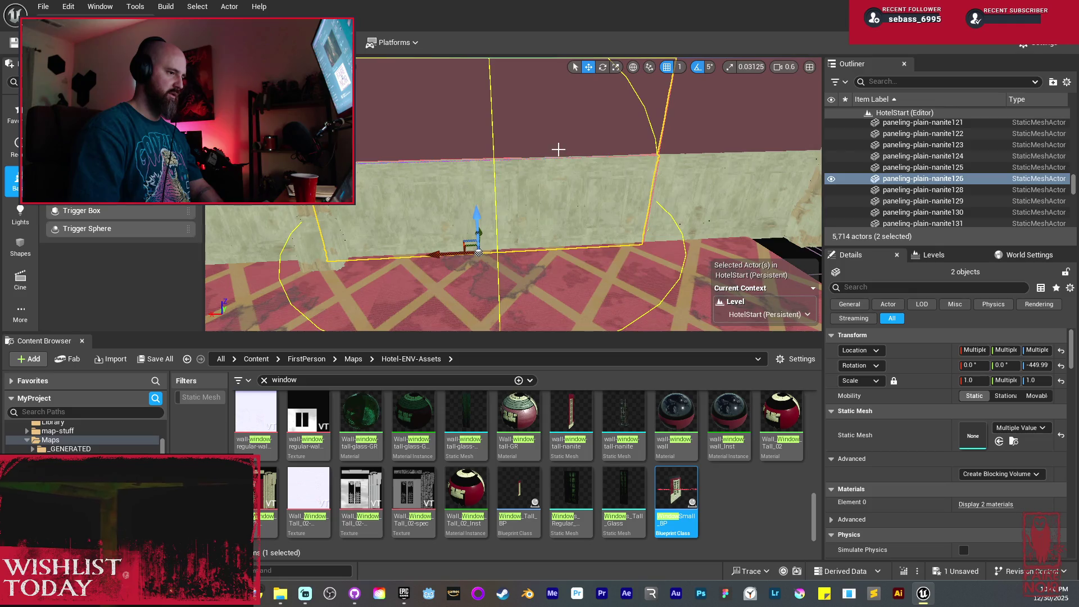
click(510, 171)
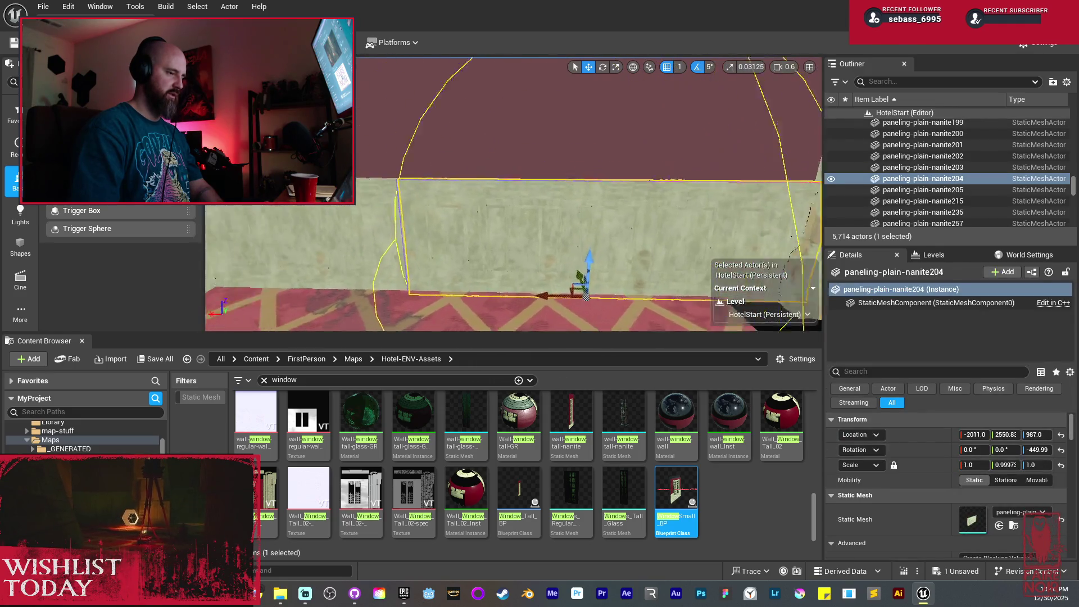
drag(510, 172, 554, 156)
click(441, 253)
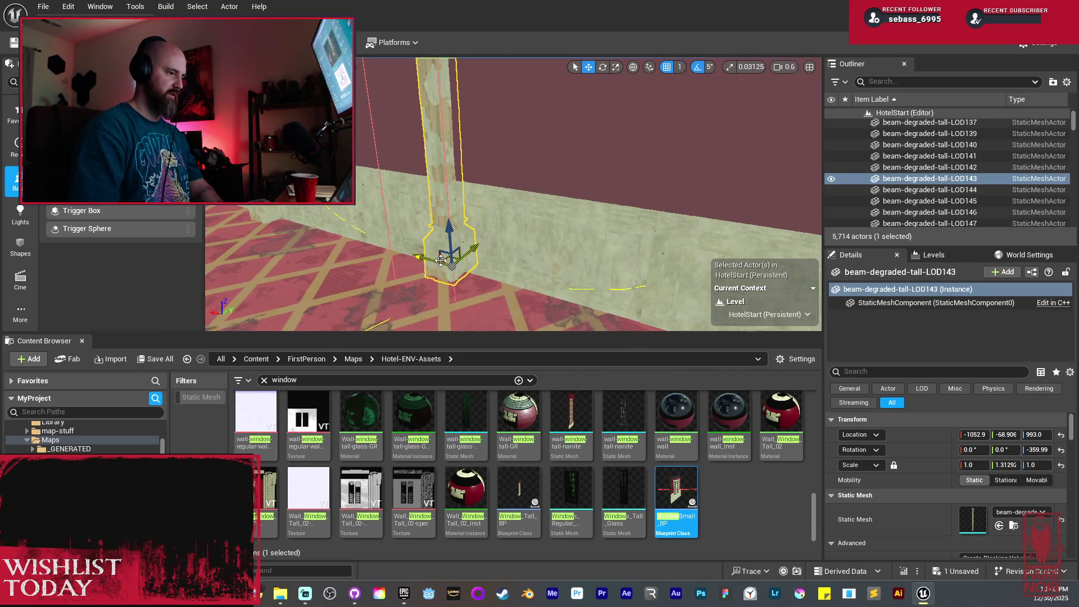
mouse_move(422, 268)
mouse_down()
mouse_move(622, 303)
mouse_move(312, 300)
mouse_up()
Undo the misplaced degraded beam and paneled beam copies
drag(506, 225, 598, 218)
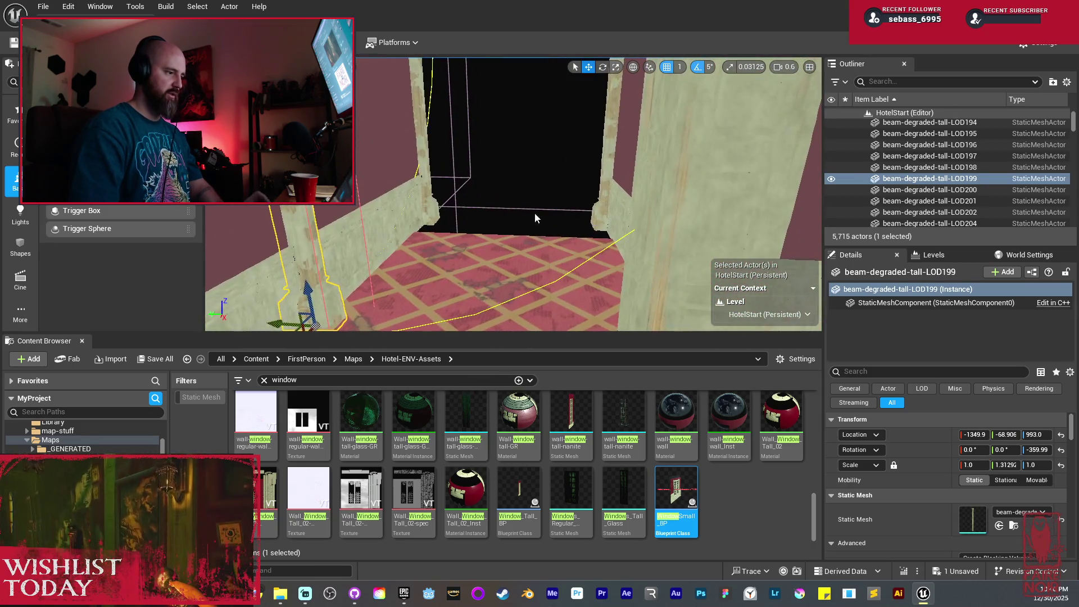
key(ctrl+z)
key(ctrl+z)
drag(618, 225, 678, 238)
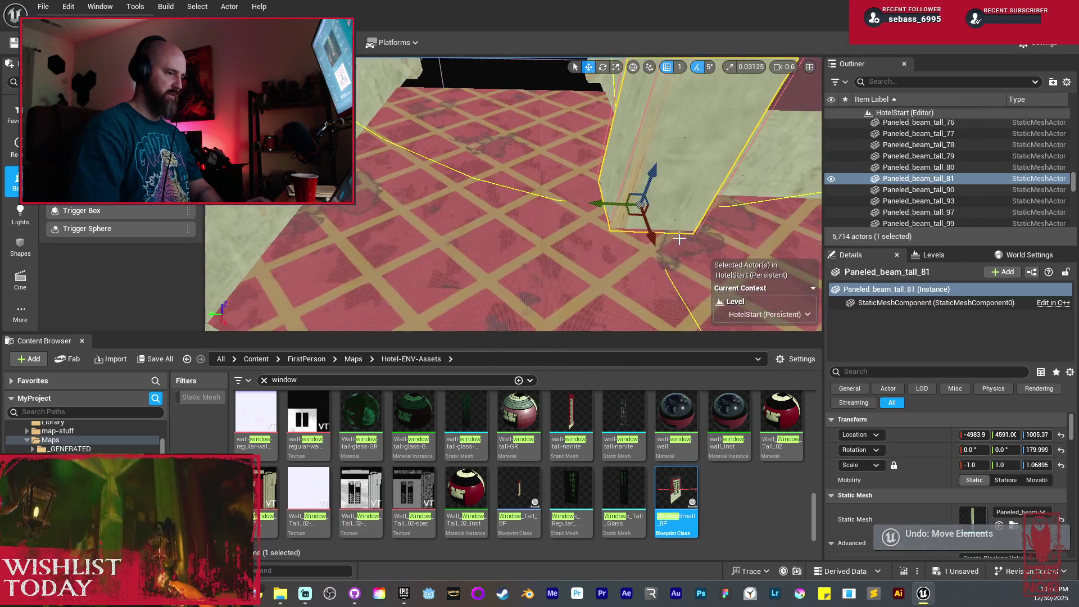
mouse_move(600, 202)
mouse_down()
mouse_move(478, 197)
mouse_move(270, 220)
mouse_up()
key(ctrl+z)
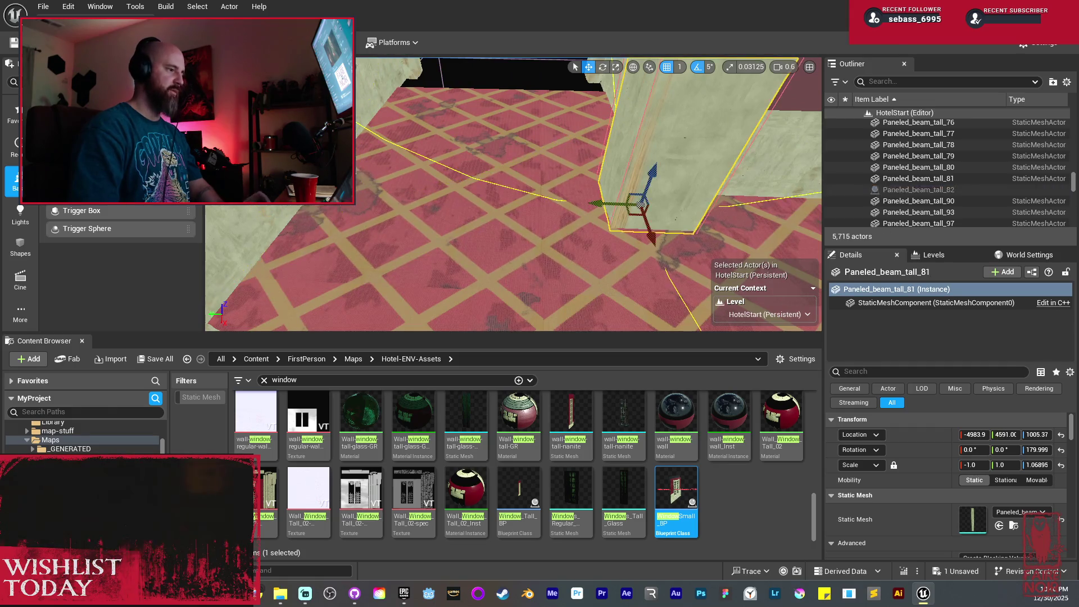
key(ctrl+z)
key(ctrl+z)
key(ctrl+z)
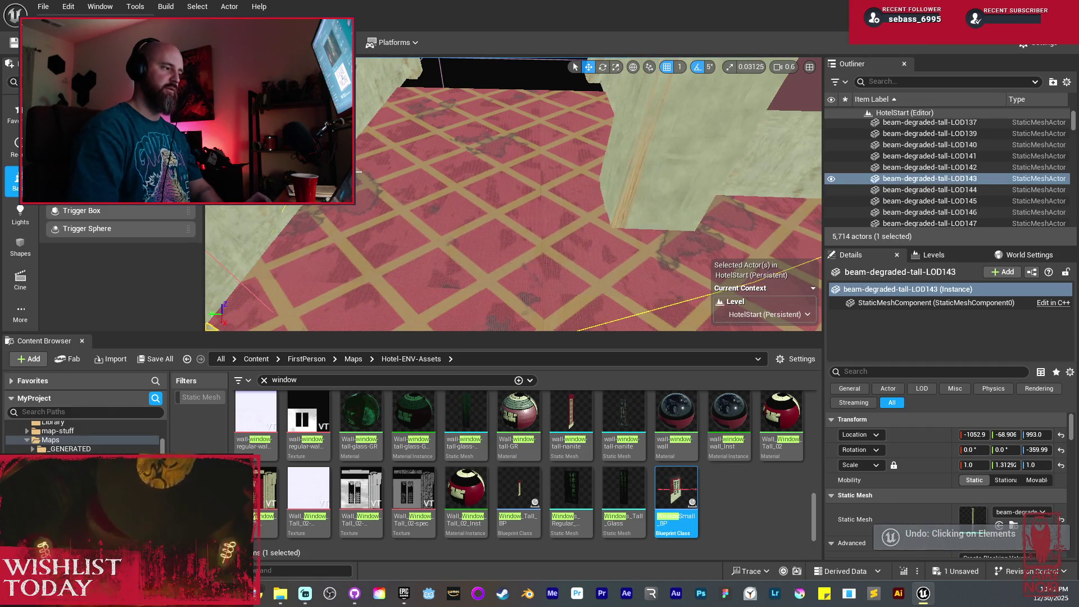
key(ctrl+z)
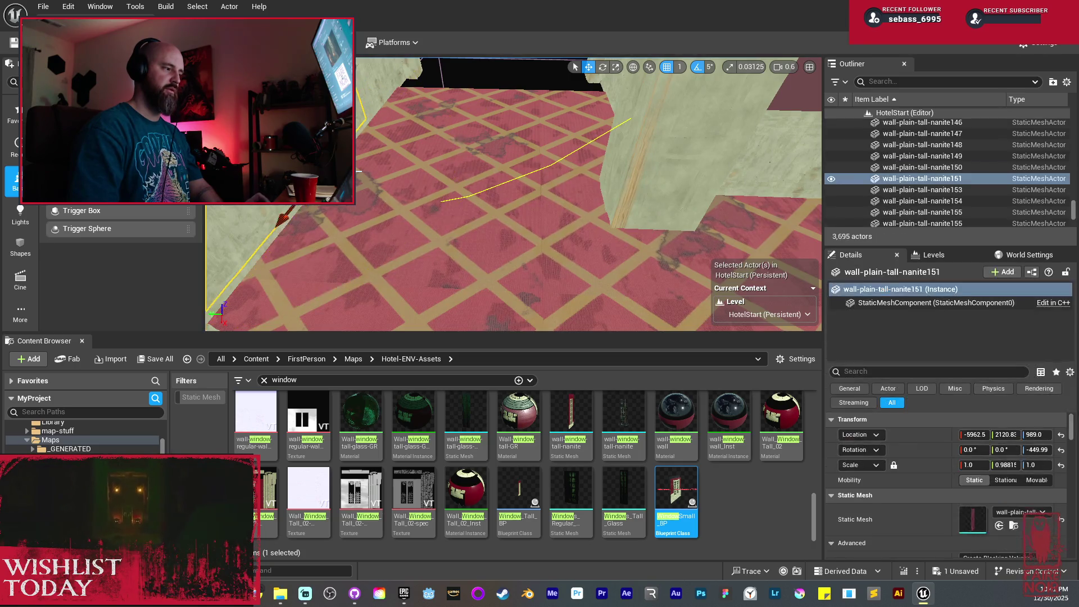
key(f)
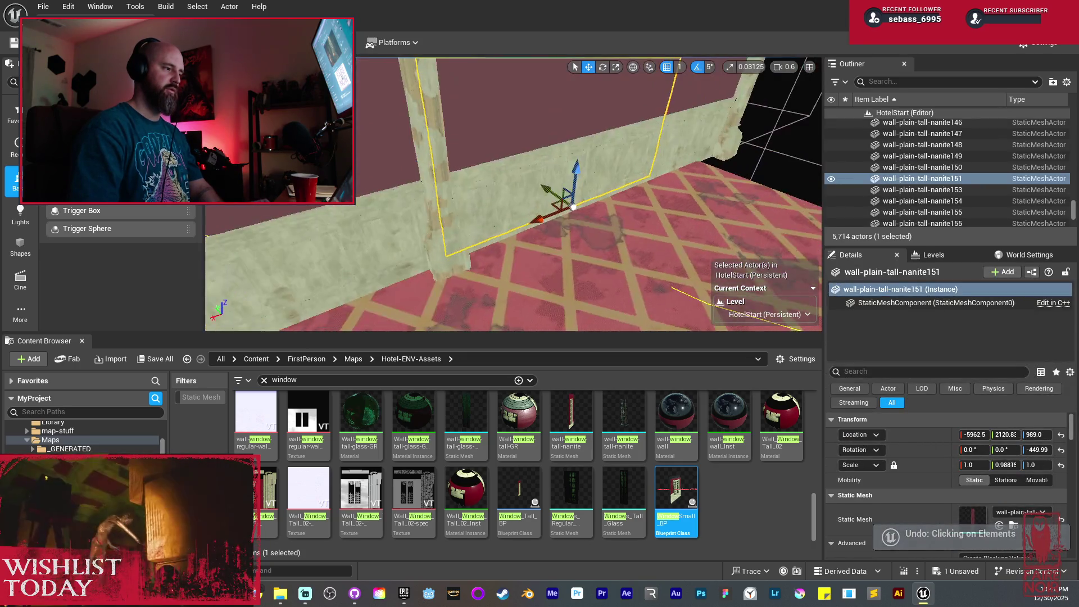
Alt-drag a copy of beam-degraded-tall-LOD143 further along the corridor wall
click(433, 230)
key(f)
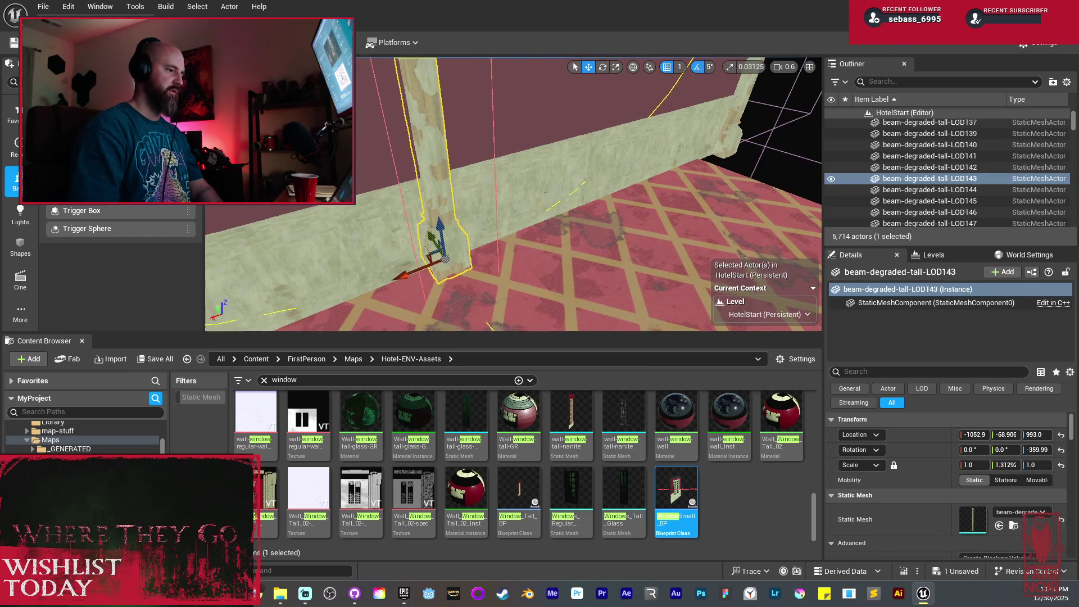
drag(565, 191, 565, 169)
click(694, 175)
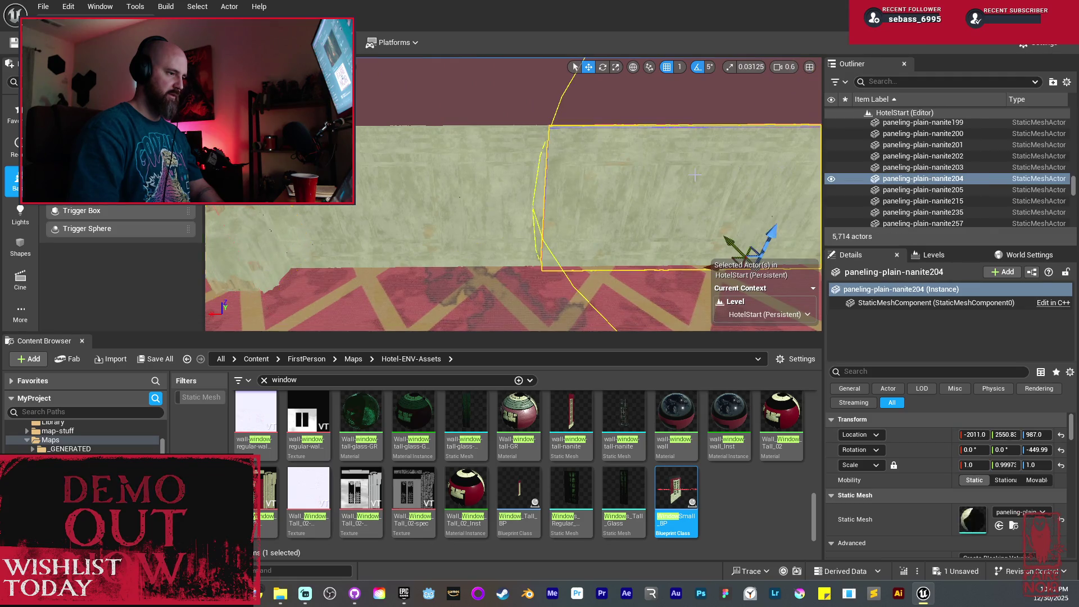
click(259, 240)
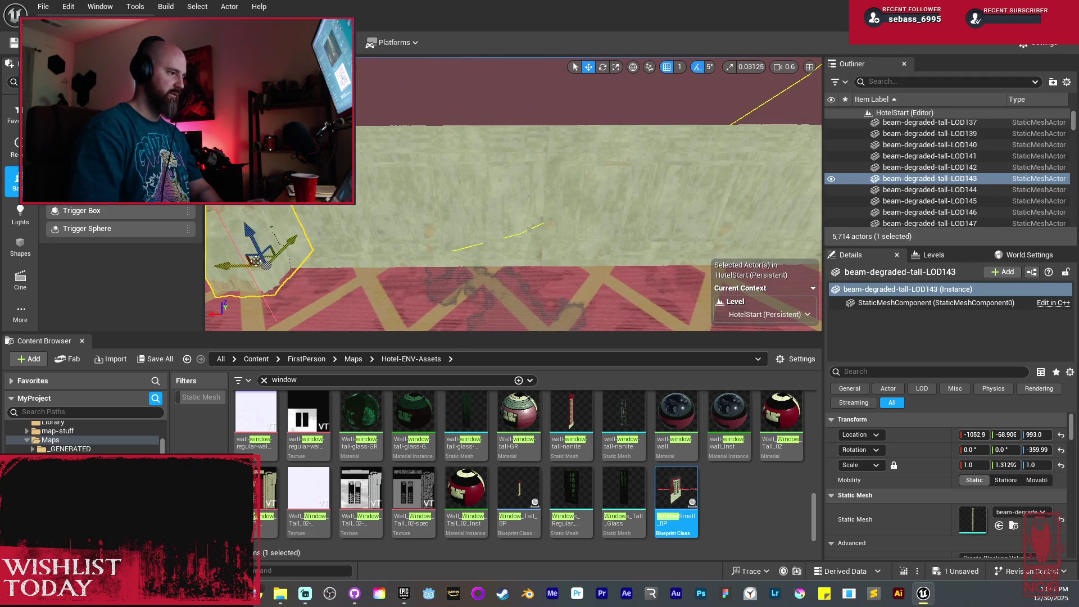
mouse_move(236, 264)
mouse_down()
mouse_move(585, 279)
mouse_move(500, 199)
mouse_move(506, 235)
mouse_up()
Select the three ceiling panel pieces
click(494, 193)
ctrl+click(562, 169)
ctrl+click(618, 186)
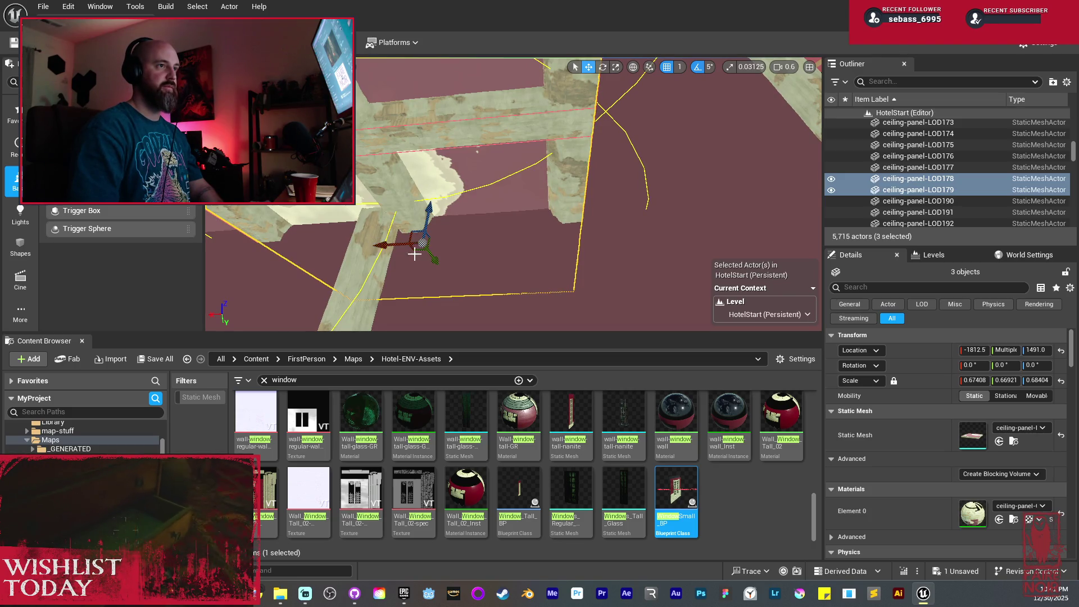
Alt-drag copies of the three ceiling panels further down the corridor along X
mouse_move(375, 241)
mouse_down()
mouse_move(386, 252)
mouse_move(686, 230)
mouse_move(669, 270)
mouse_up()
key(f)
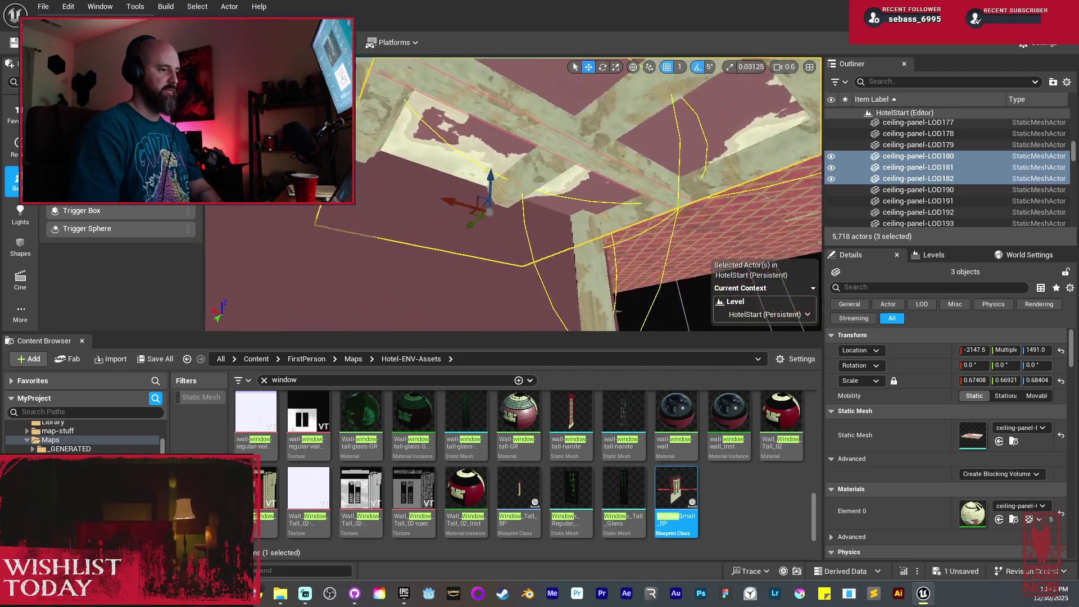
drag(470, 220, 619, 215)
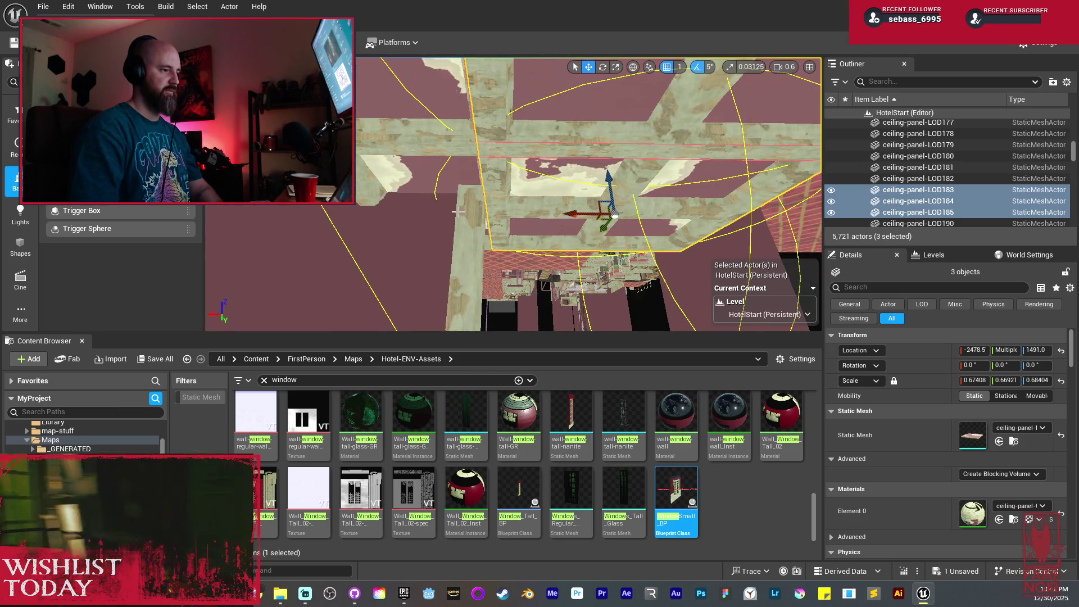
drag(472, 260, 472, 260)
click(472, 261)
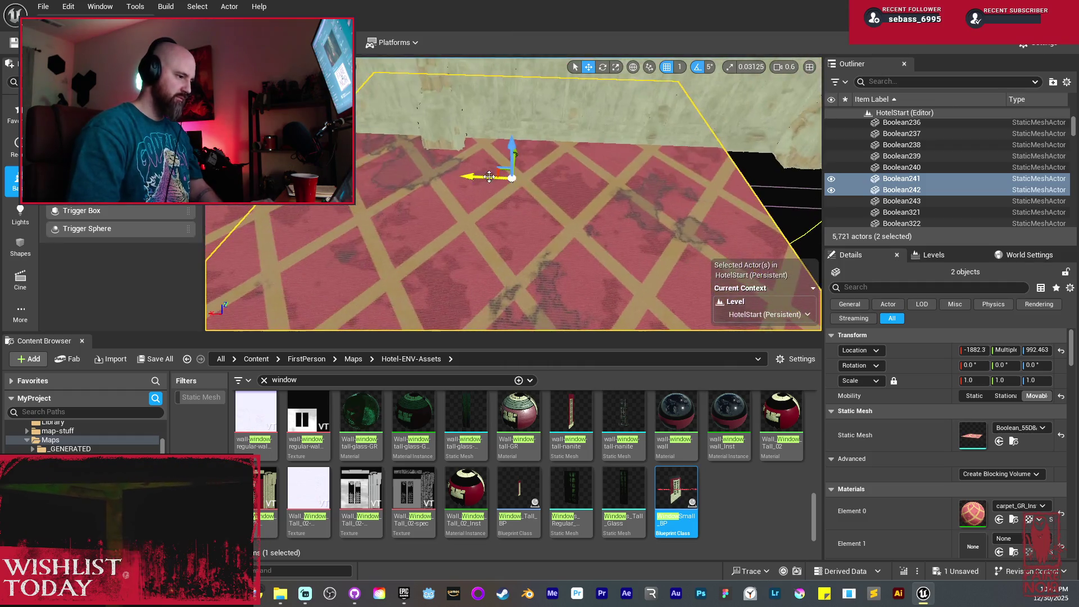
Alt-drag copies of floor pieces Boolean241 and Boolean242 along X and align them
drag(505, 181, 713, 186)
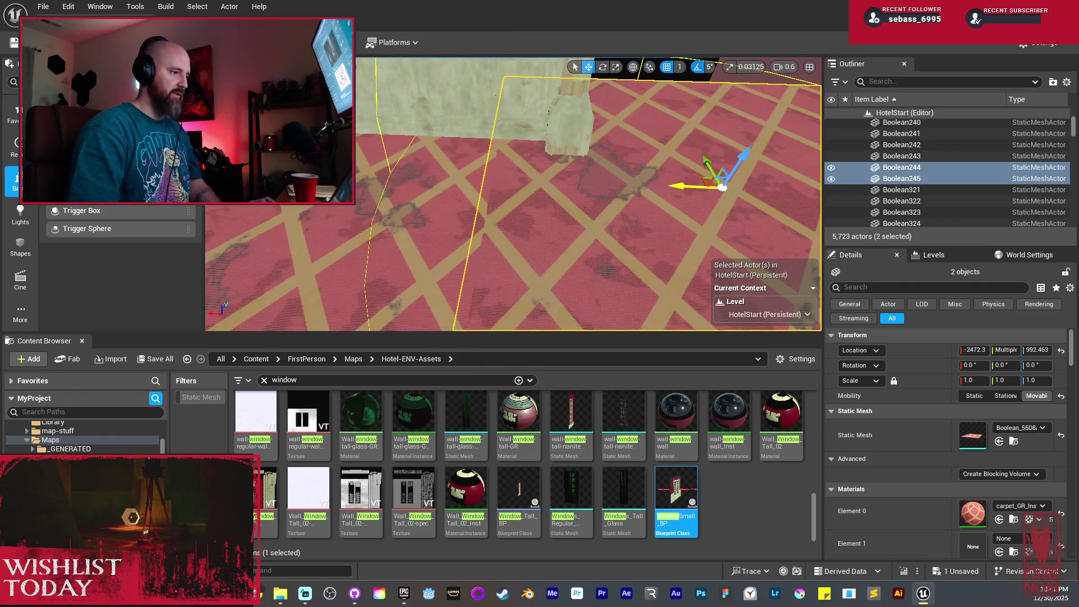
scroll(403, 191, up, 10)
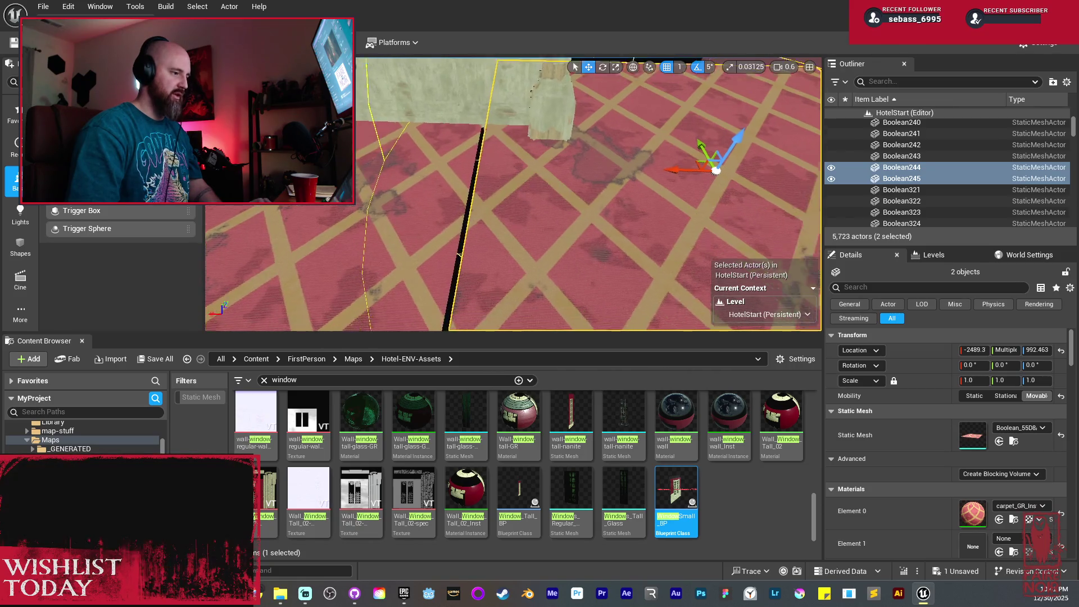
scroll(474, 202, up, 5)
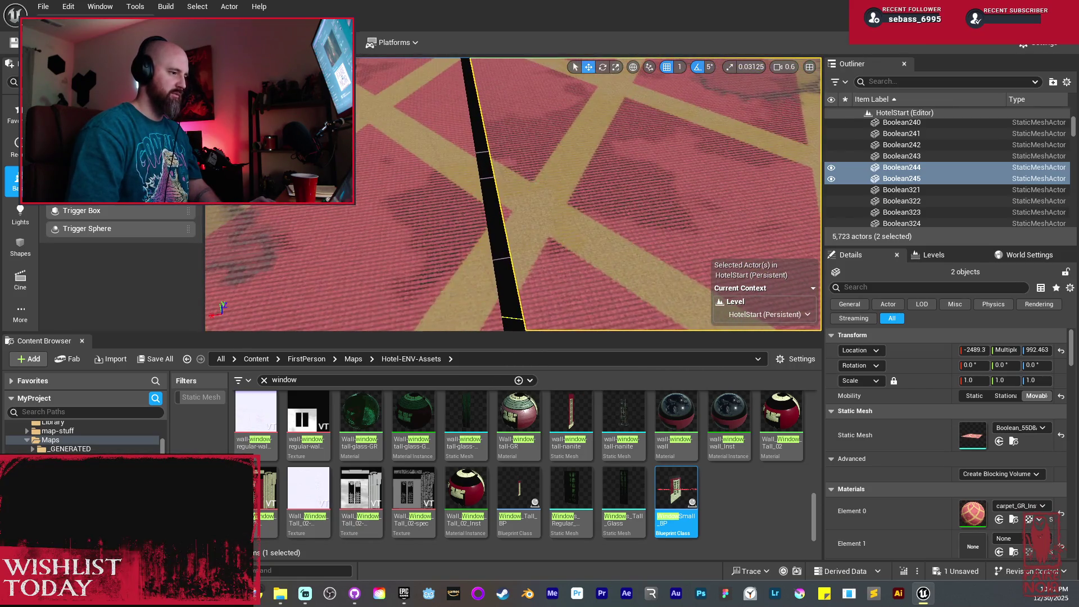
mouse_move(489, 188)
mouse_down()
mouse_move(475, 189)
mouse_move(483, 163)
mouse_move(494, 163)
mouse_move(466, 175)
mouse_move(472, 186)
mouse_move(488, 169)
mouse_up()
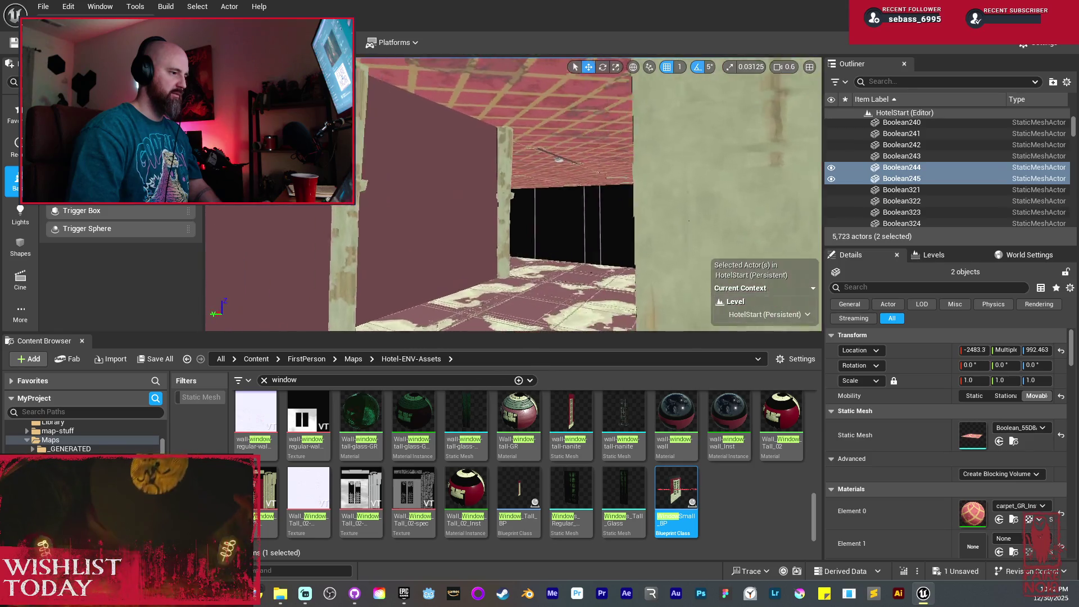
mouse_move(489, 168)
mouse_down()
mouse_move(467, 169)
mouse_move(477, 175)
mouse_move(478, 129)
mouse_up()
Select the wall lamps, pillar beams, wall piece, door and archway, and duplicate all eight
click(622, 161)
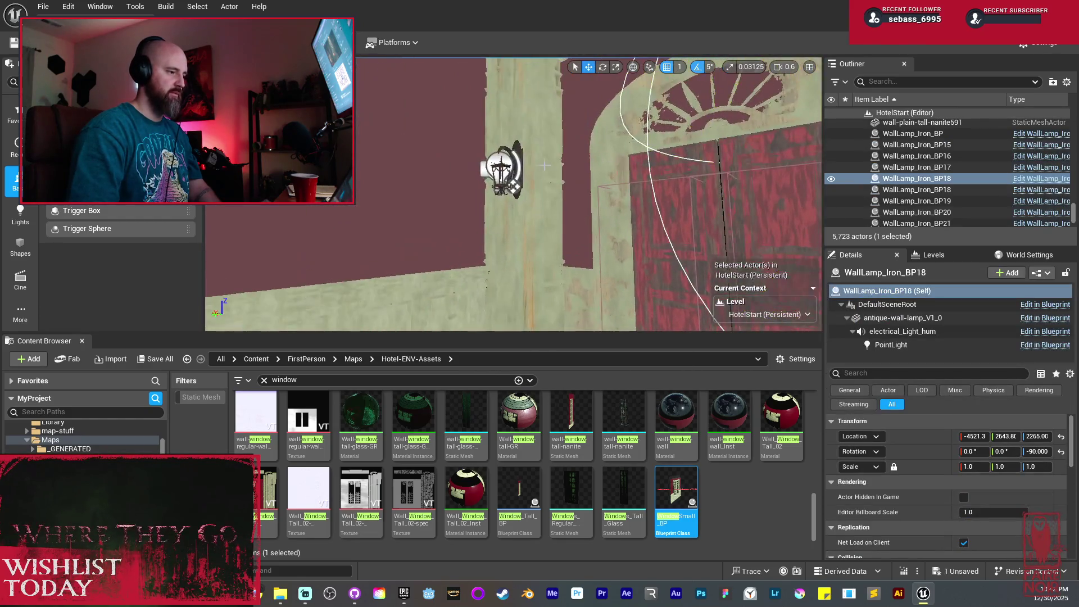
ctrl+click(518, 163)
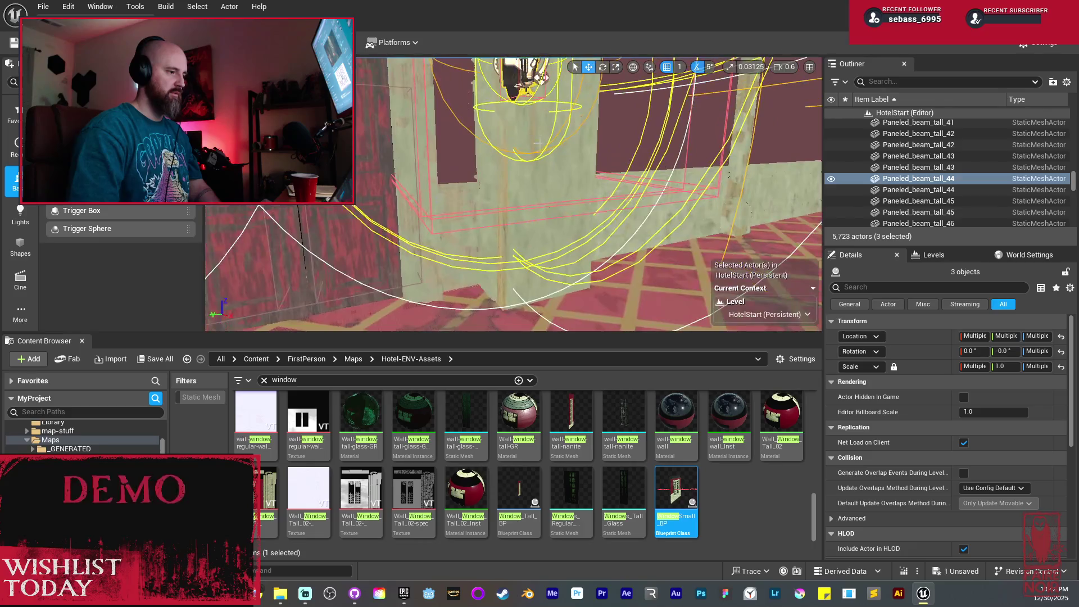
ctrl+click(418, 149)
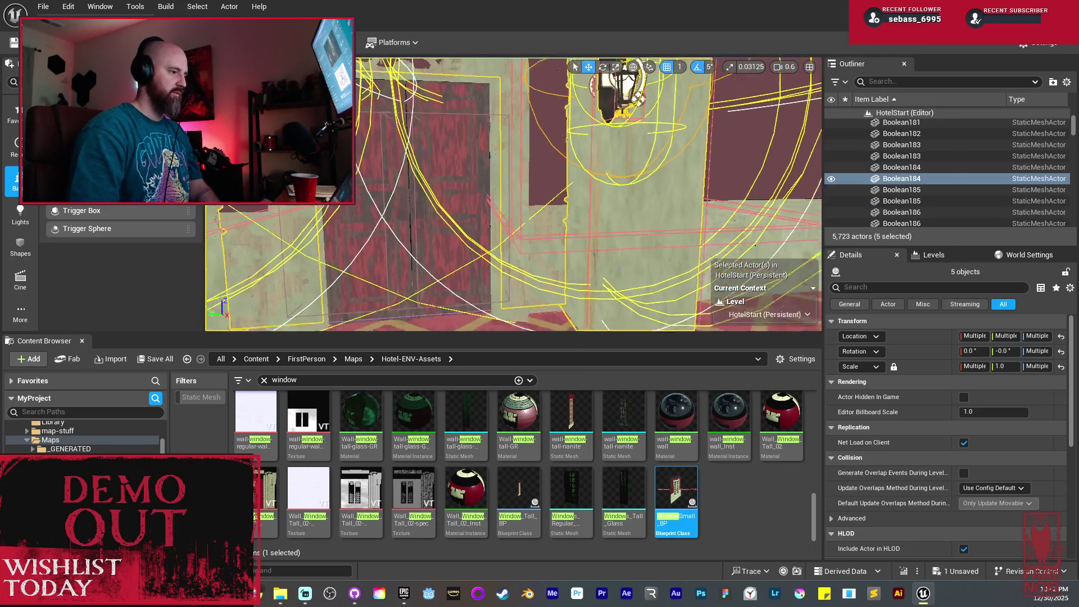
ctrl+click(416, 165)
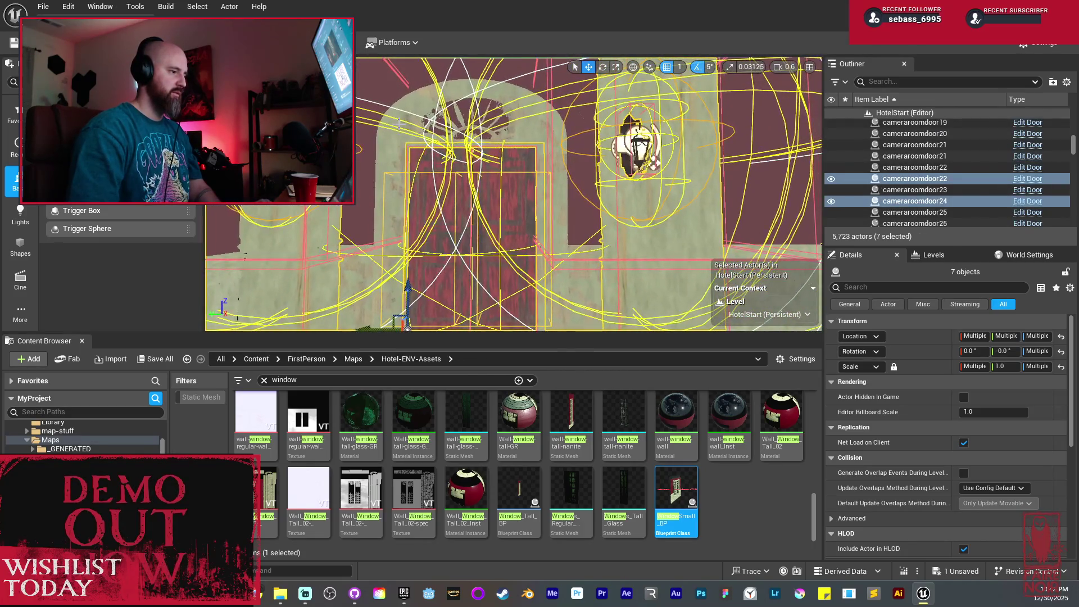
ctrl+click(399, 124)
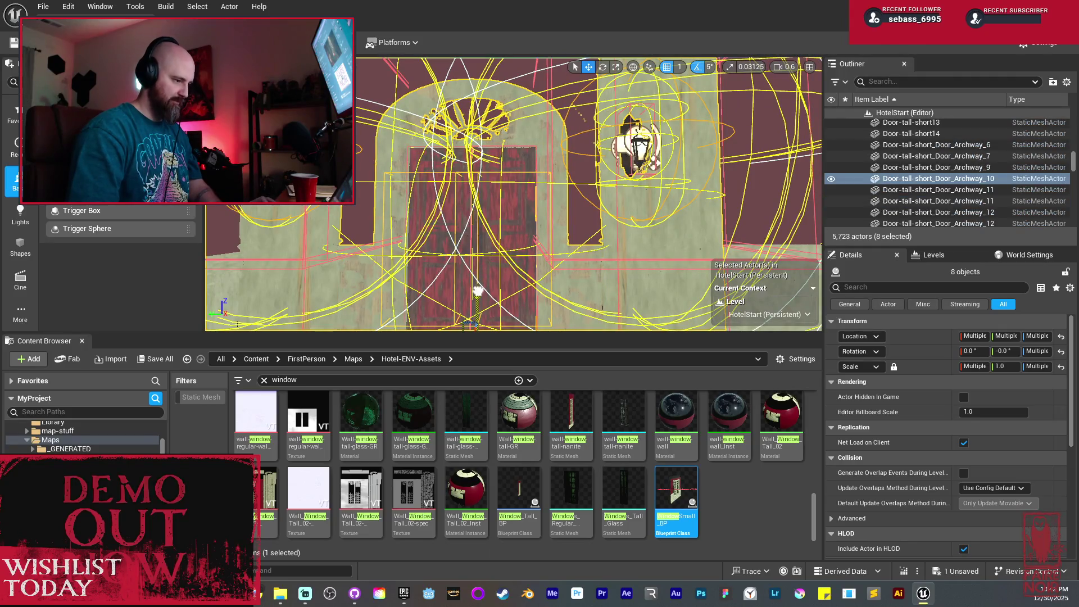
key(ctrl+d)
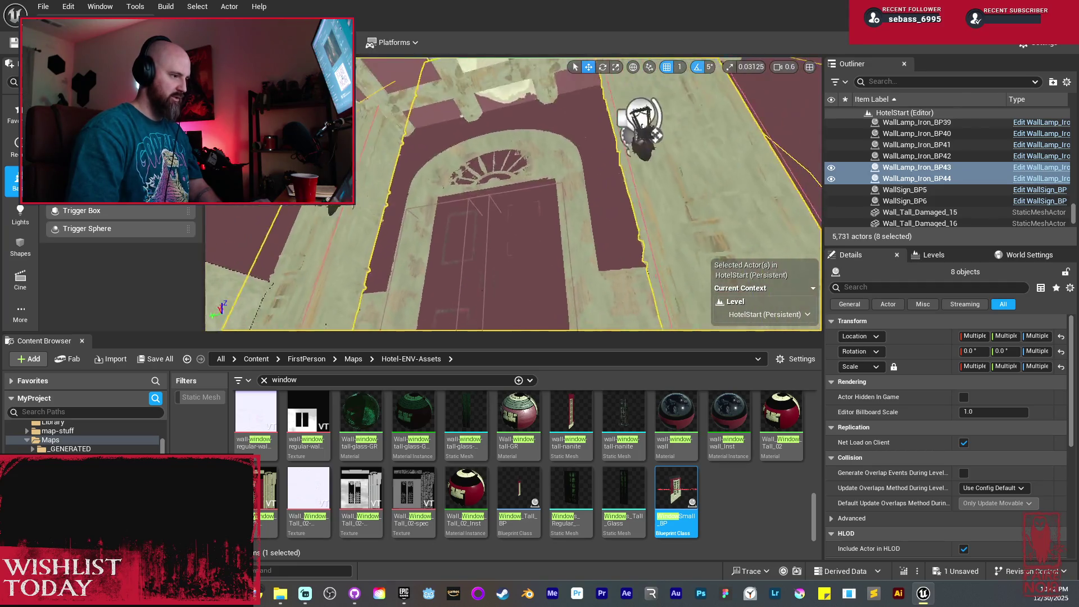
Frame the copied doorway and its two wall lamps at the corridor's end
key(f)
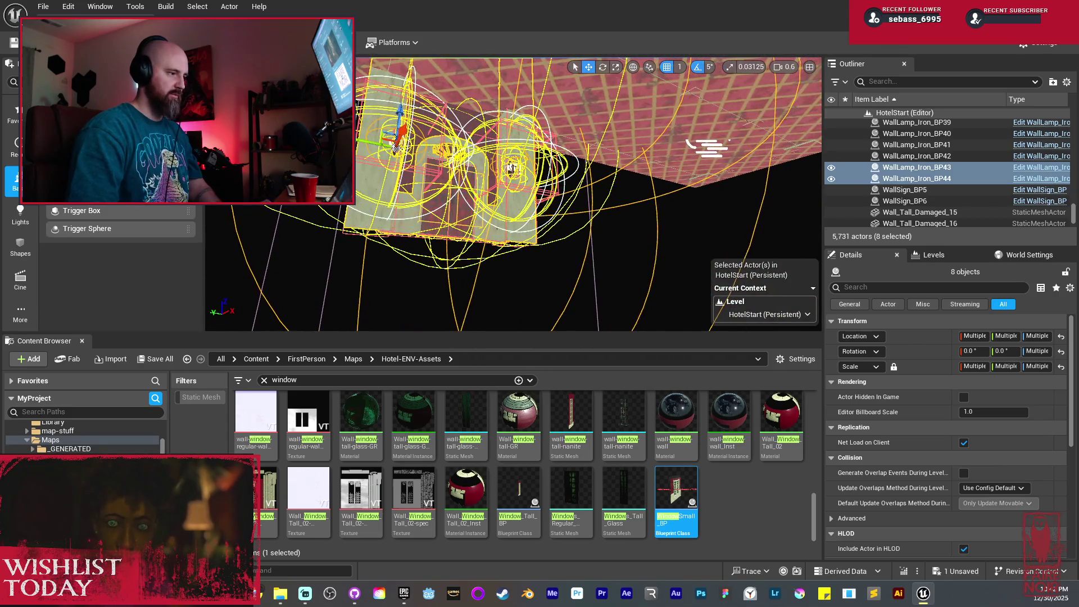
key(f)
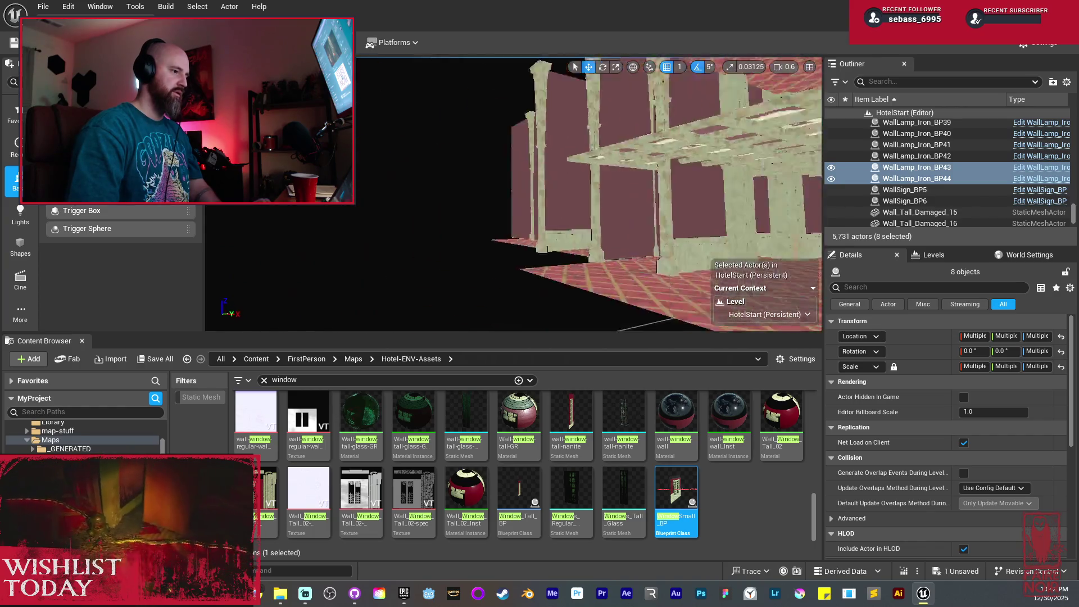
key(f)
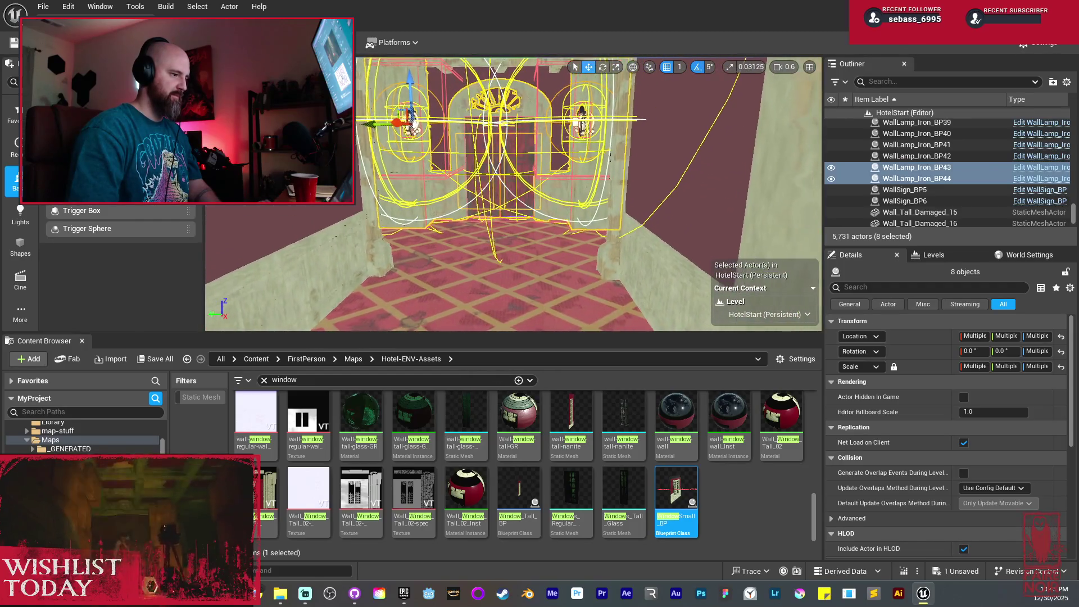
mouse_move(513, 194)
mouse_down()
mouse_move(534, 194)
mouse_move(511, 160)
mouse_up()
mouse_move(451, 126)
mouse_down()
mouse_move(451, 166)
mouse_move(452, 65)
mouse_move(451, 127)
mouse_up()
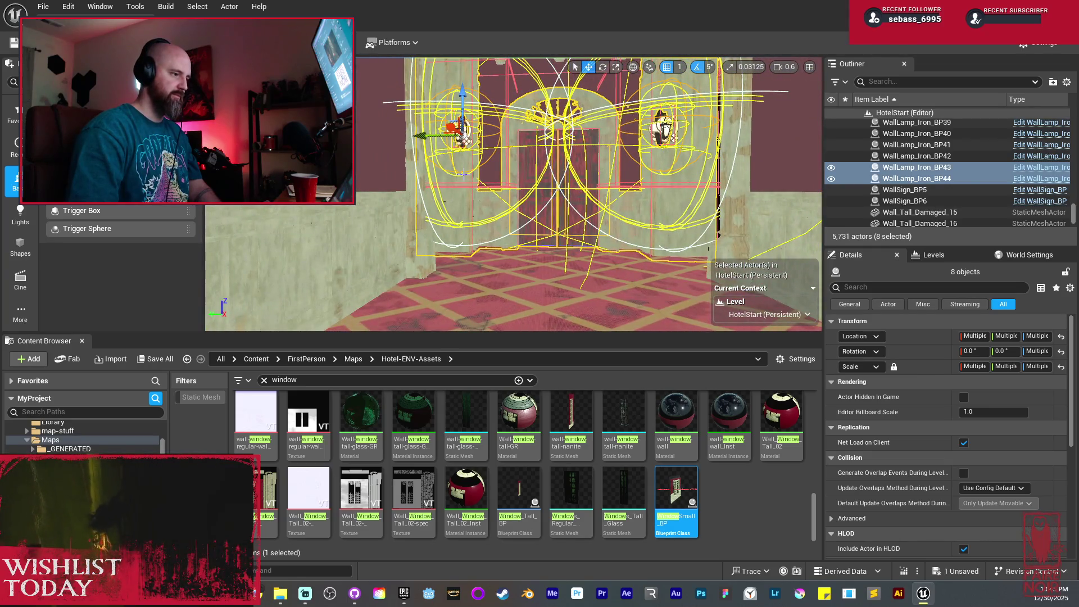
Move Paneled_beam_tall_82 and WallLamp_Iron_BP44 right along X toward the far pillar
click(446, 169)
ctrl+click(461, 131)
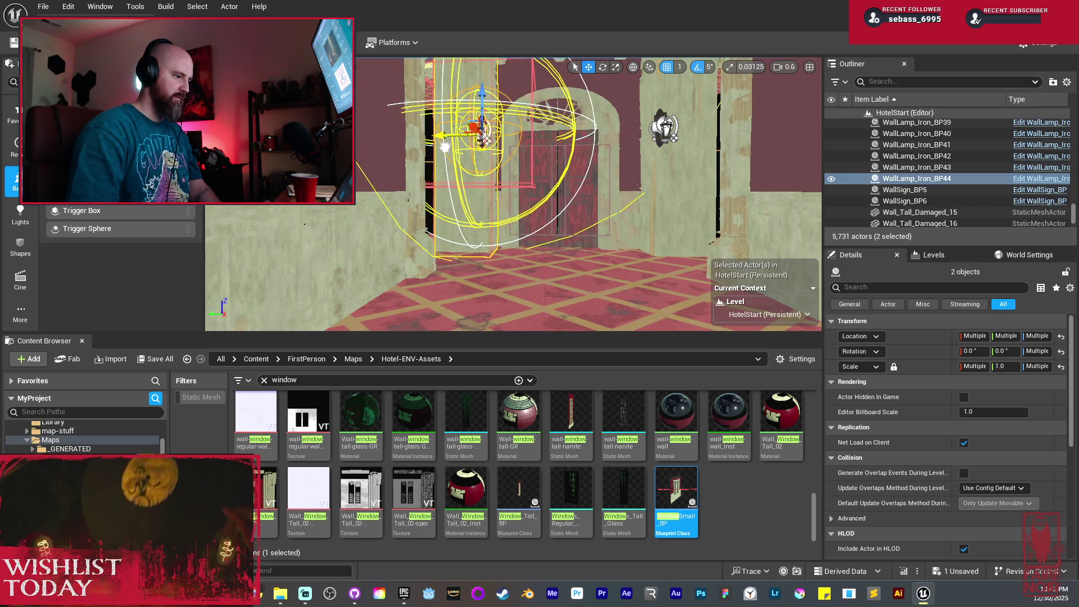
drag(431, 138, 584, 173)
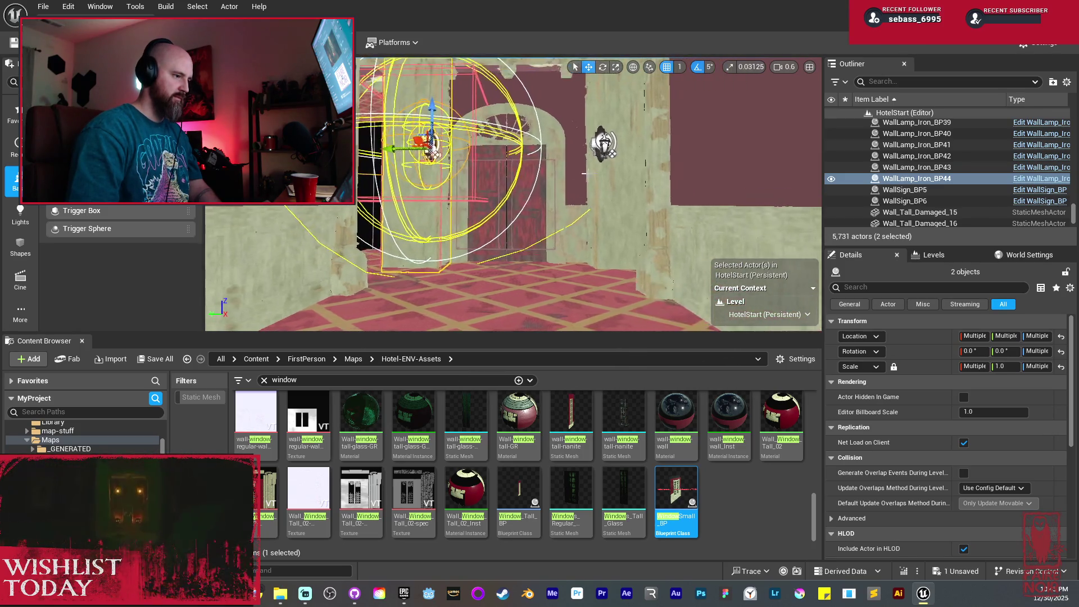
mouse_move(419, 147)
mouse_down()
mouse_move(588, 267)
mouse_move(568, 239)
mouse_move(562, 197)
mouse_move(564, 248)
mouse_up()
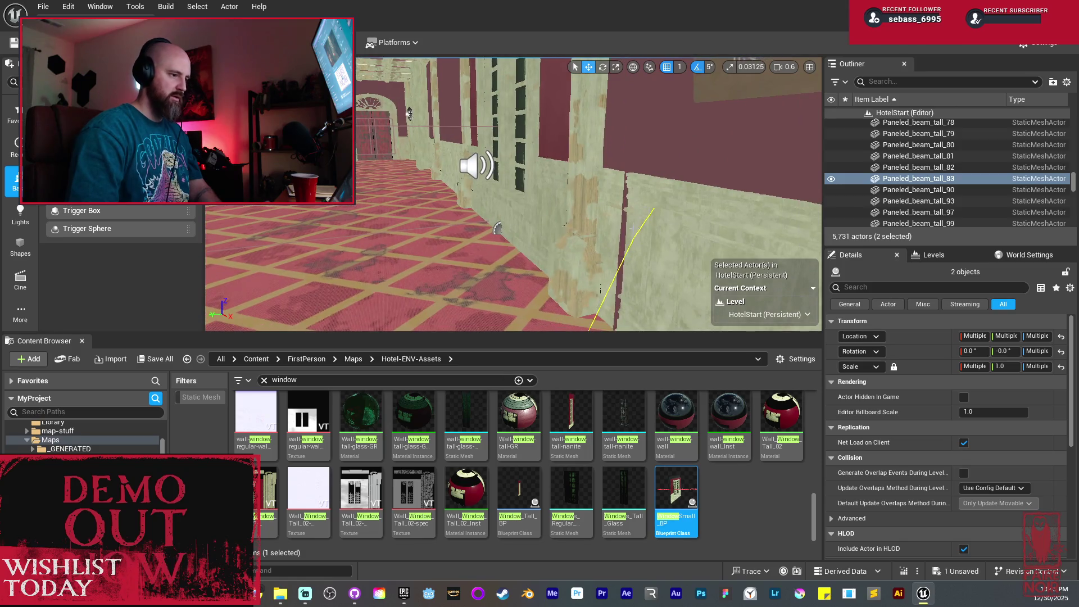
Undo the lamp and beam move at the end wall
click(388, 120)
key(f)
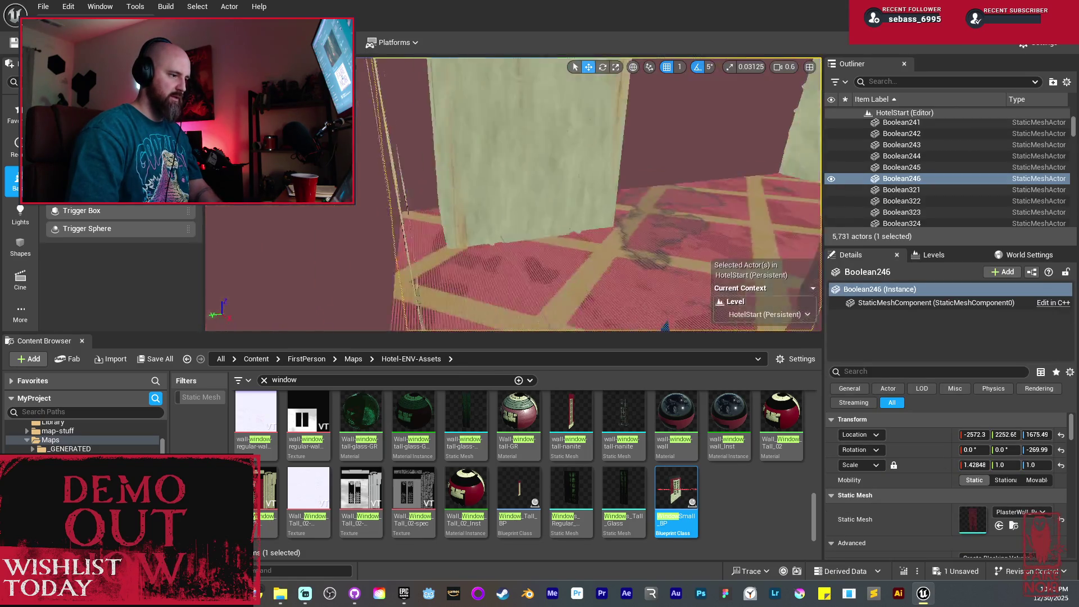
scroll(513, 194, down, 5)
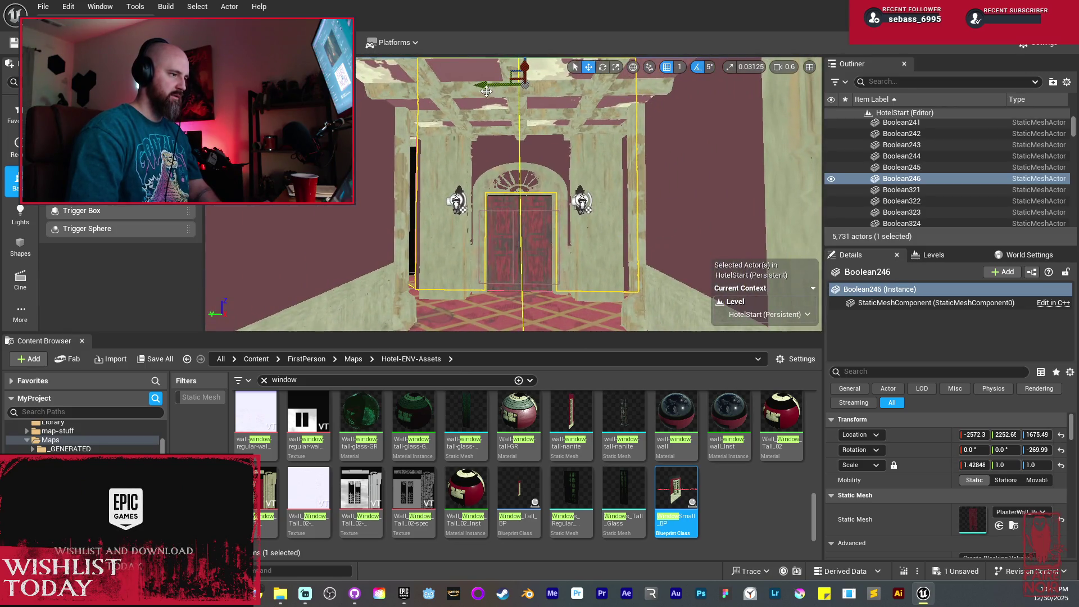
scroll(487, 86, up, 5)
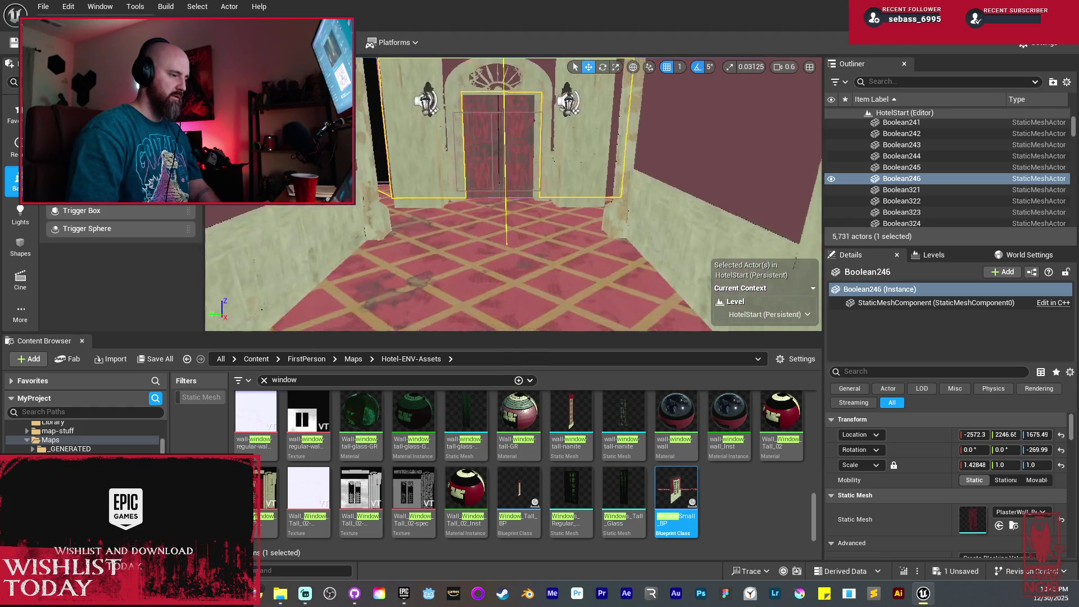
scroll(507, 180, down, 3)
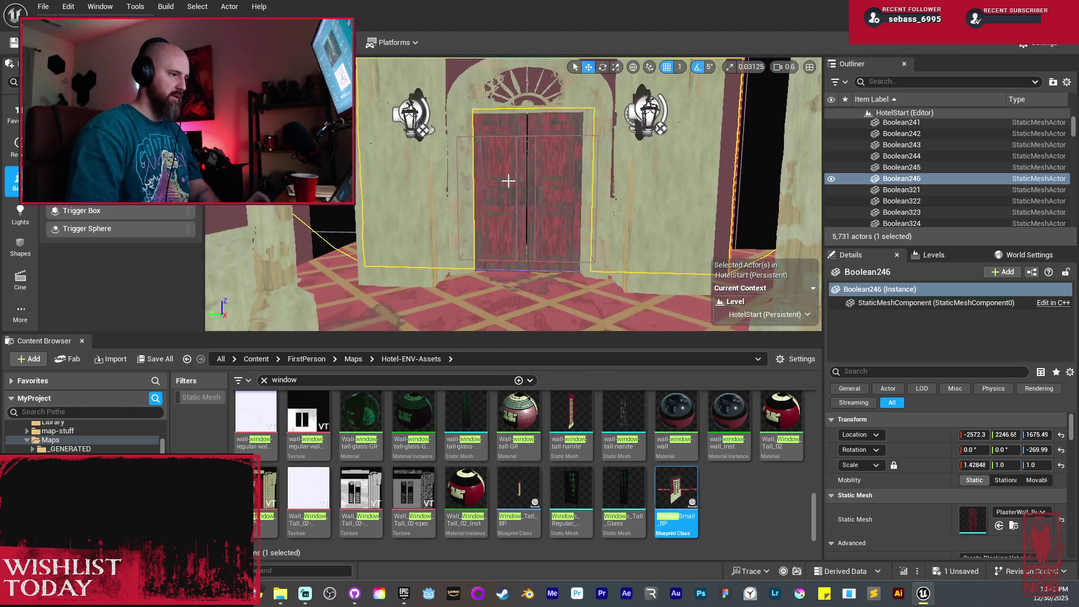
key(ctrl+z)
Shift the double door and arch slightly sideways
click(528, 188)
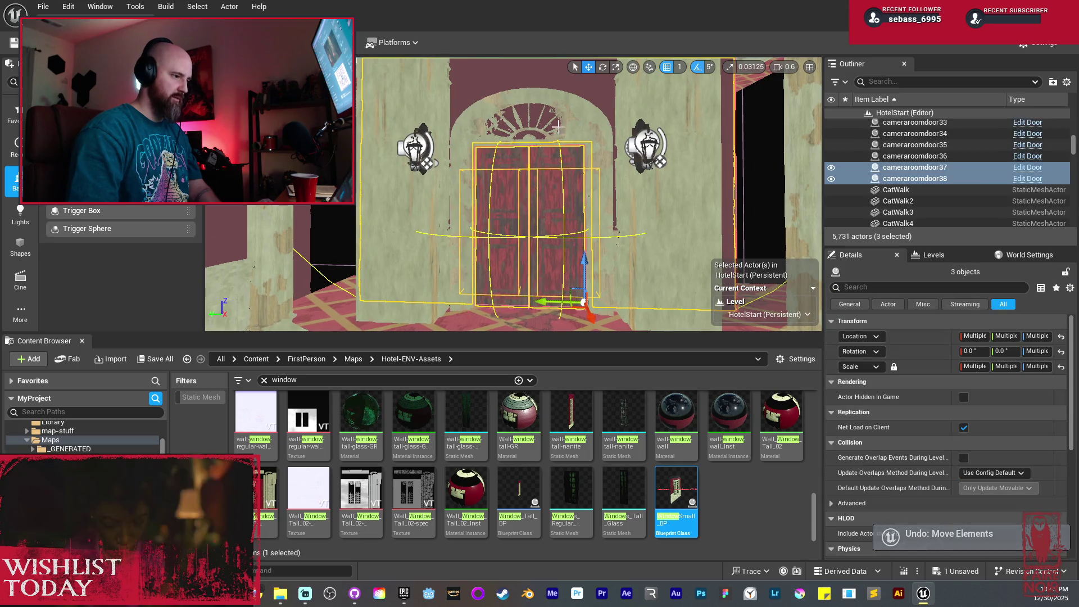
ctrl+click(471, 87)
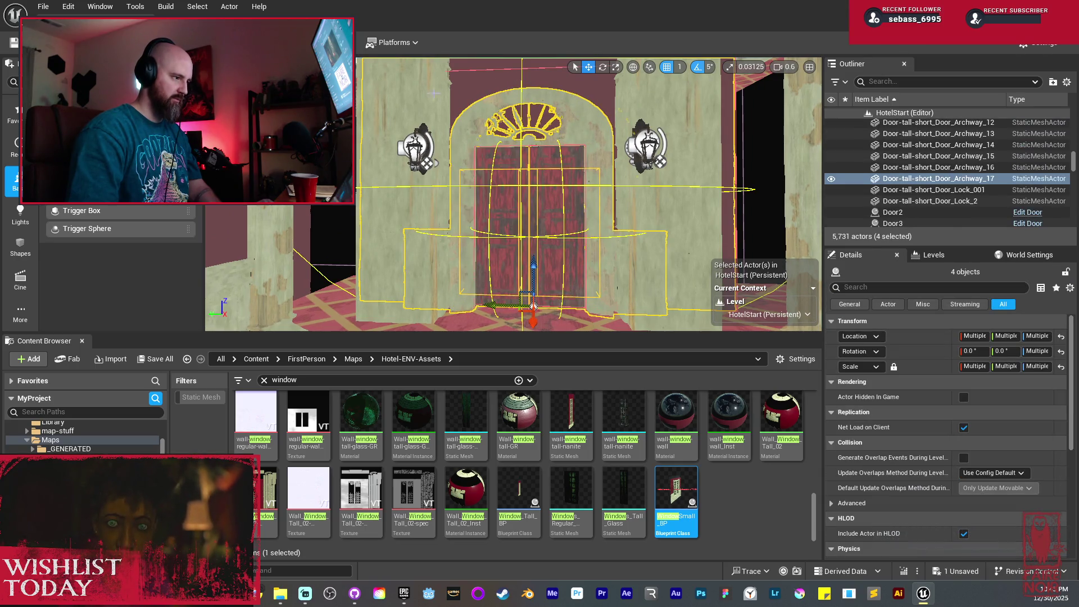
ctrl+click(372, 314)
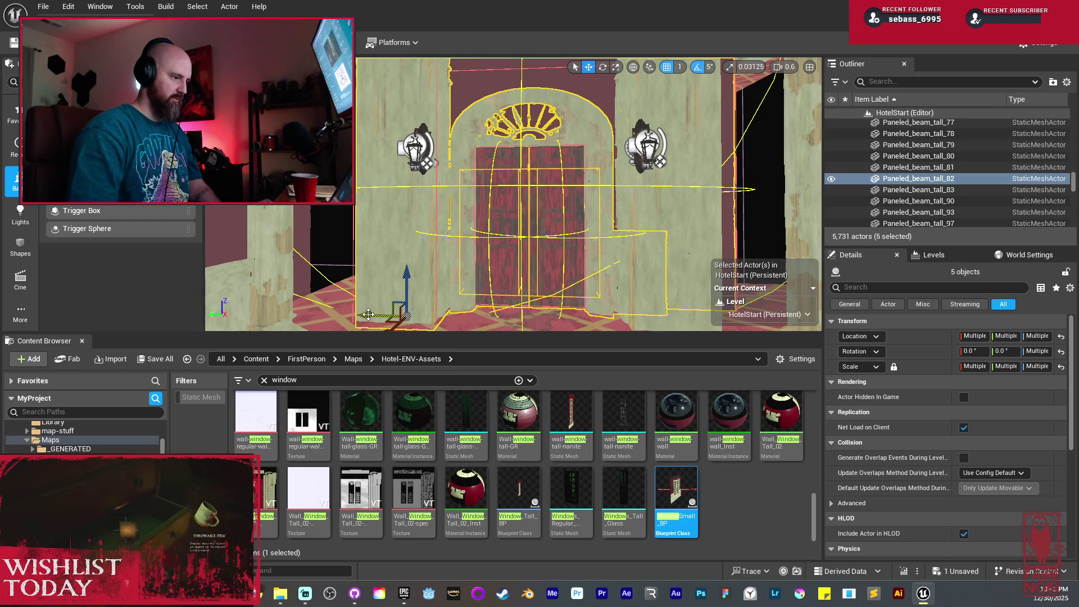
key(ctrl+z)
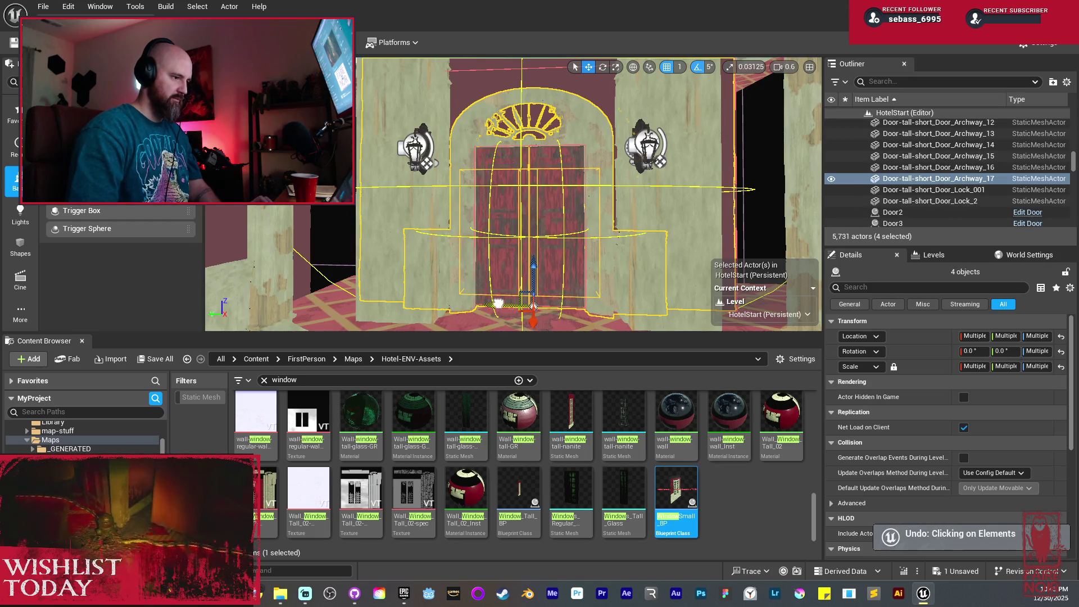
mouse_move(500, 305)
mouse_down()
mouse_move(500, 248)
mouse_move(369, 308)
mouse_move(357, 146)
mouse_up()
key(f)
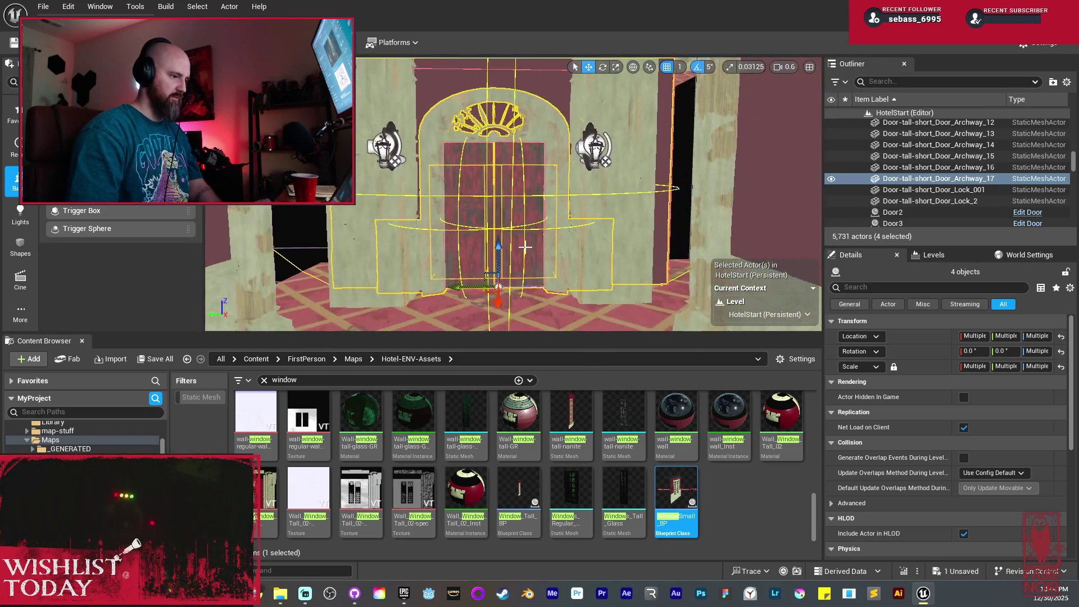
Scale door cameraroomdoor38 and narrow end wall Boolean246 to 0.97 on Y
key(r)
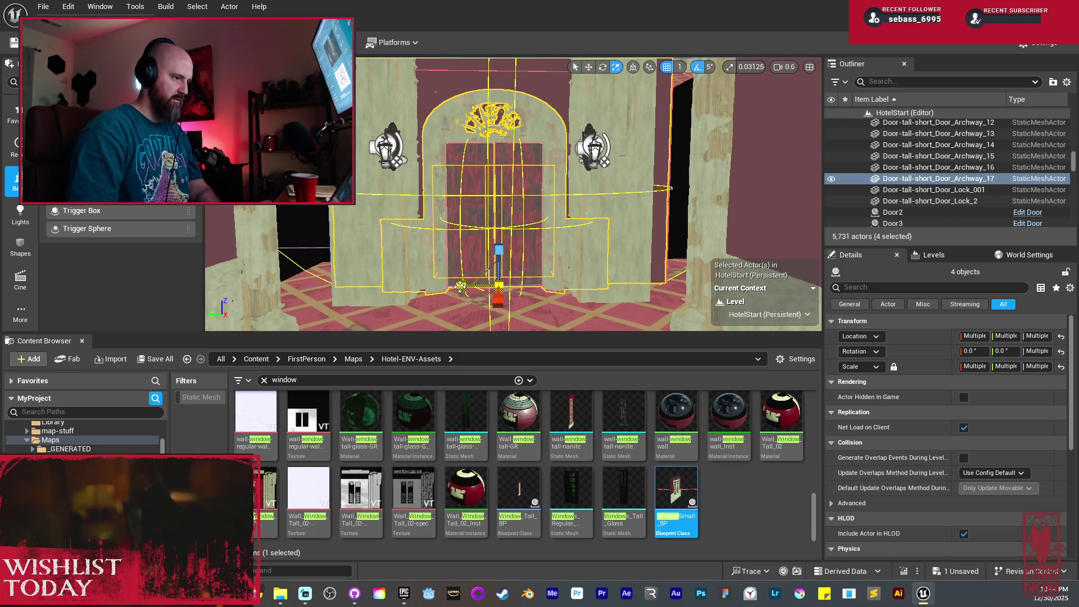
click(461, 286)
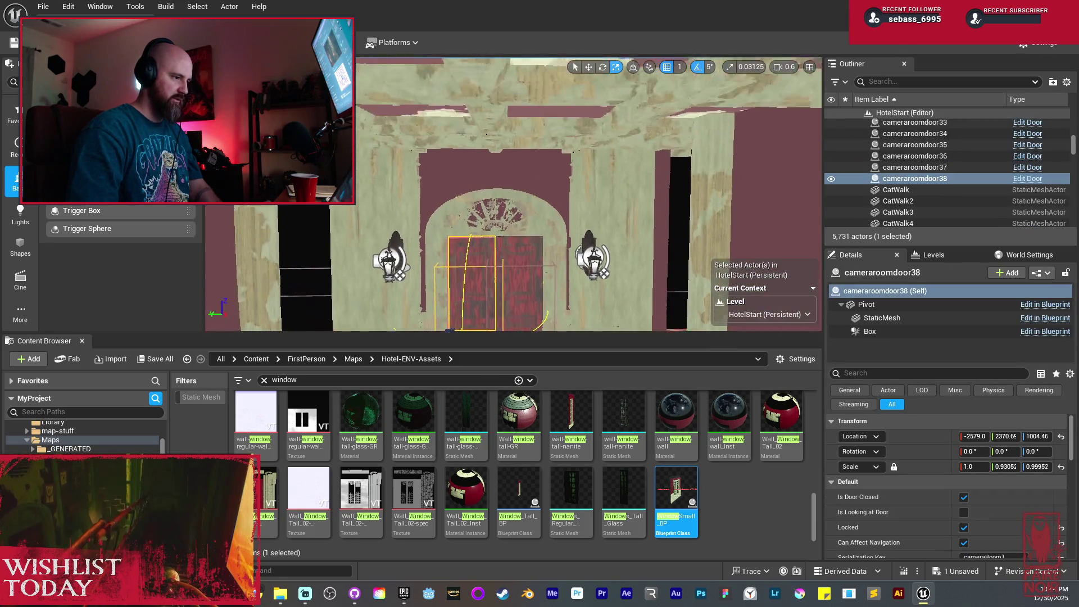
mouse_move(450, 270)
mouse_down()
mouse_move(427, 314)
mouse_move(405, 293)
mouse_move(394, 225)
mouse_move(388, 258)
mouse_move(385, 236)
mouse_up()
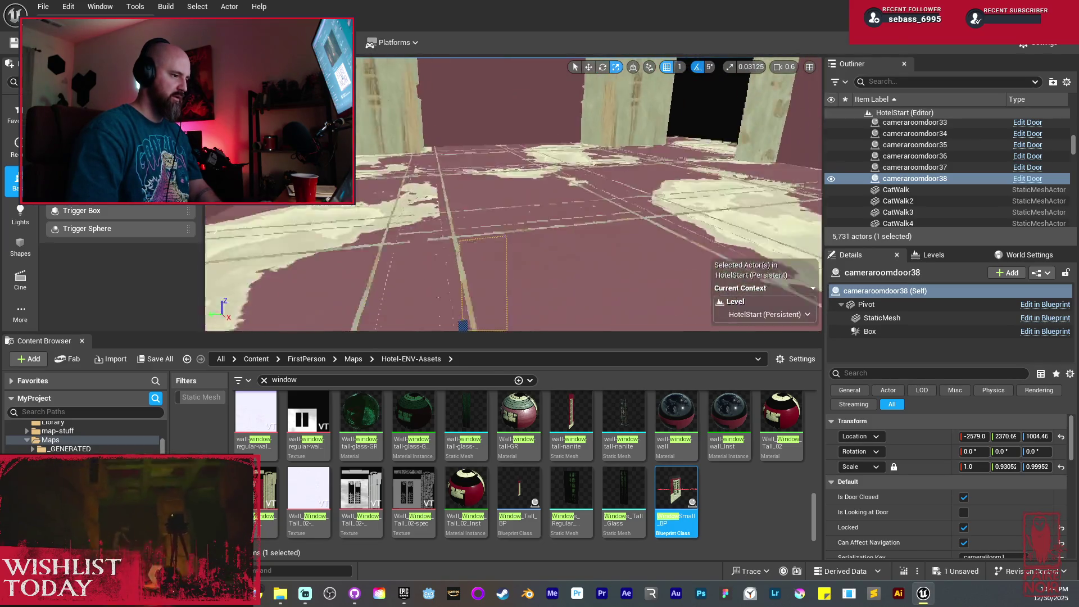
key(f)
click(556, 113)
key(f)
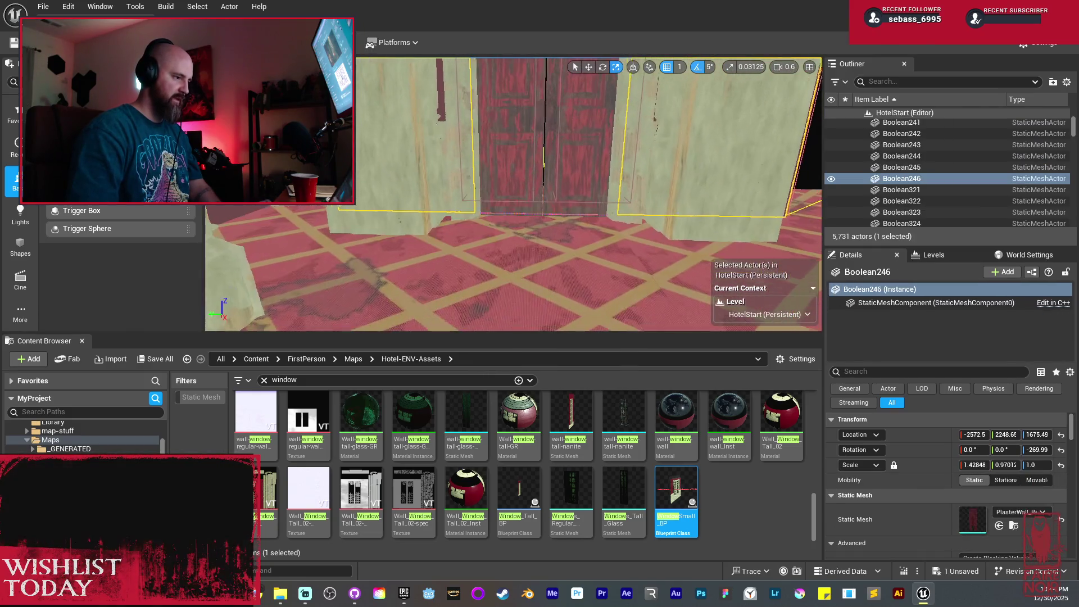
Deselect everything and pull the view back to show the double doors
key(w)
scroll(540, 164, down, 5)
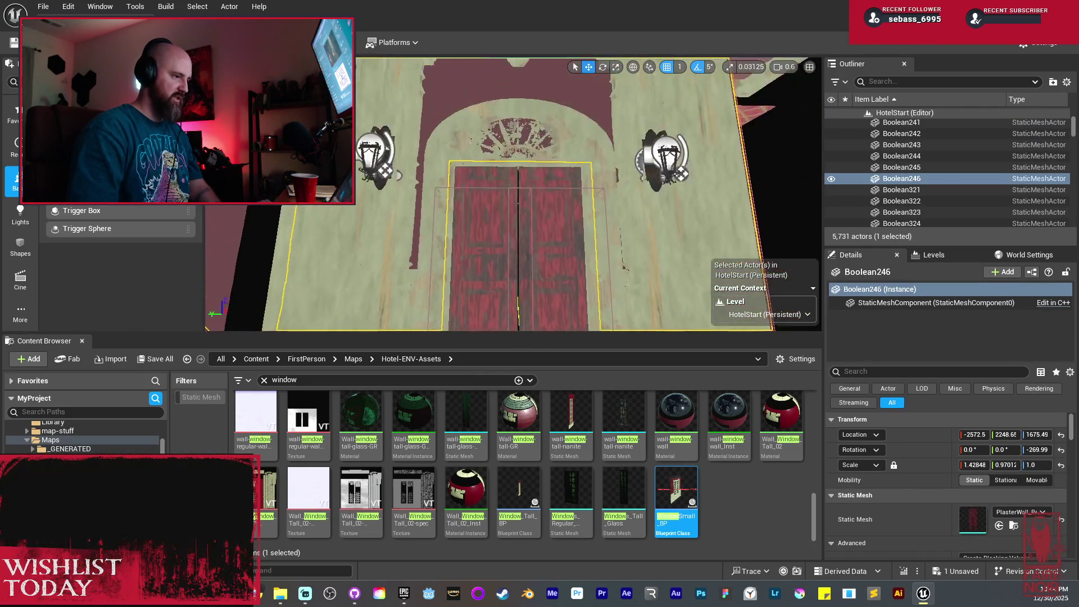
mouse_move(539, 164)
mouse_down()
mouse_move(494, 103)
mouse_move(489, 111)
mouse_move(483, 67)
mouse_move(478, 107)
mouse_up()
key(Escape)
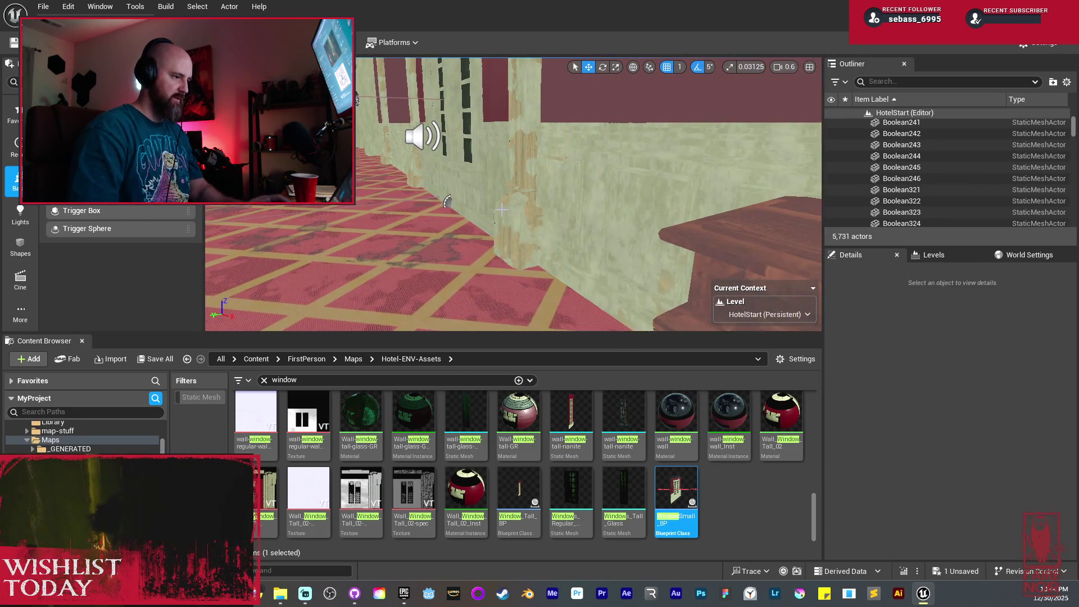
drag(377, 180, 394, 180)
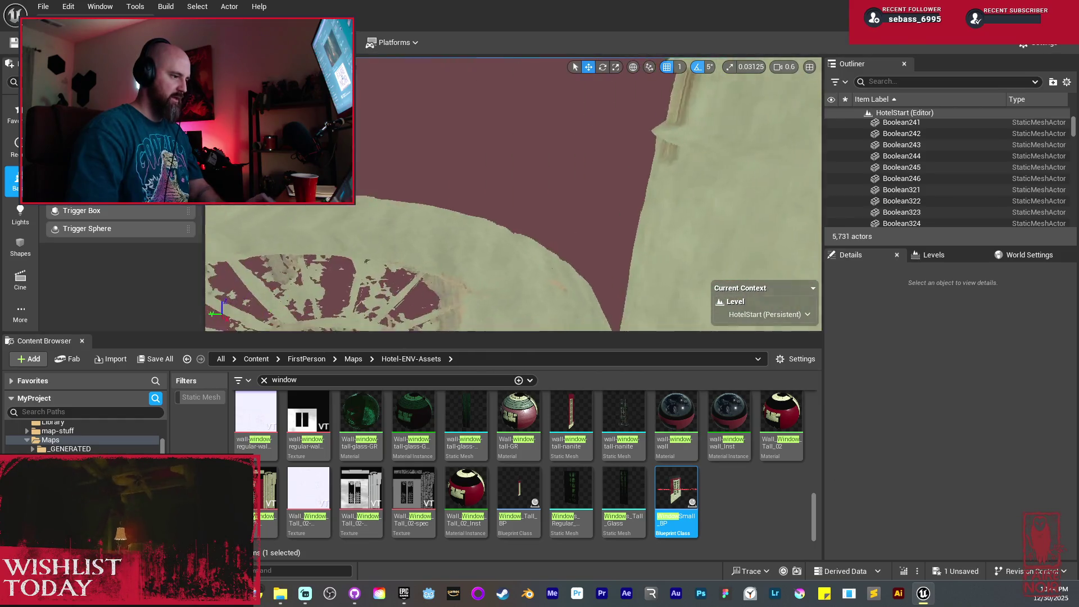
drag(614, 193, 614, 258)
scroll(513, 194, up, 3)
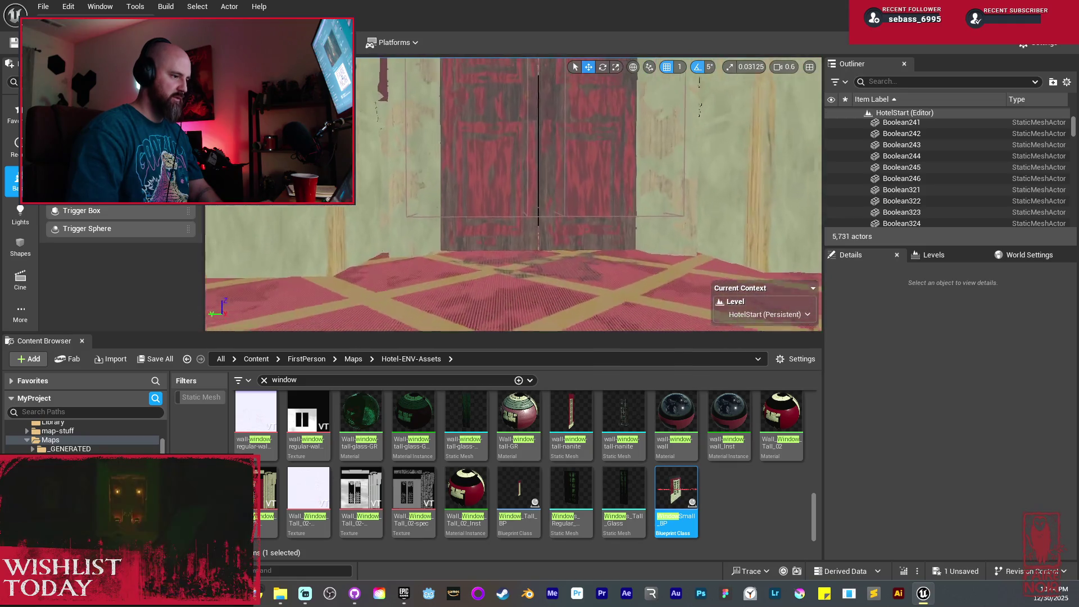
Select doors cameraroomdoor38 and cameraroomdoor37 and look through the doorway
click(500, 223)
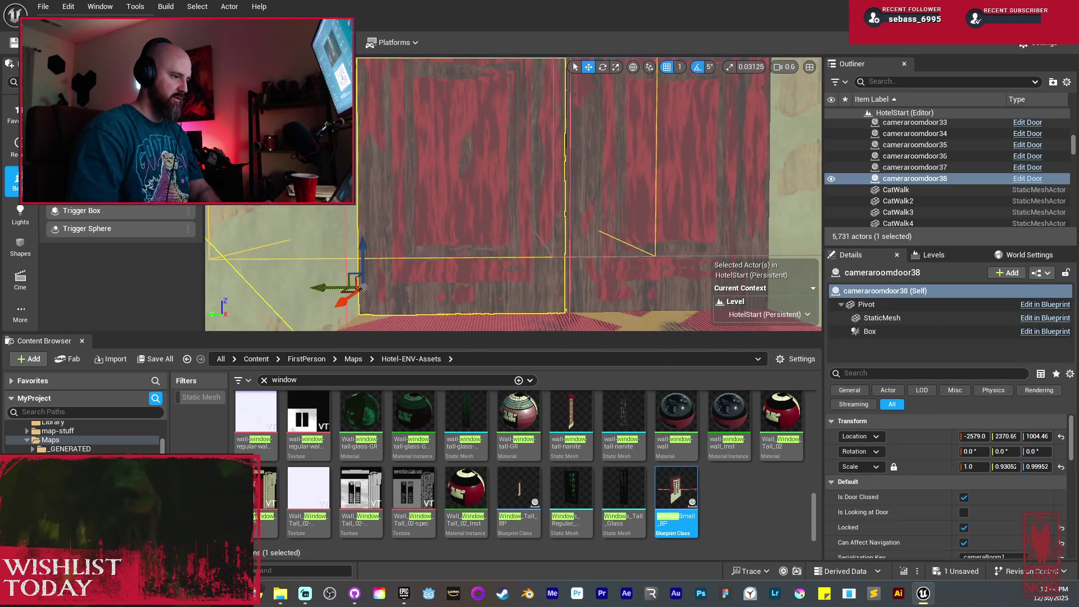
key(f)
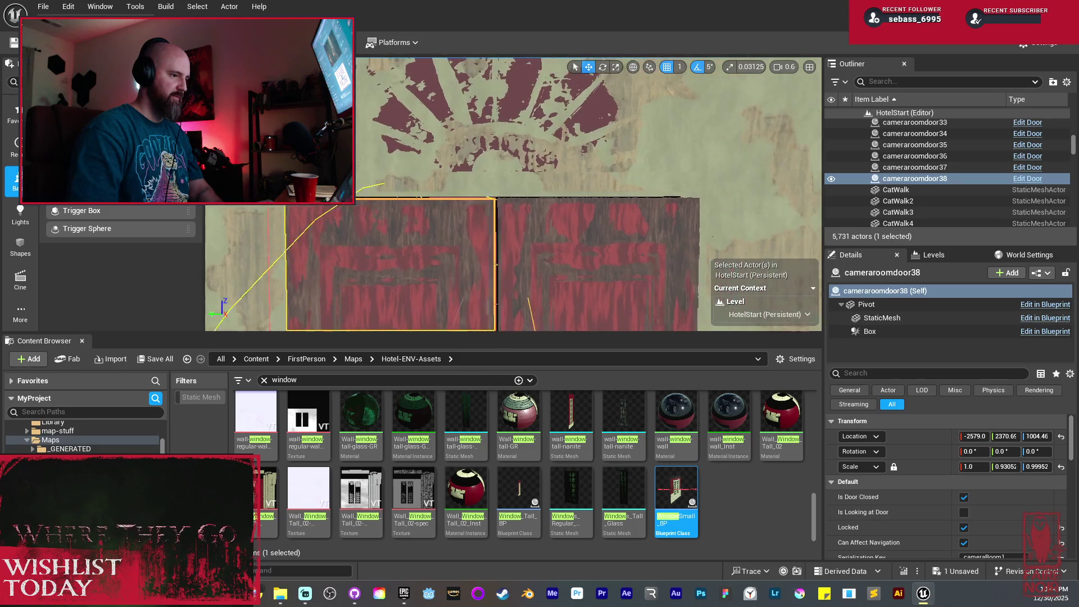
ctrl+click(507, 263)
key(f)
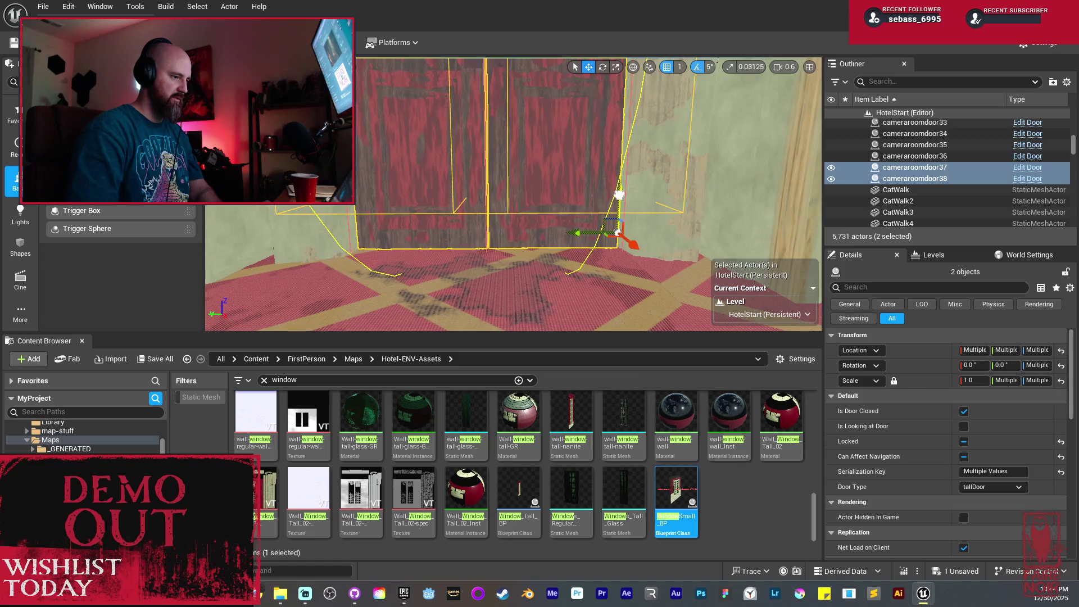
drag(511, 192, 494, 219)
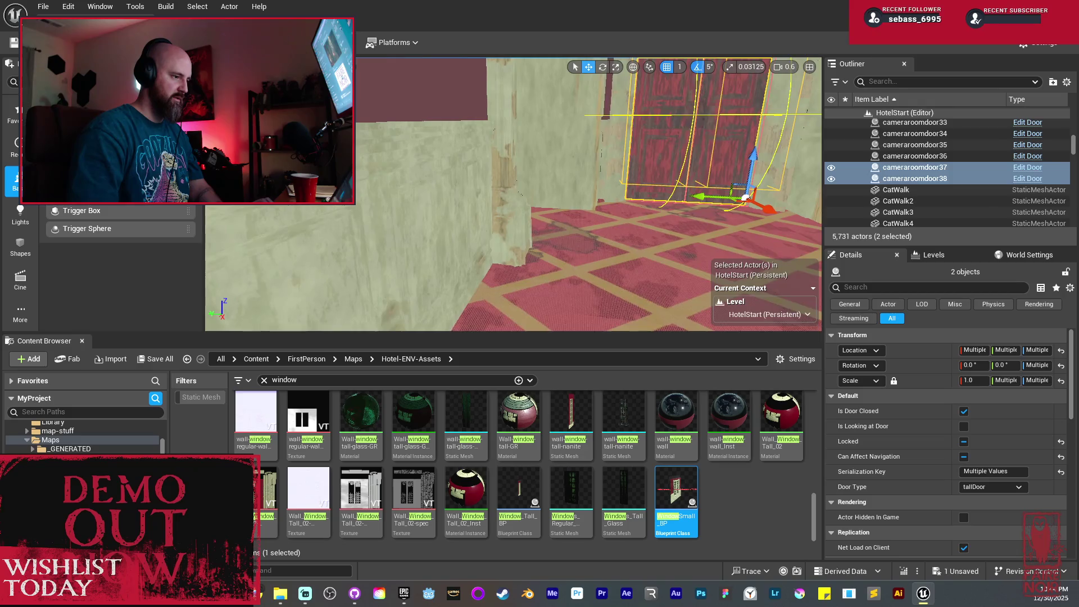
drag(511, 191, 450, 194)
Duplicate the two plain tall wall pieces beside the door twice, adding four
click(578, 203)
key(f)
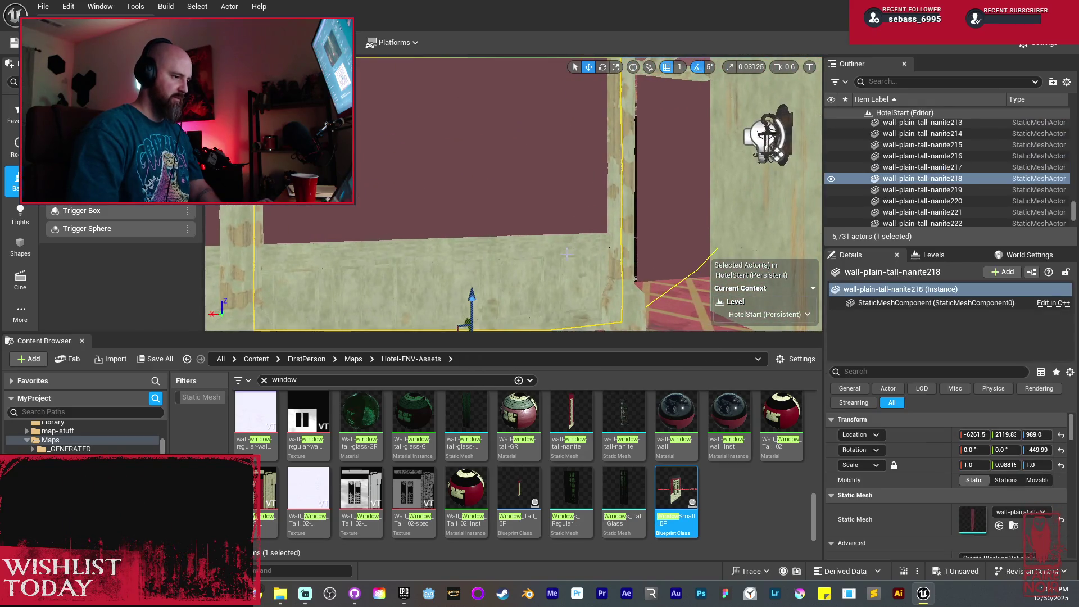
mouse_move(386, 269)
mouse_down()
mouse_move(686, 286)
mouse_move(590, 264)
mouse_move(506, 303)
mouse_up()
key(f)
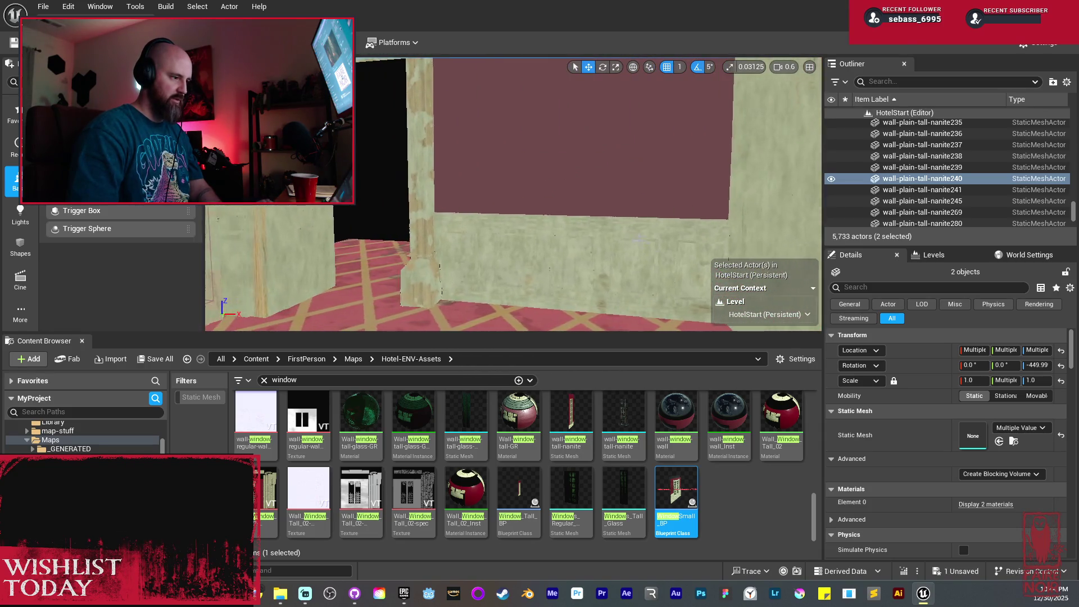
key(ctrl+d)
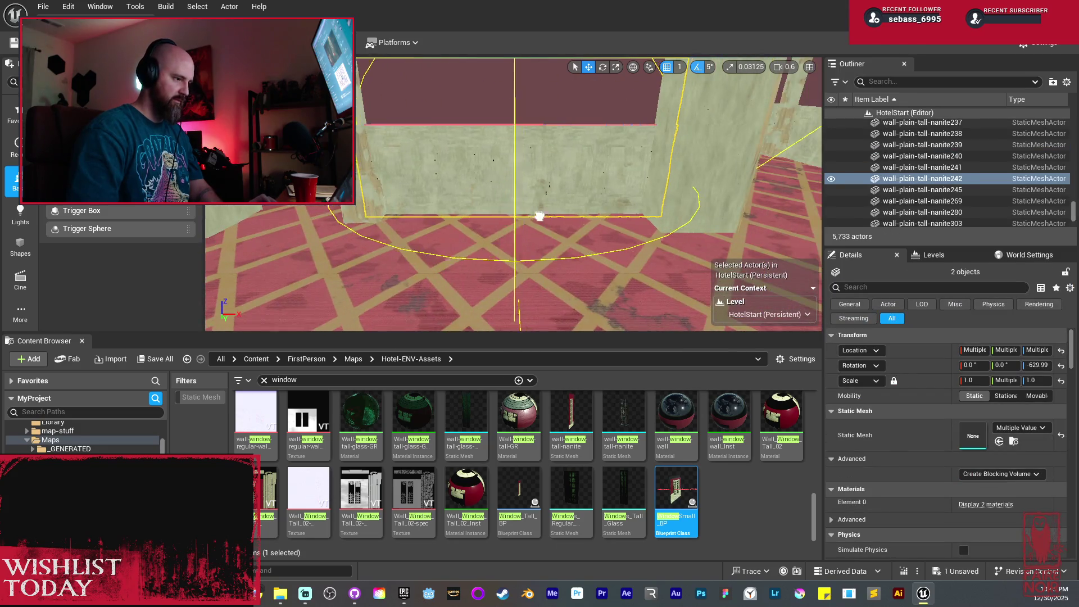
key(f)
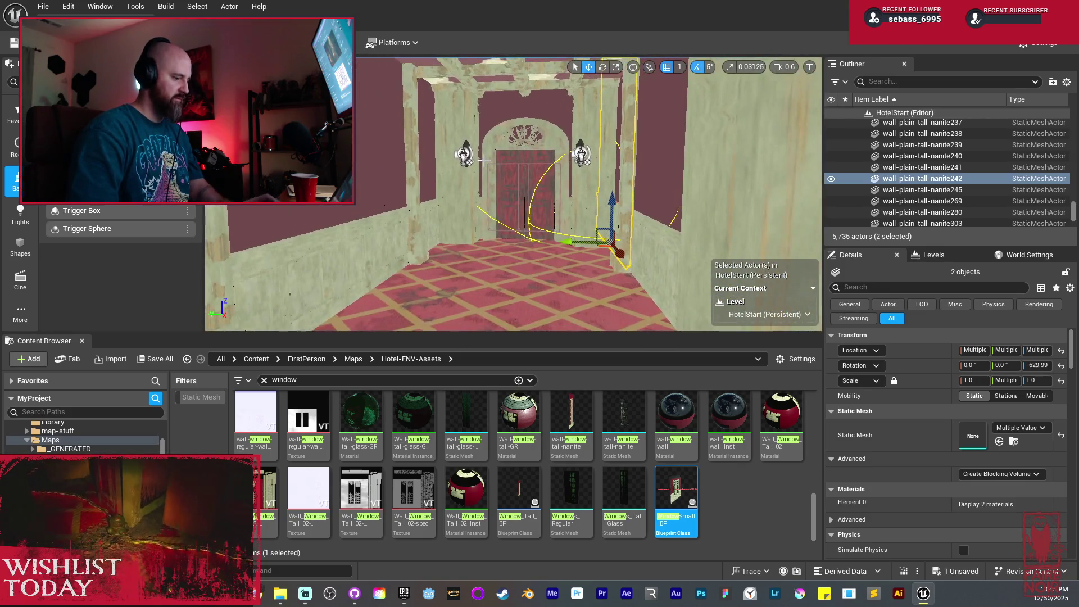
Clear the selection and fly forward down the lit corridor toward the lamp-lit doorway
key(Escape)
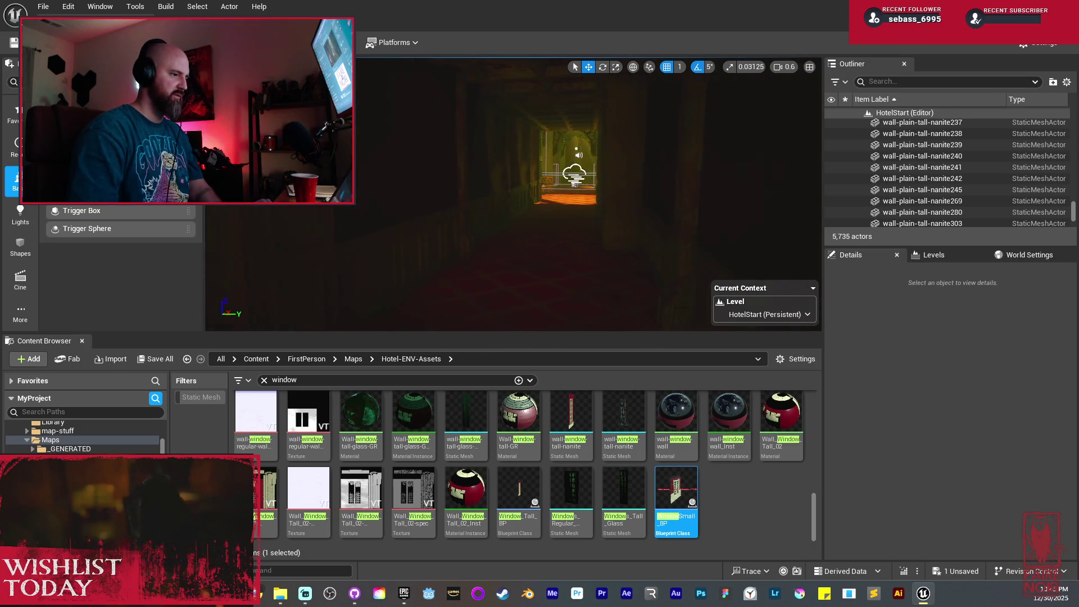
scroll(511, 196, up, 5)
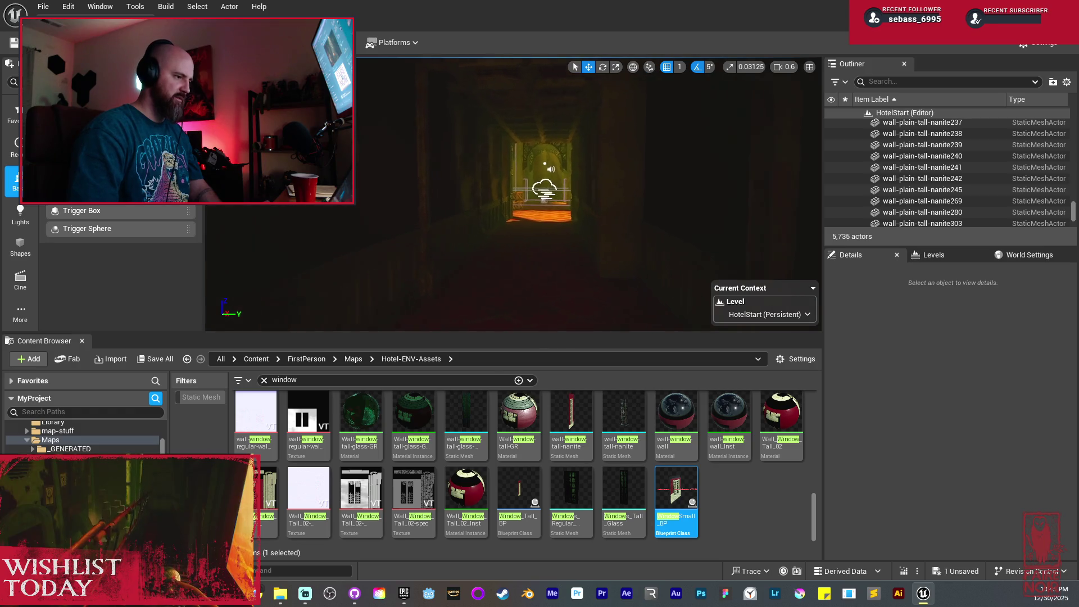
key(w)
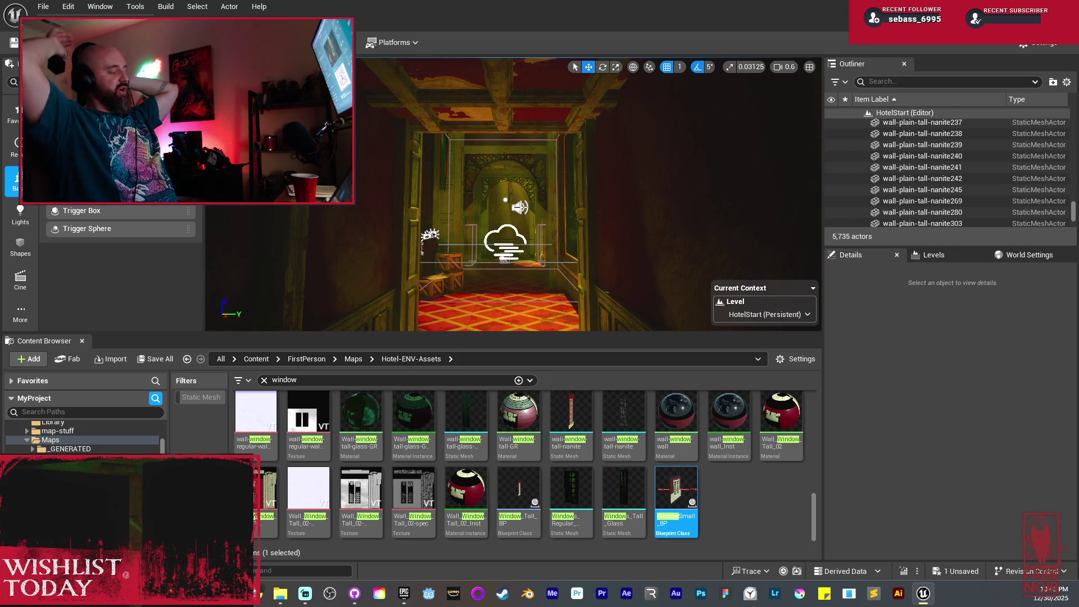
Save all unsaved content, confirming the HotelStart map in the Save Content dialog
click(155, 359)
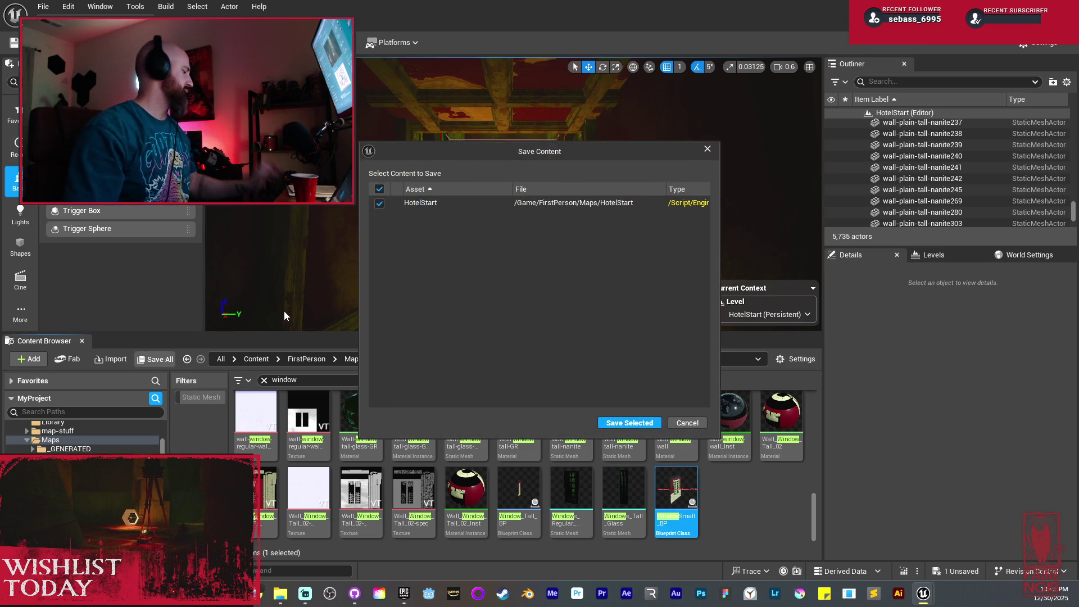
click(629, 423)
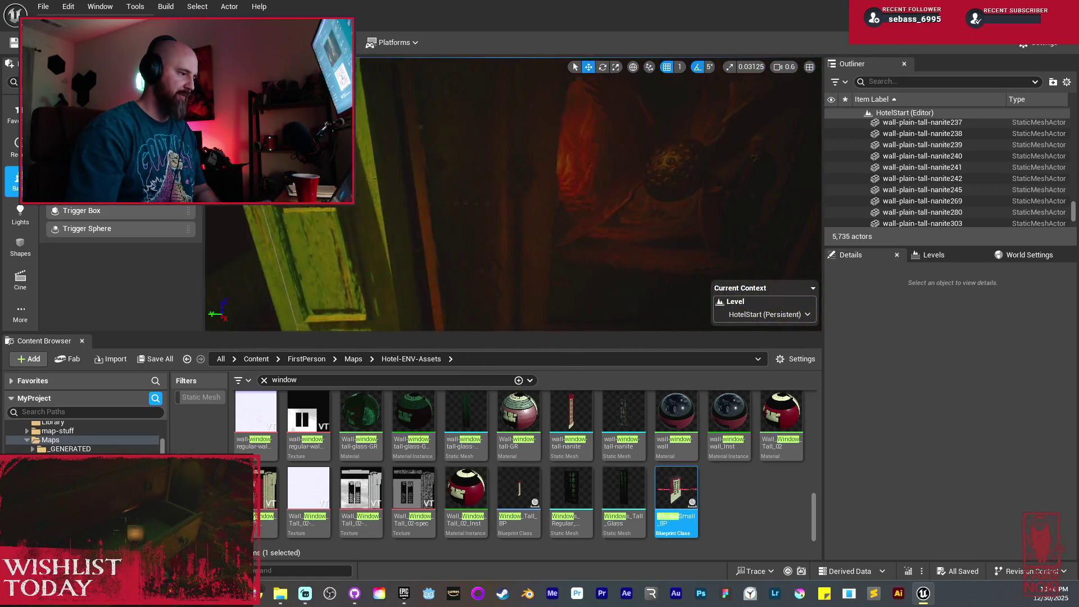
Duplicate the tall plain wall panel, raise the copy to height 1490 and nudge it along X
click(508, 197)
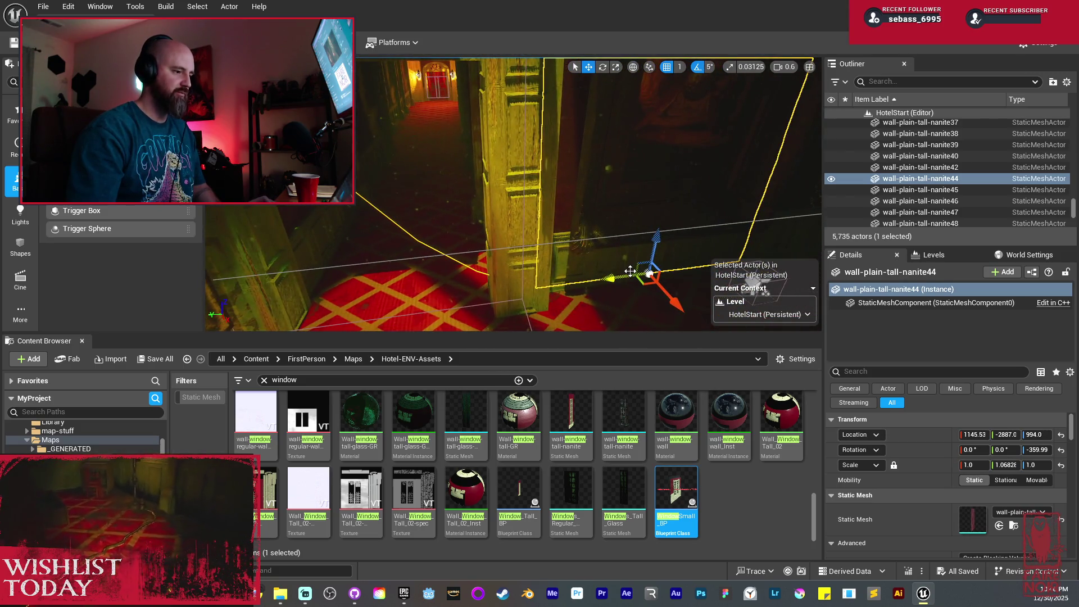
drag(609, 278, 515, 287)
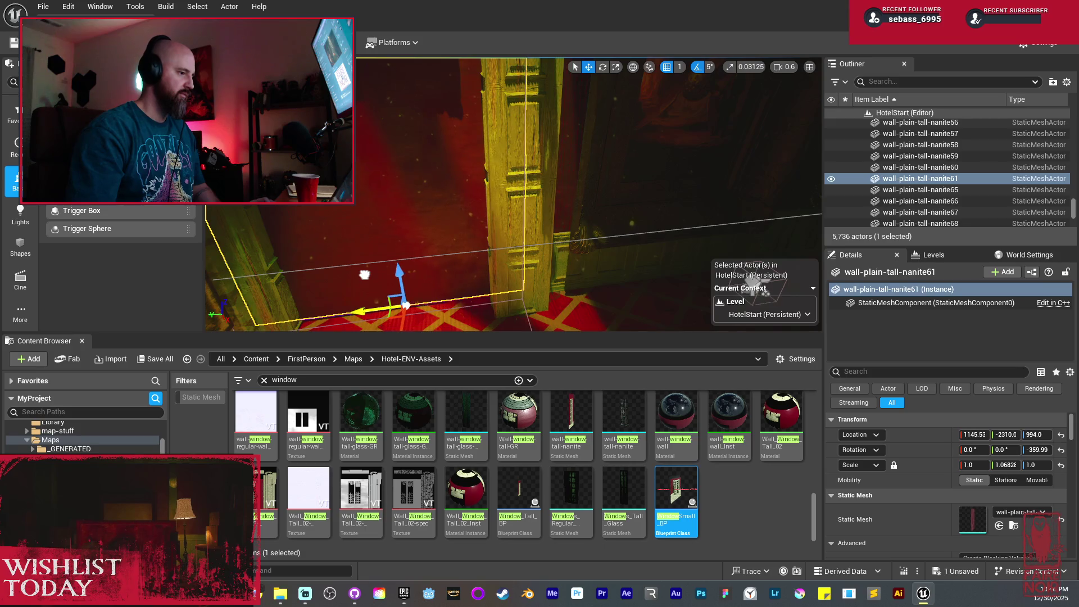
mouse_move(364, 274)
mouse_down()
mouse_move(417, 286)
mouse_move(450, 234)
mouse_move(562, 264)
mouse_move(674, 270)
mouse_move(556, 184)
mouse_up()
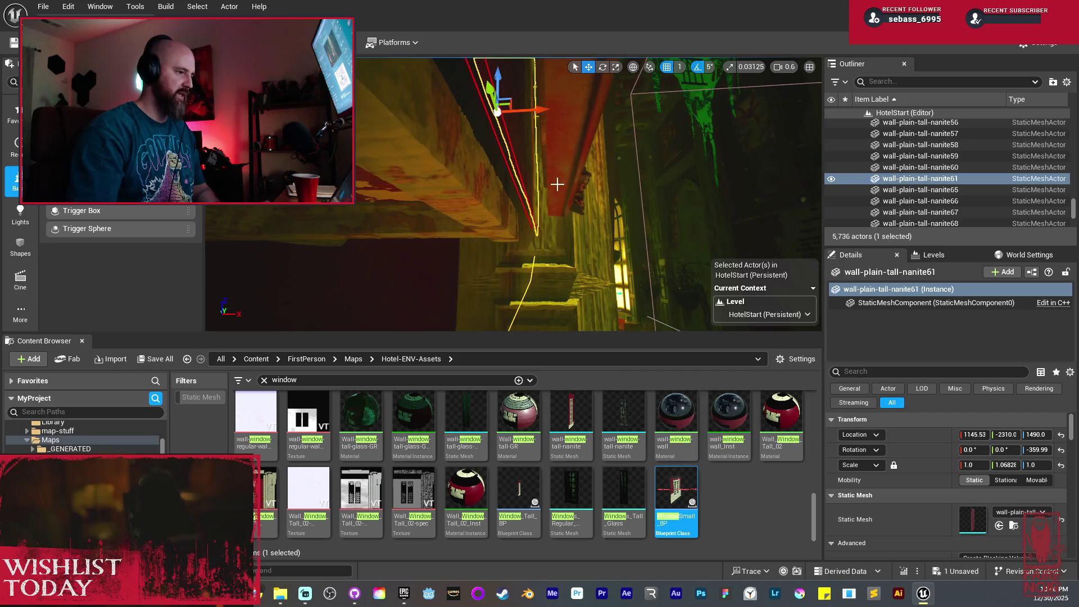
drag(538, 110, 484, 112)
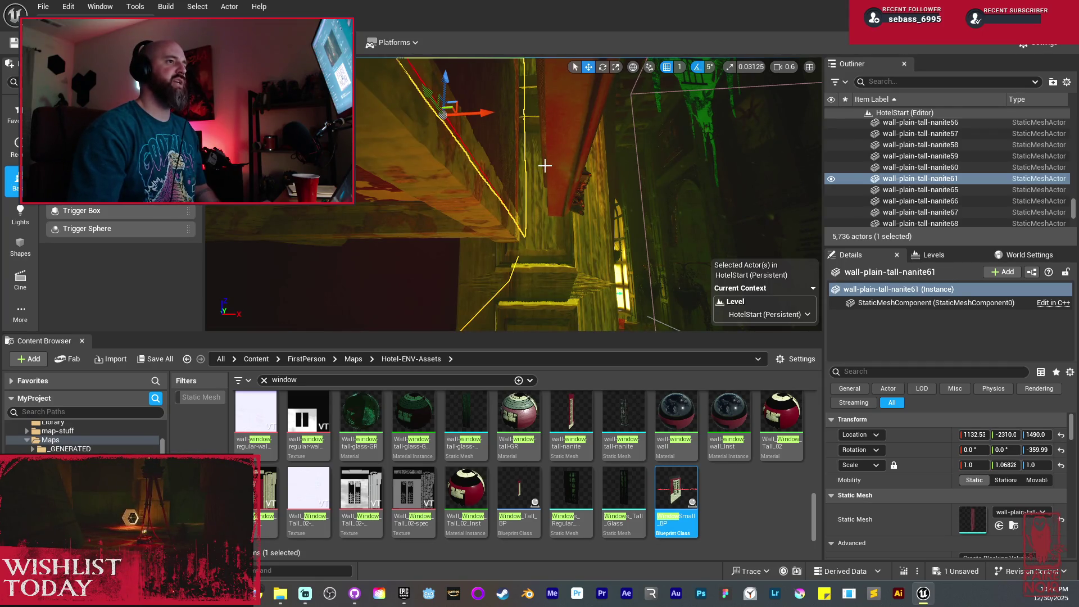
mouse_move(550, 167)
mouse_down()
mouse_move(512, 185)
mouse_move(507, 268)
mouse_up()
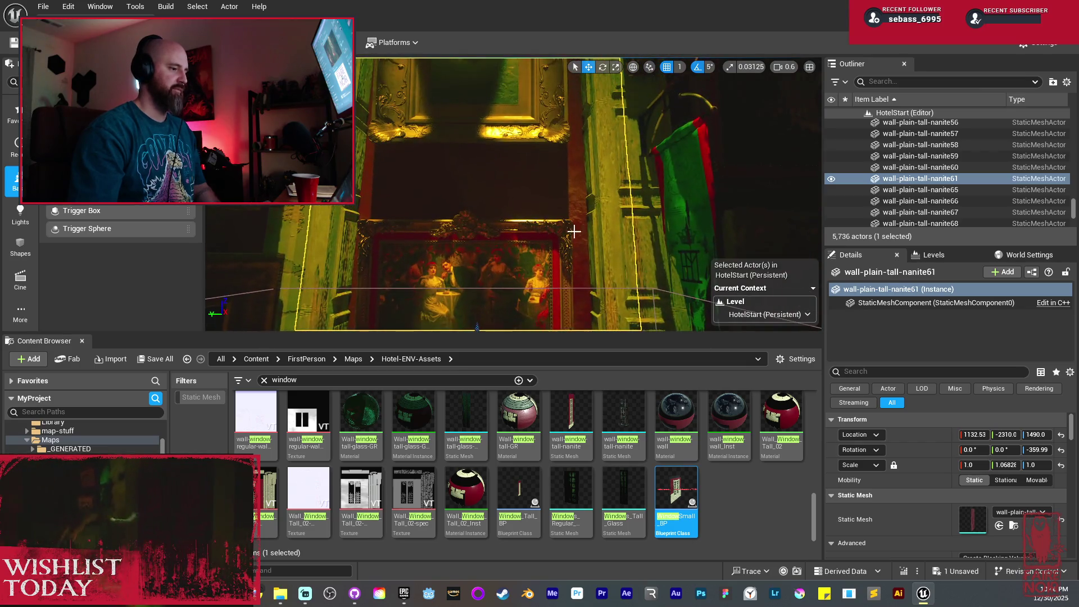
Focus on the ornate painting and select it together with its picture frame
click(507, 267)
right_click(507, 267)
key(f)
mouse_move(506, 185)
mouse_down()
mouse_move(487, 196)
mouse_move(517, 197)
mouse_move(516, 179)
mouse_up()
mouse_move(517, 231)
mouse_down()
mouse_move(511, 216)
mouse_move(533, 213)
mouse_up()
ctrl+click(511, 216)
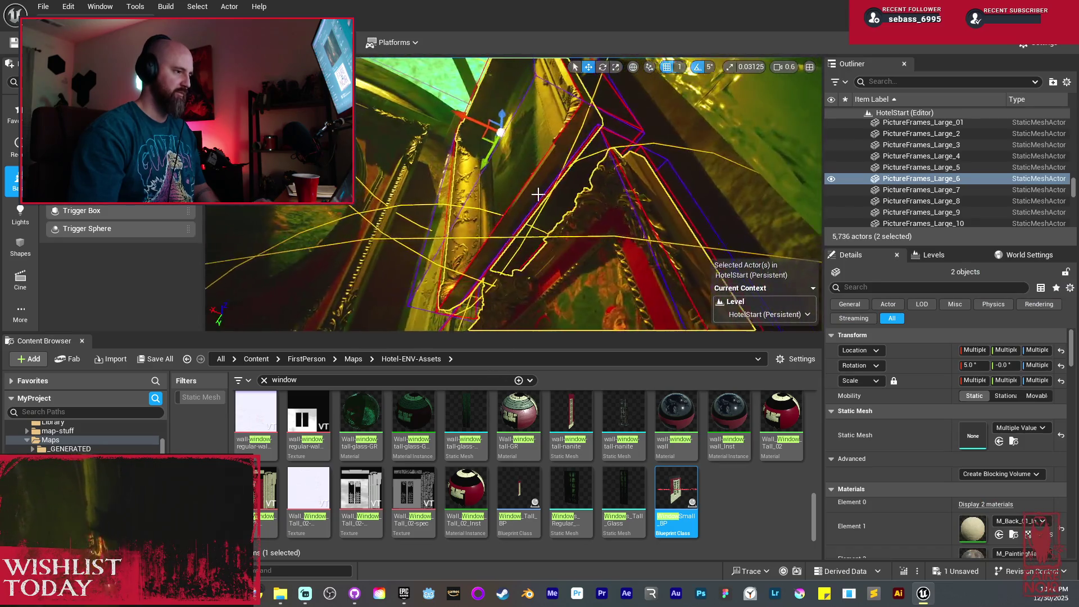
click(534, 213)
ctrl+click(551, 276)
key(f)
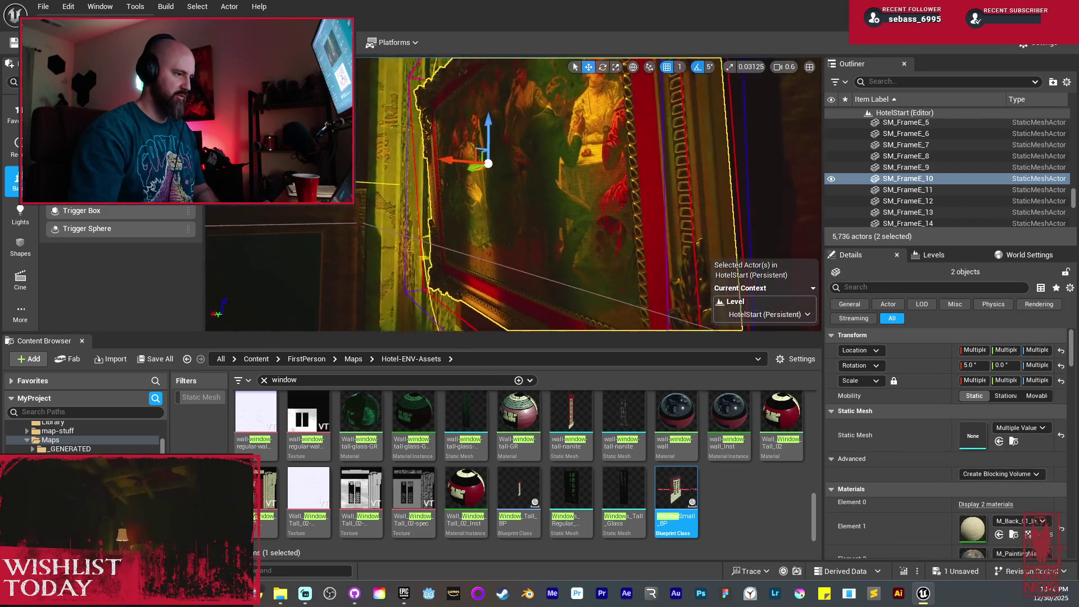
drag(436, 210, 436, 210)
drag(432, 171, 433, 171)
drag(440, 111, 463, 131)
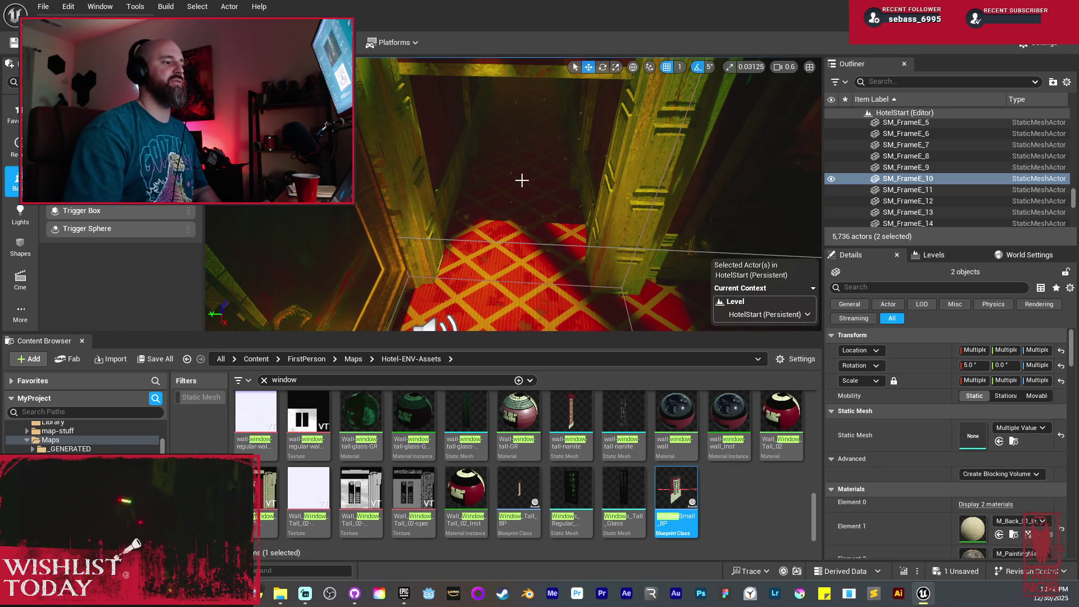
mouse_move(522, 180)
mouse_down()
mouse_move(522, 225)
mouse_move(523, 214)
mouse_move(537, 225)
mouse_move(522, 211)
mouse_move(552, 152)
mouse_up()
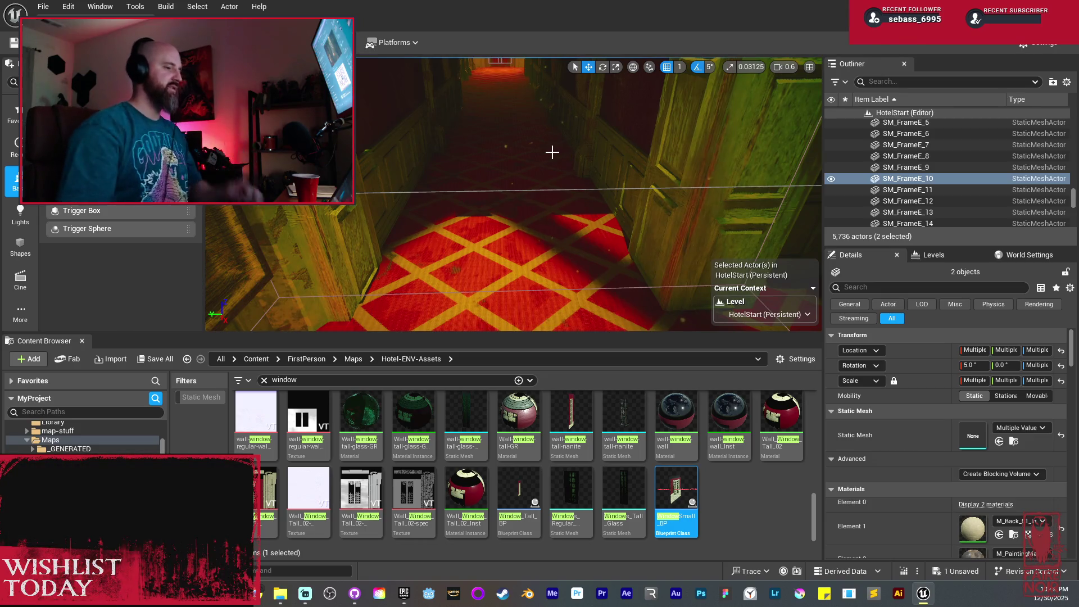
drag(552, 152, 551, 79)
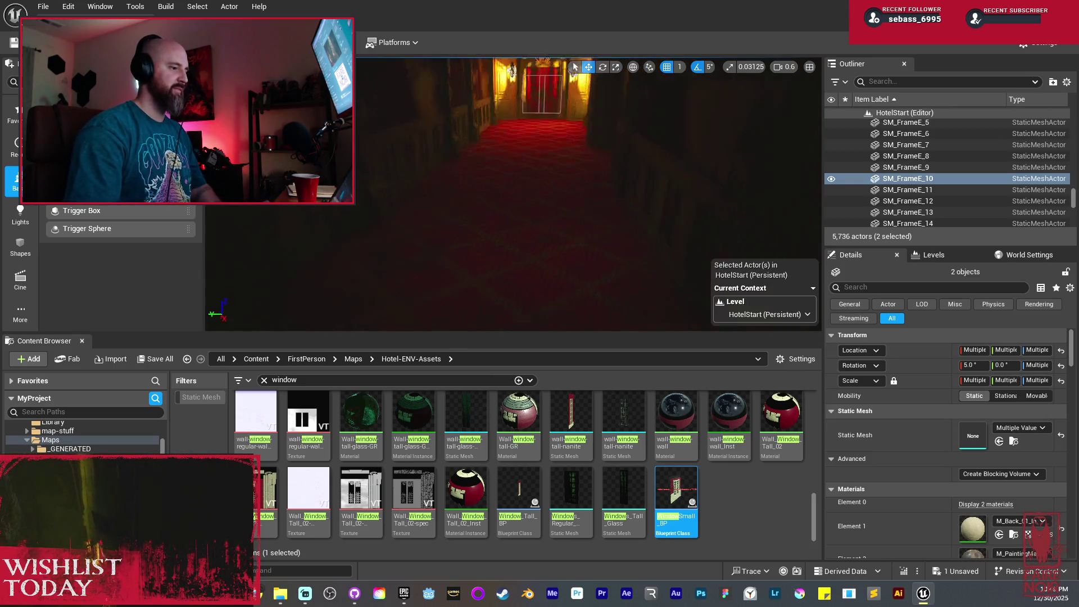
key(w)
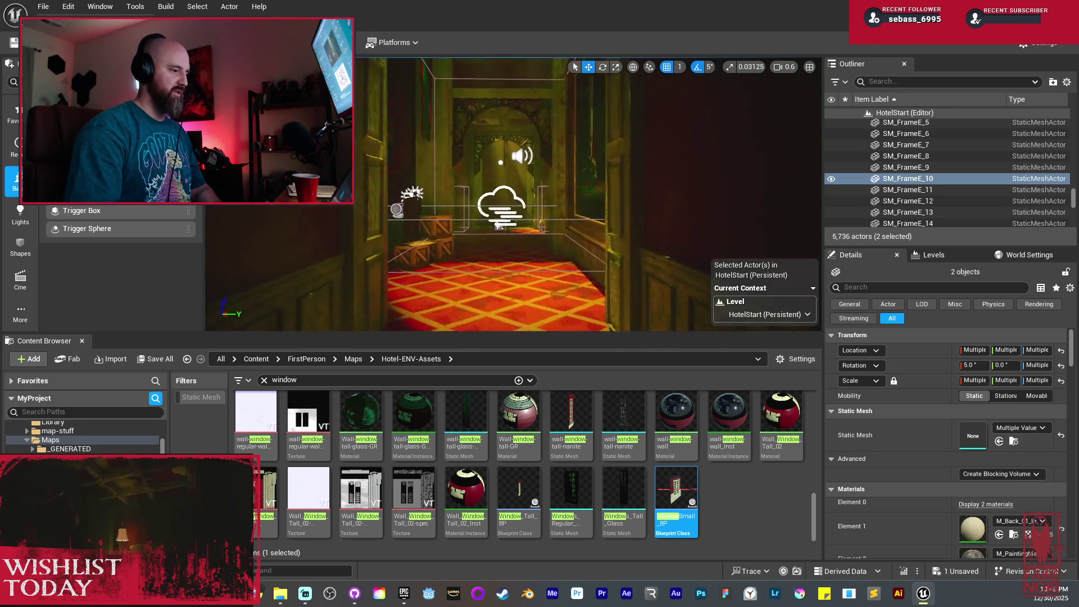
key(a)
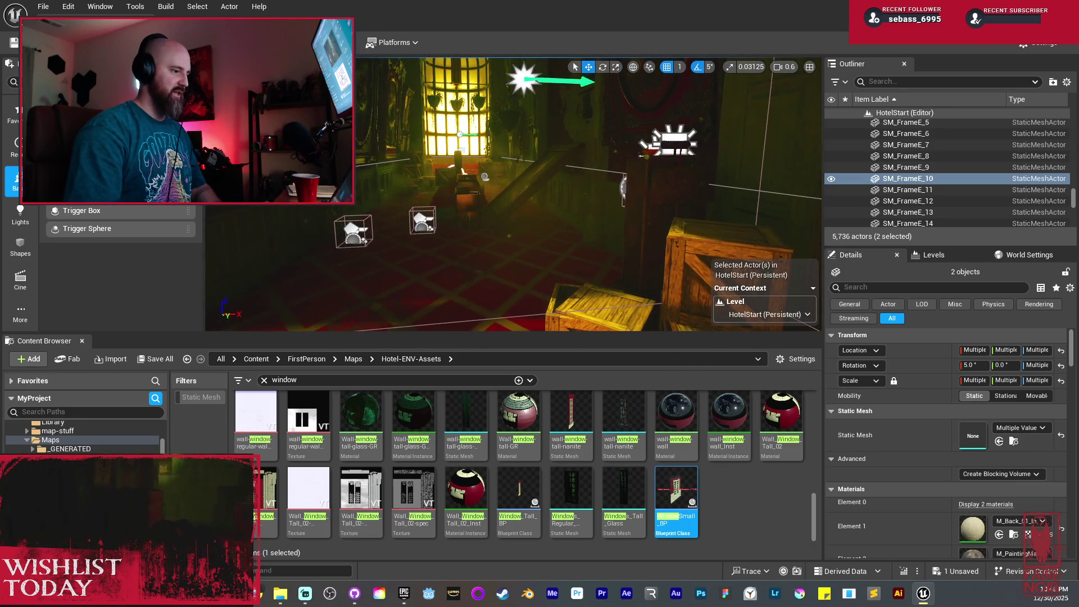
key(w)
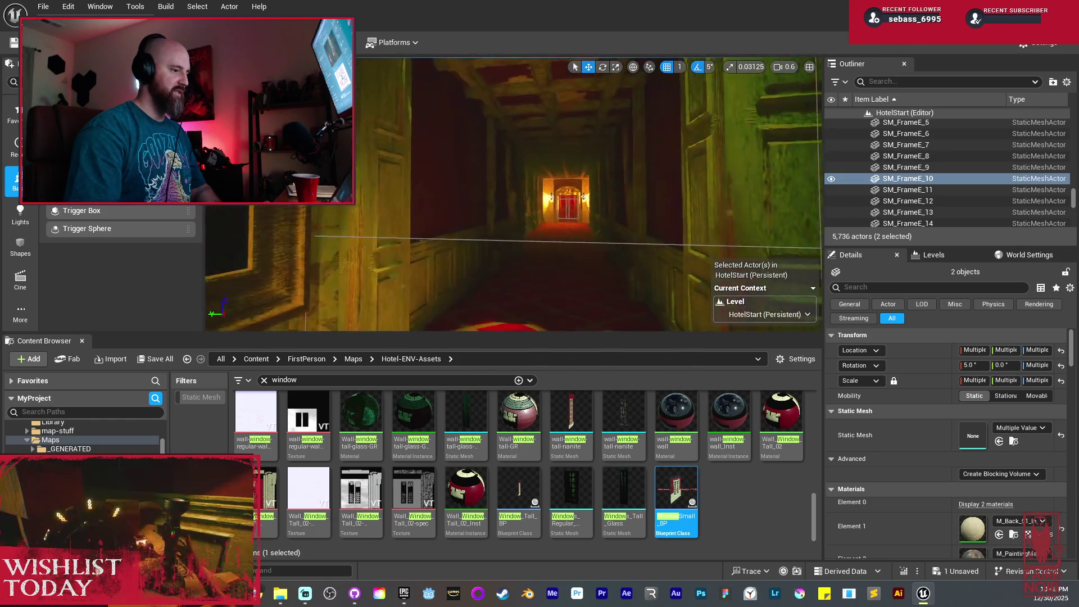
key(w)
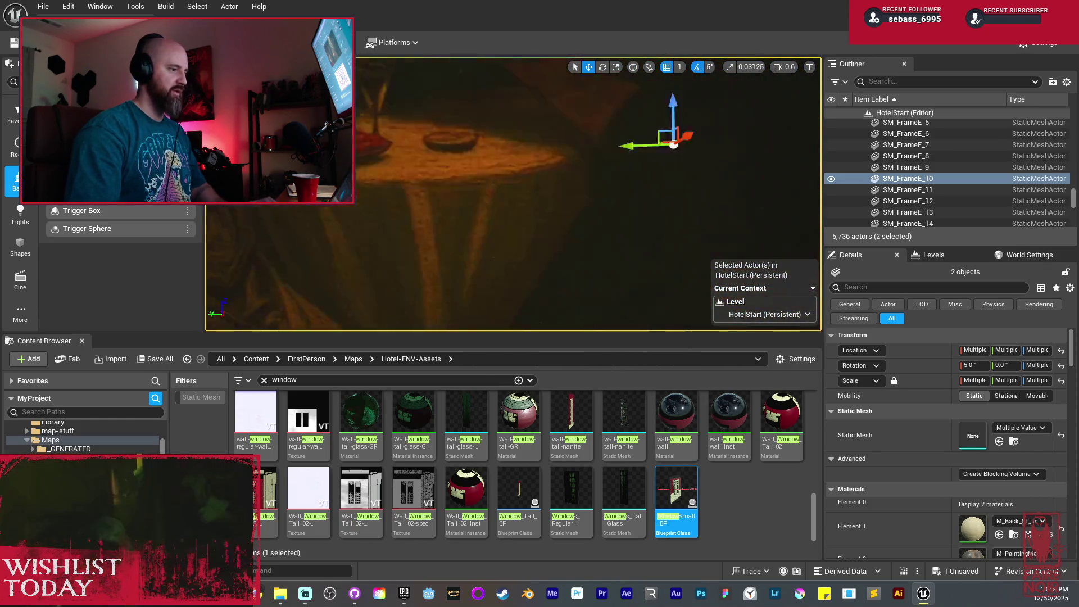
key(Escape)
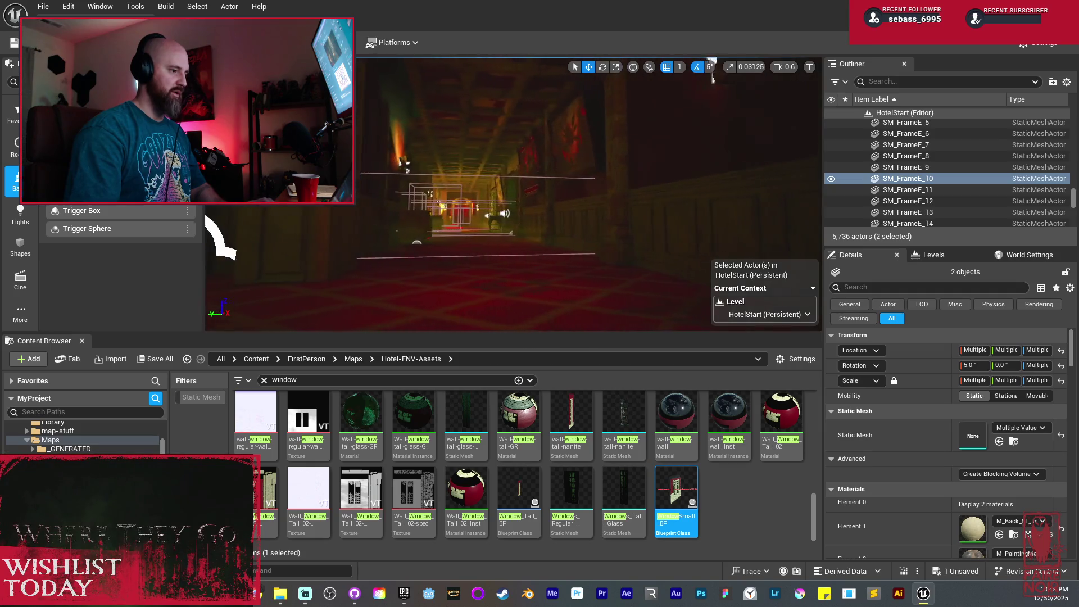
Alt-drag a copy of SM_Side_Table_01 and place it on the corridor floor at -571, 2493, 993
key(alt+p)
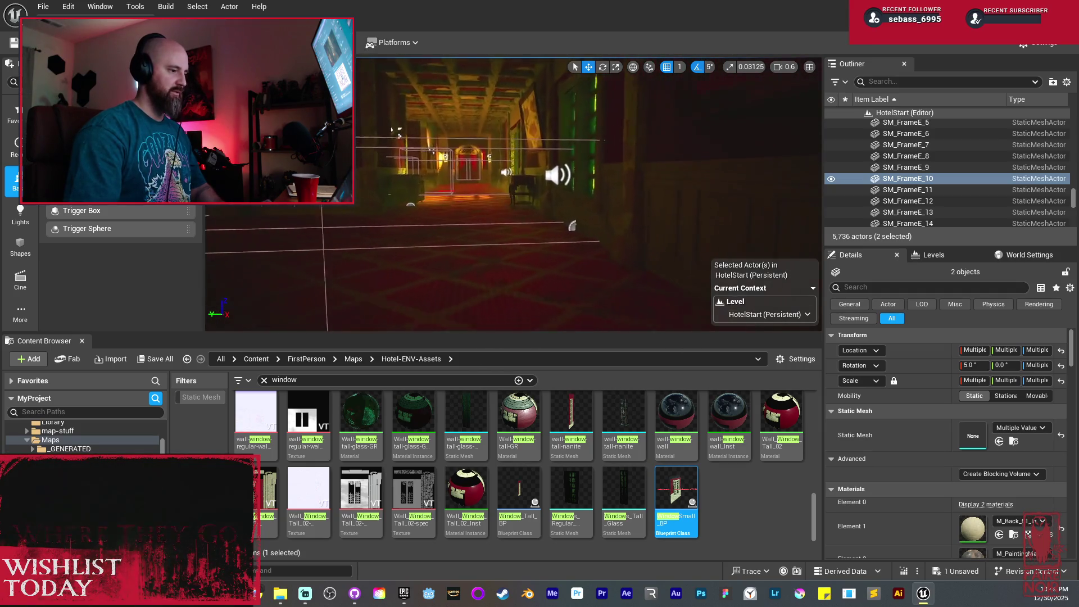
click(528, 146)
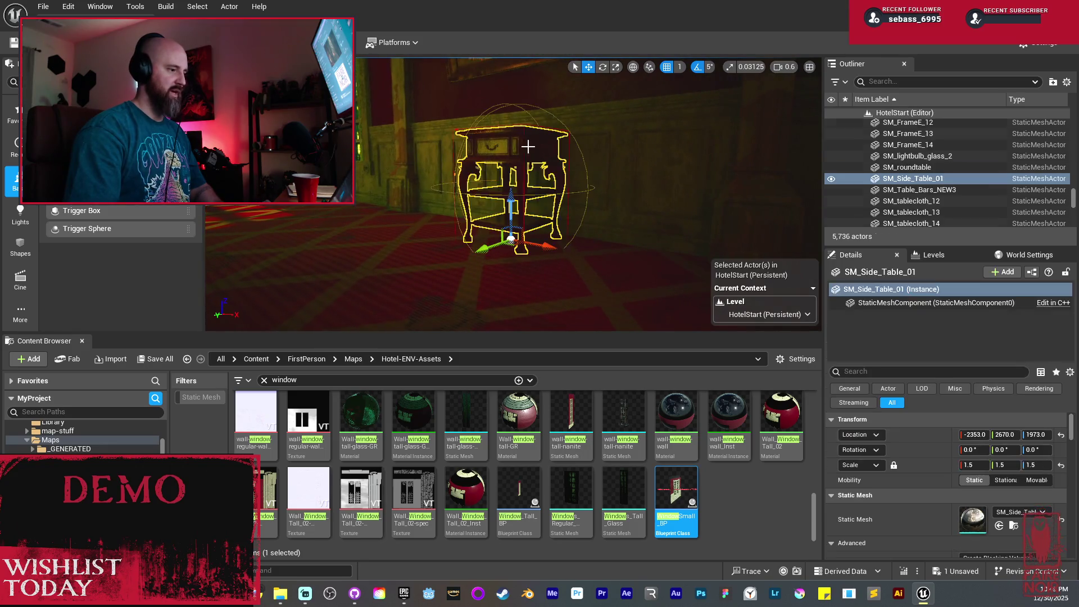
alt+drag(516, 199, 515, 262)
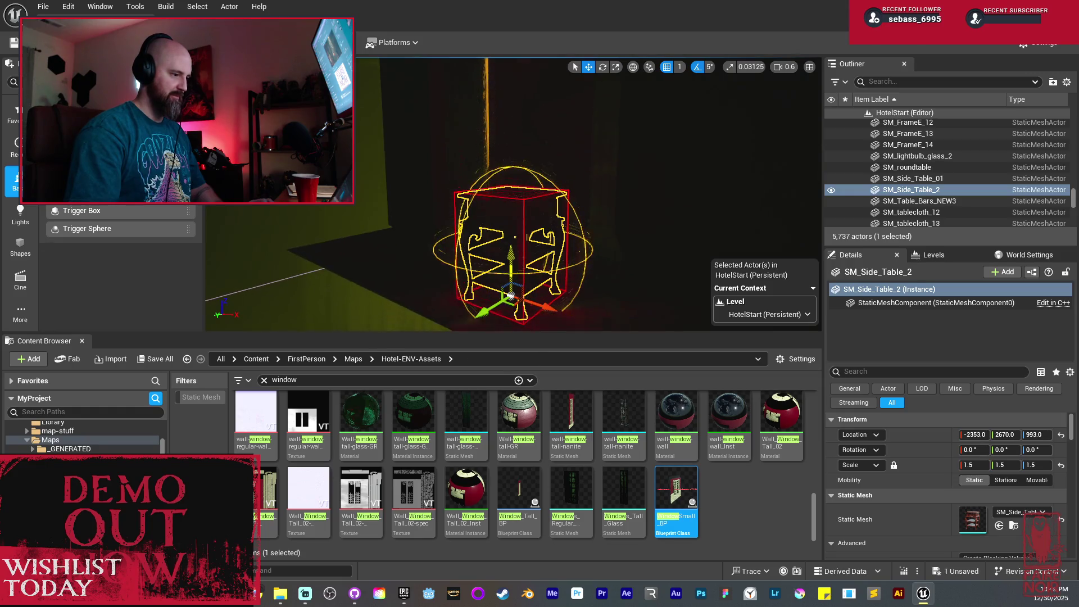
drag(494, 307, 484, 311)
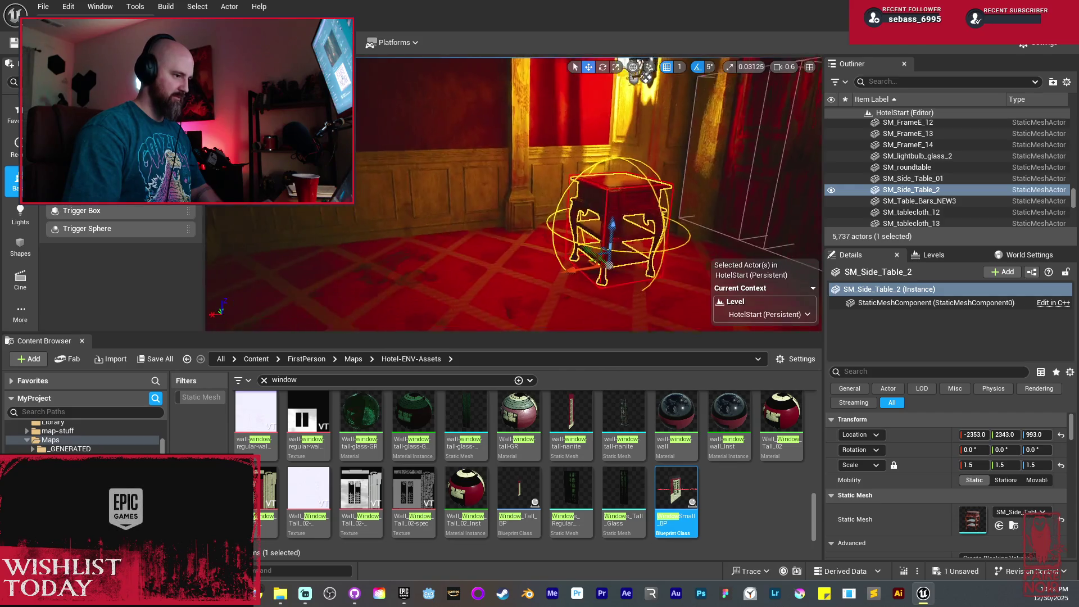
shift+drag(561, 276, 483, 279)
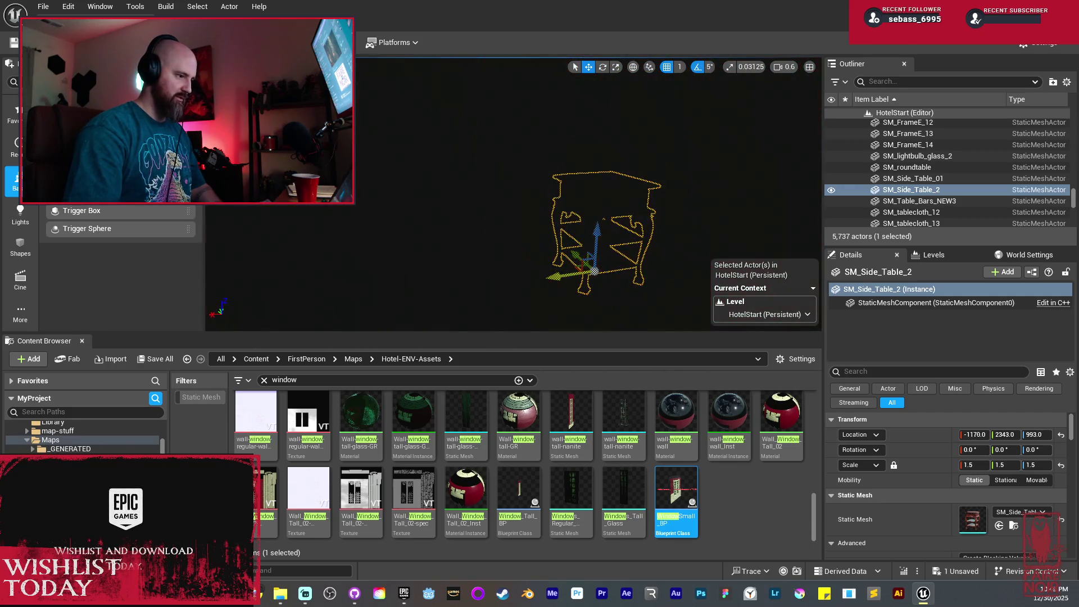
key(f)
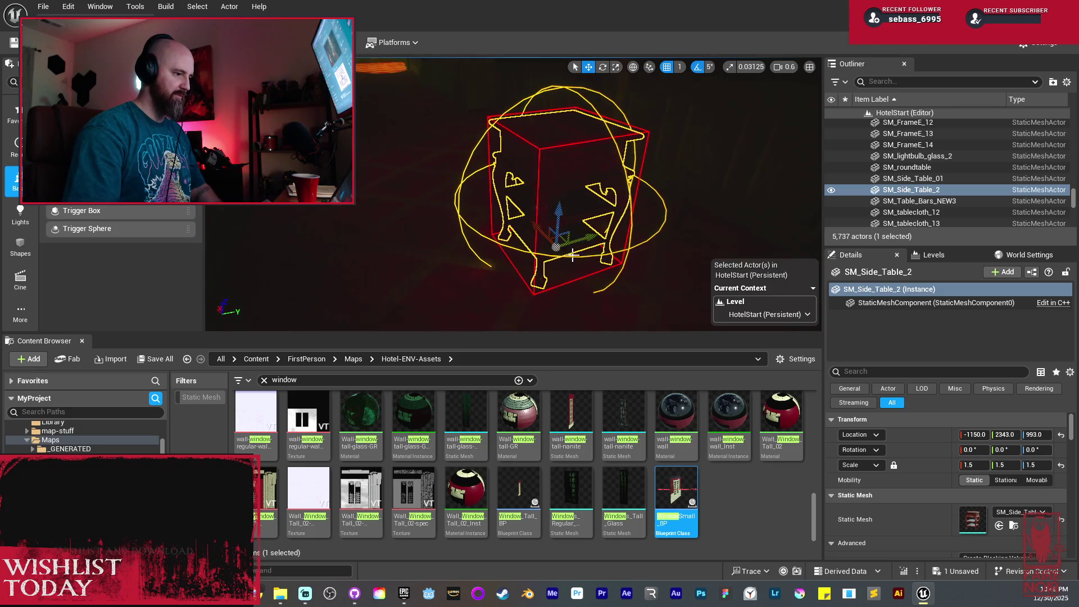
mouse_move(555, 245)
mouse_down()
mouse_move(544, 214)
mouse_move(569, 208)
mouse_up()
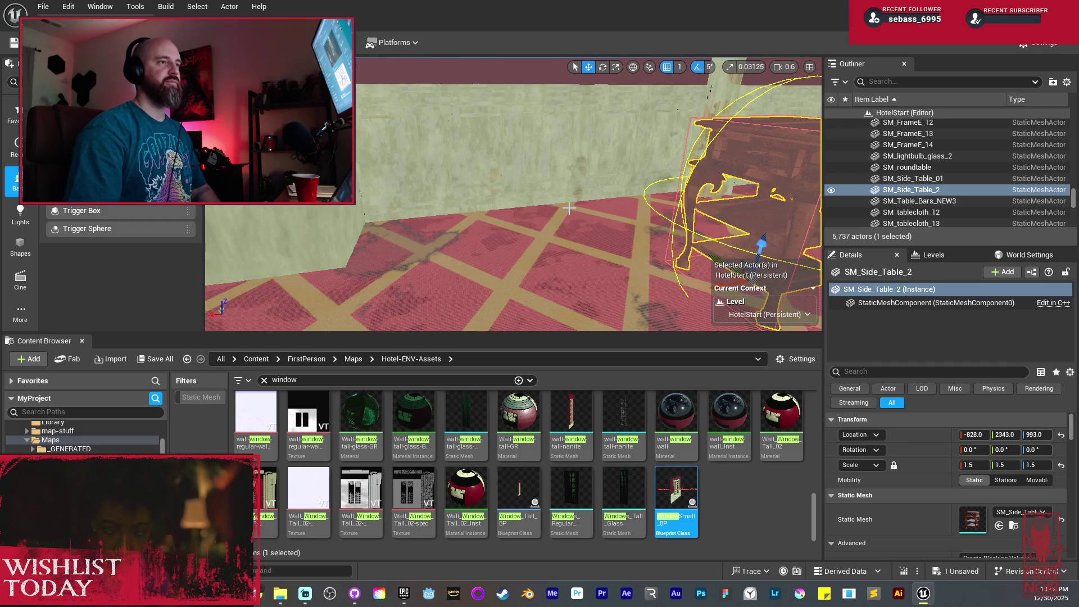
drag(647, 178, 751, 192)
mouse_move(686, 221)
mouse_down()
mouse_move(708, 215)
mouse_move(633, 144)
mouse_move(590, 224)
mouse_move(479, 261)
mouse_move(610, 195)
mouse_up()
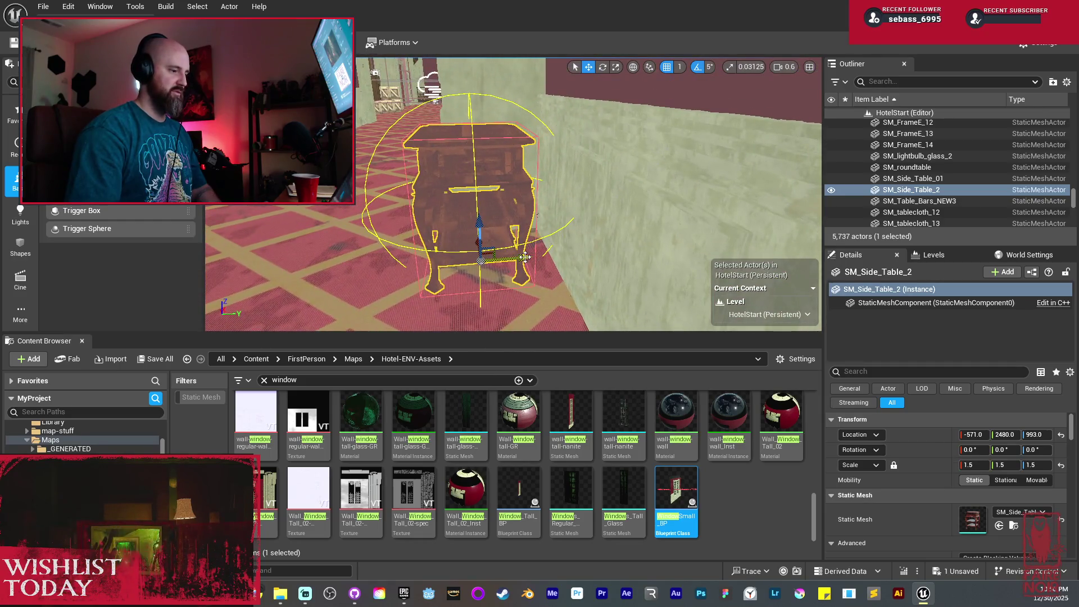
mouse_move(524, 257)
mouse_down()
mouse_move(510, 225)
mouse_move(449, 213)
mouse_move(444, 202)
mouse_move(557, 251)
mouse_move(553, 188)
mouse_up()
key(alt+4)
Set the point light intensity of wall lamp WallLamp_Iron_BP43 to 5.0
click(563, 212)
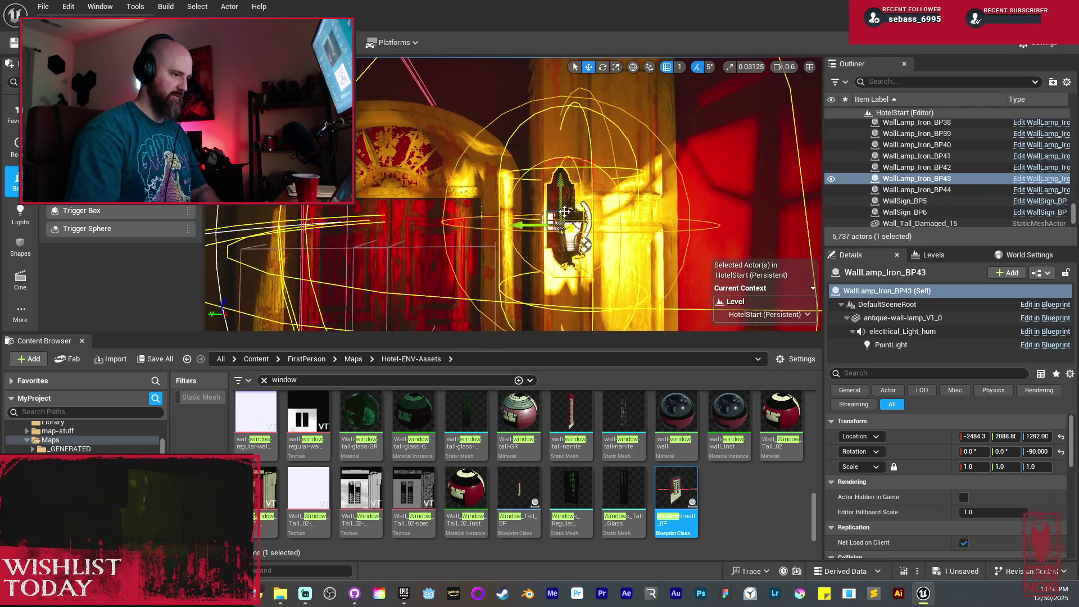
click(911, 344)
text(5)
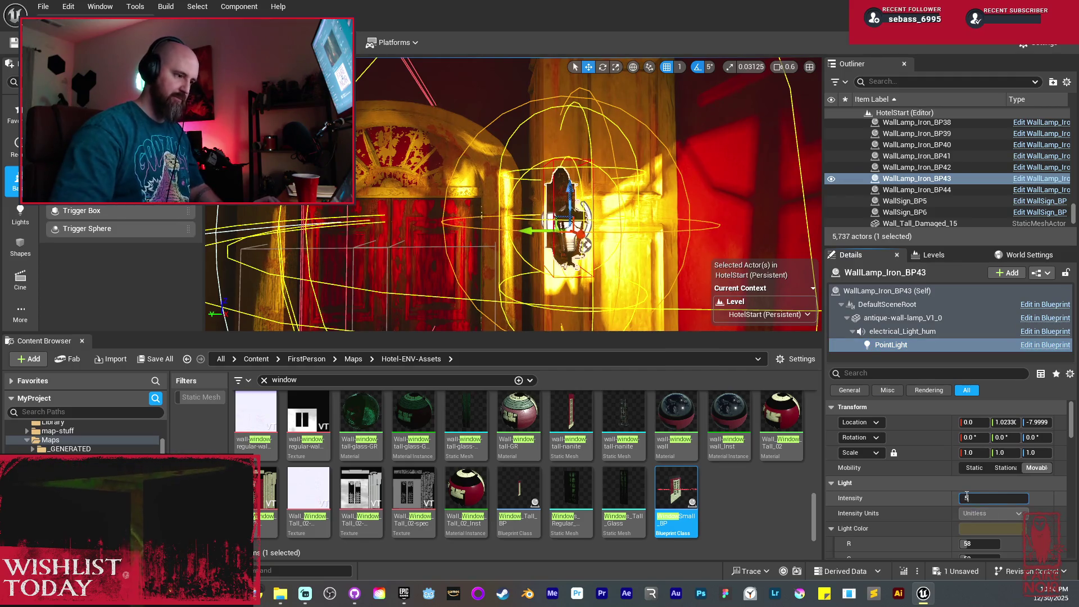
key(Return)
drag(593, 183, 500, 195)
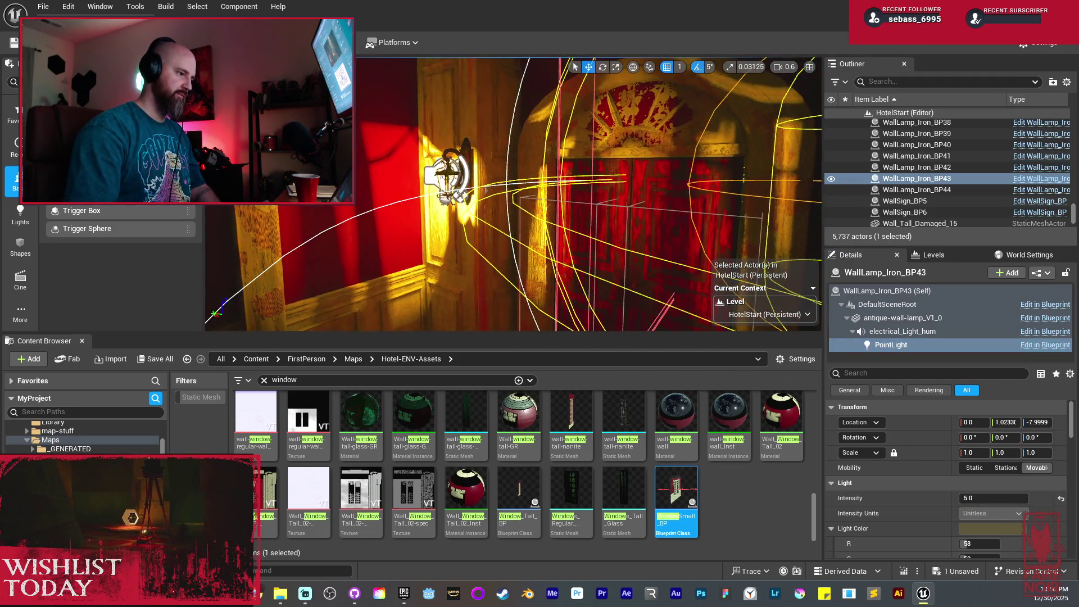
Lower WallLamp_Iron_BP44's point light intensity from 8.0 to 5.0
double_click(916, 189)
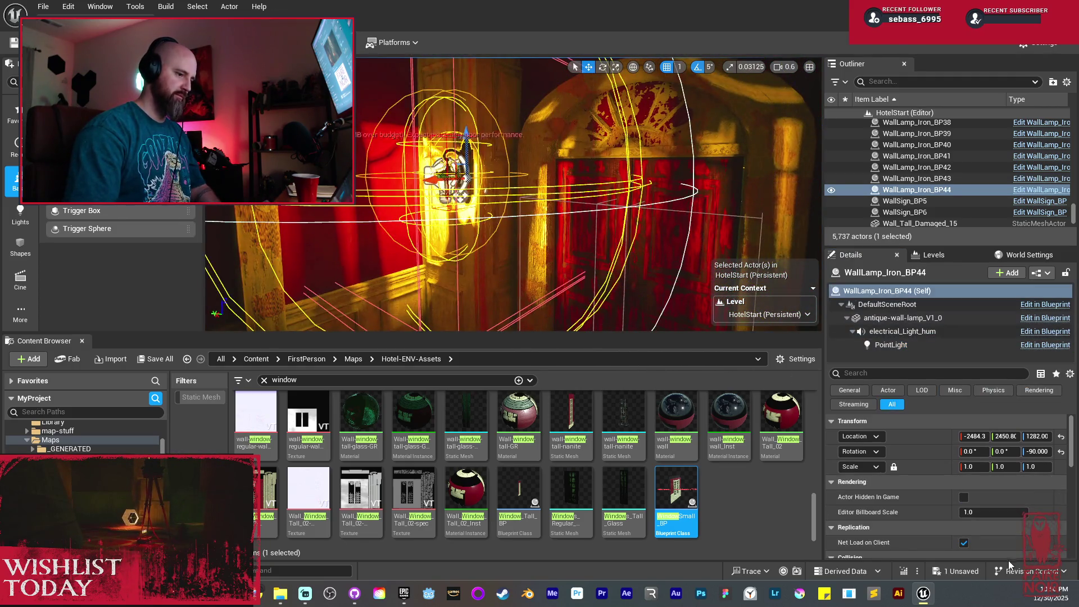
click(906, 346)
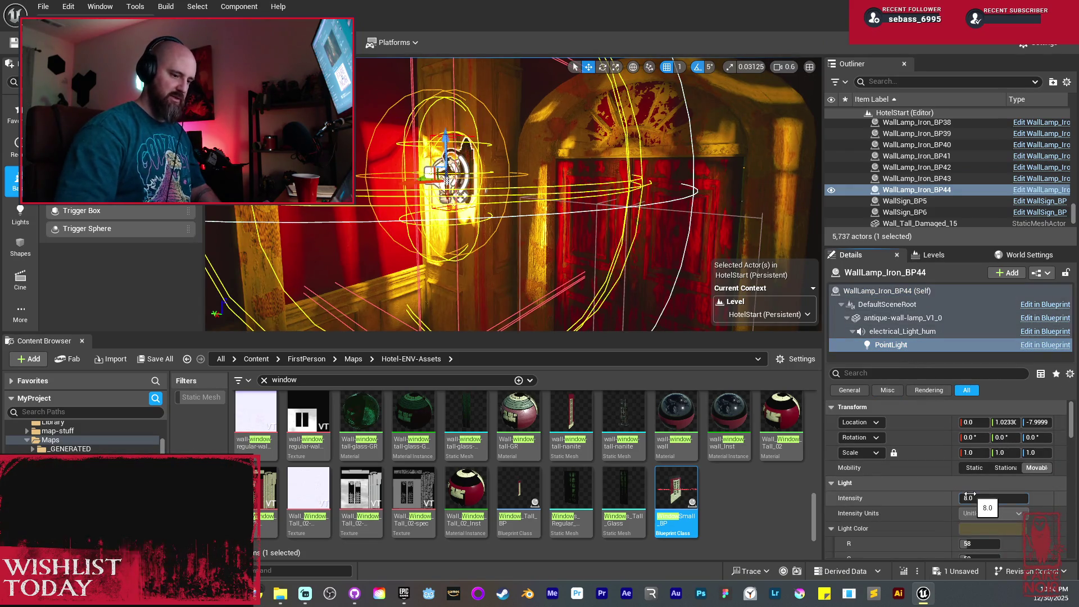
drag(969, 495, 949, 495)
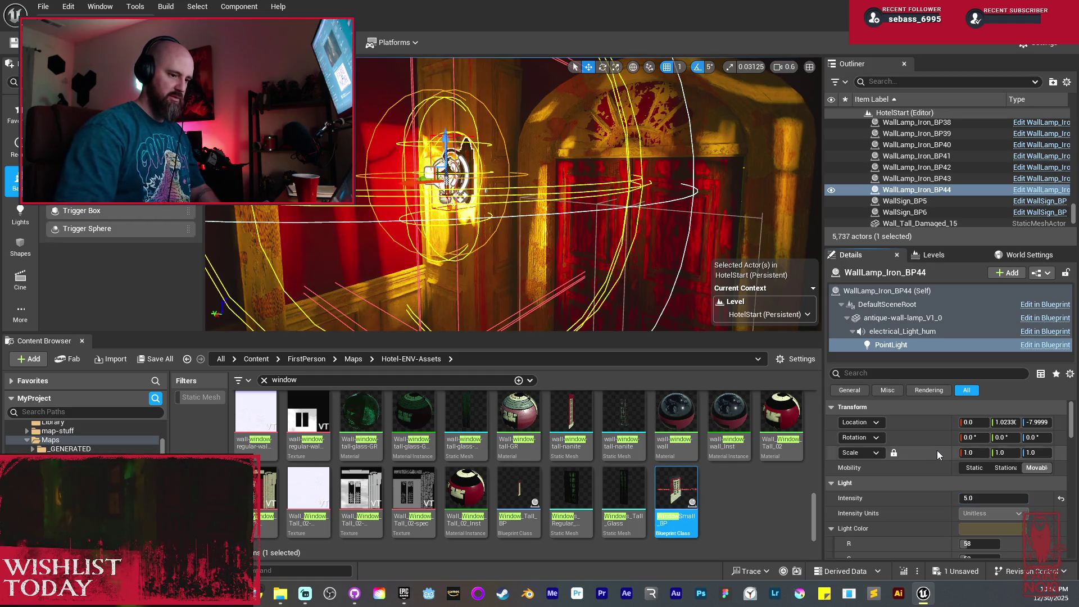
scroll(550, 233, down, 5)
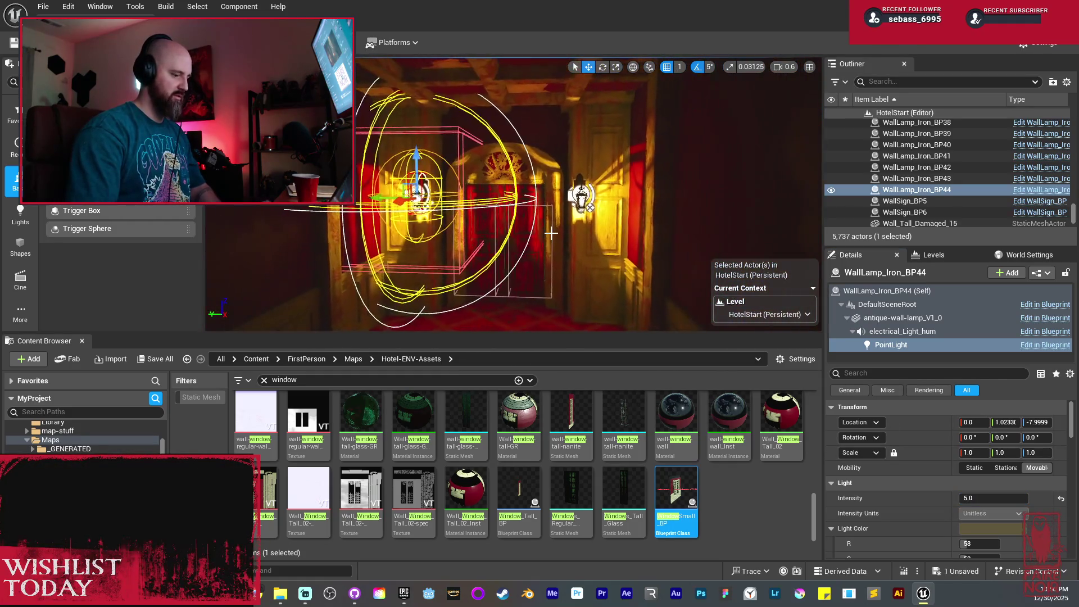
scroll(551, 232, down, 10)
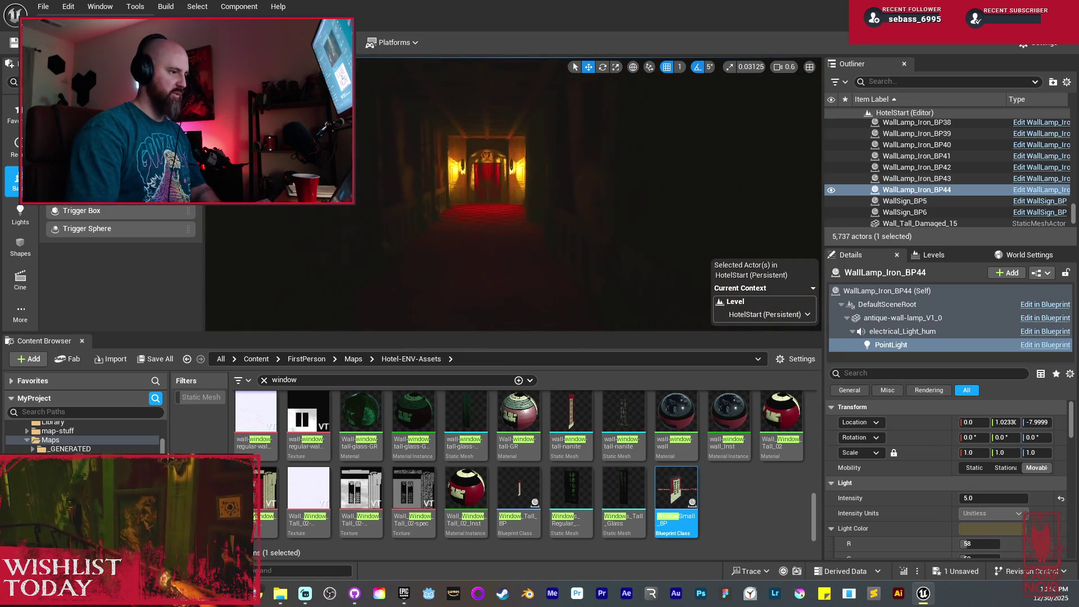
scroll(551, 232, down, 5)
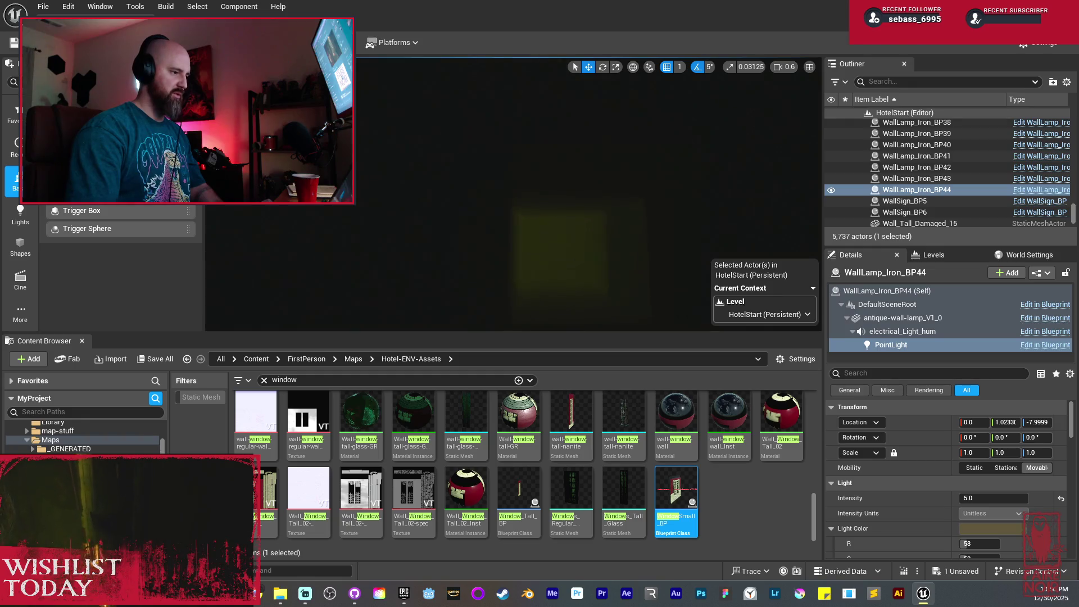
scroll(538, 204, up, 15)
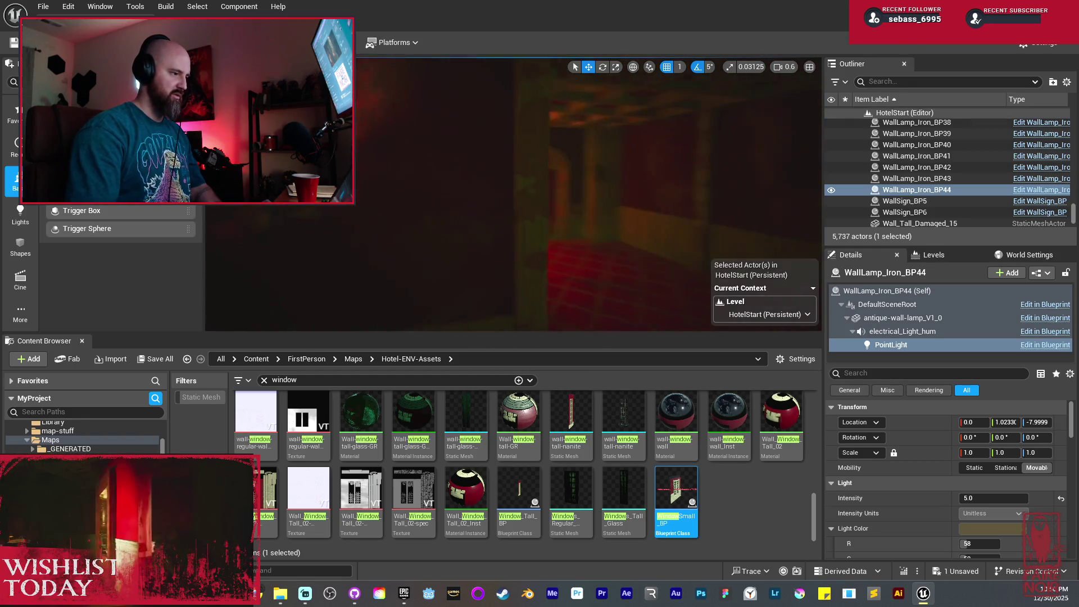
Inspect WallLamp_Iron_BP21's point light settings by the end door, then clear the selection
click(507, 172)
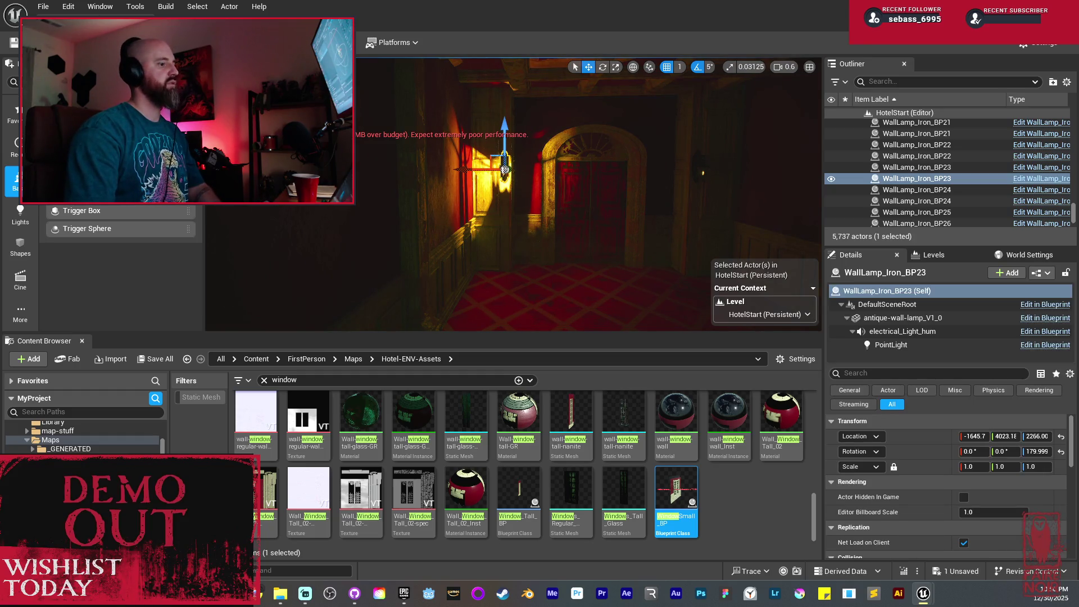
mouse_move(445, 174)
mouse_down()
mouse_move(410, 179)
mouse_move(480, 174)
mouse_move(489, 197)
mouse_move(522, 191)
mouse_up()
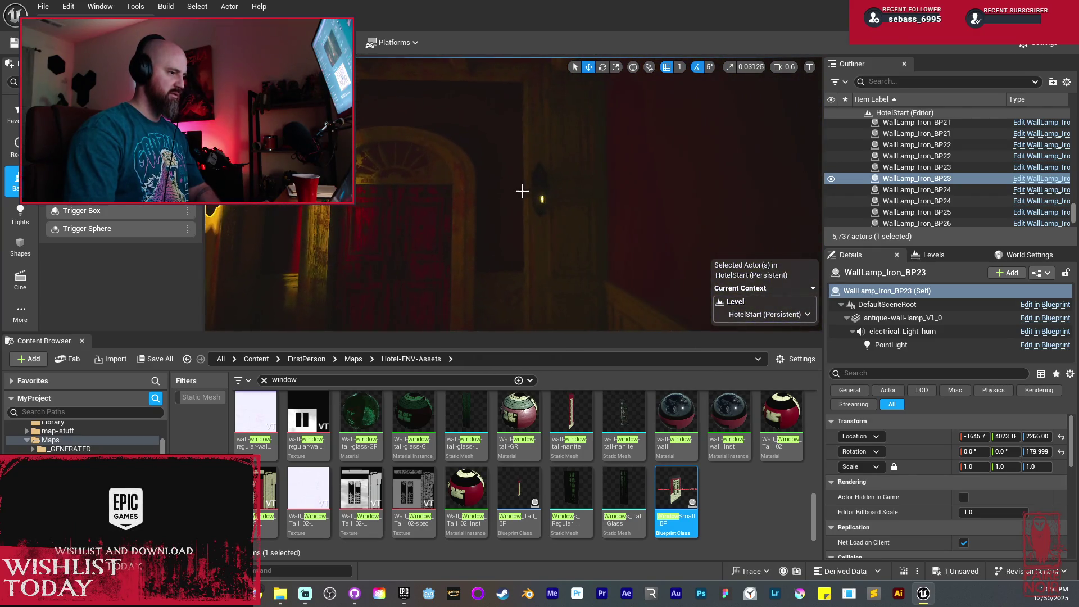
click(899, 345)
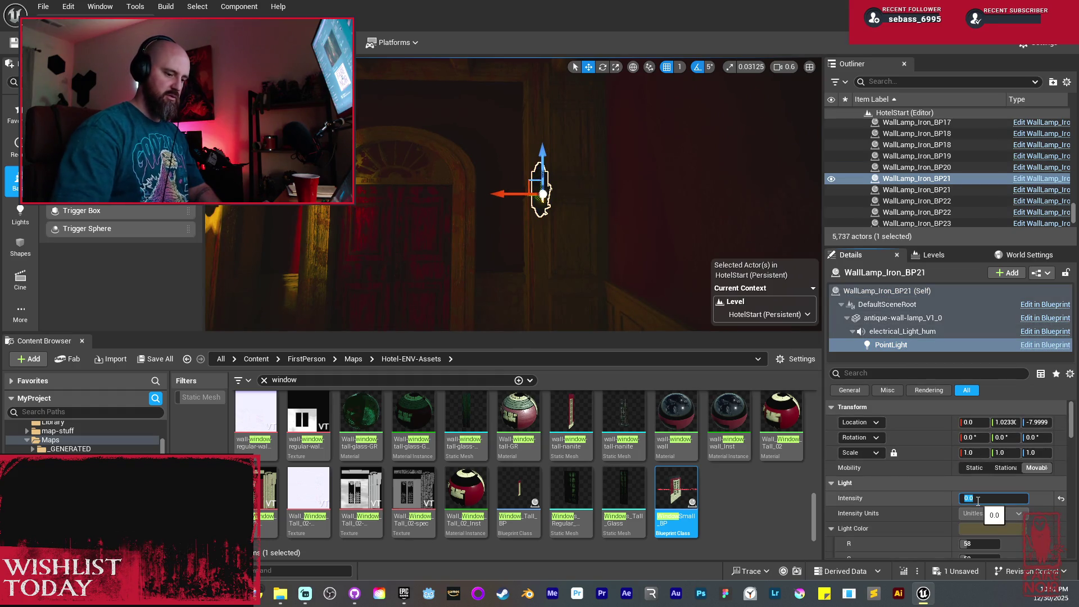
mouse_move(511, 264)
mouse_down()
mouse_move(489, 243)
mouse_move(407, 246)
mouse_up()
key(Escape)
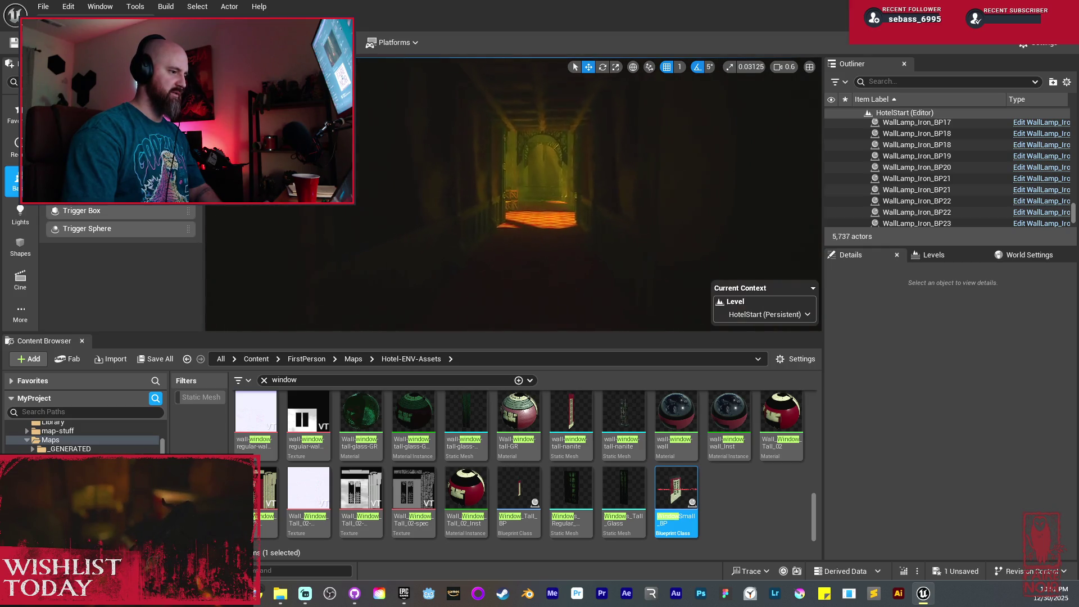
Turn the view toward the red doorway and switch the viewport to Unlit rendering
drag(407, 246, 377, 246)
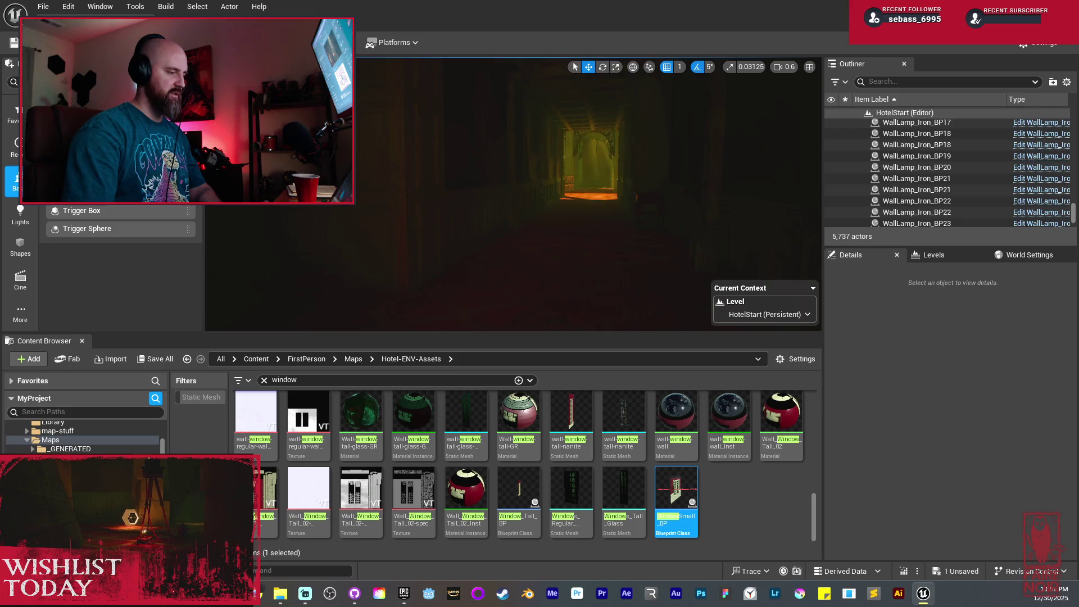
key(alt+3)
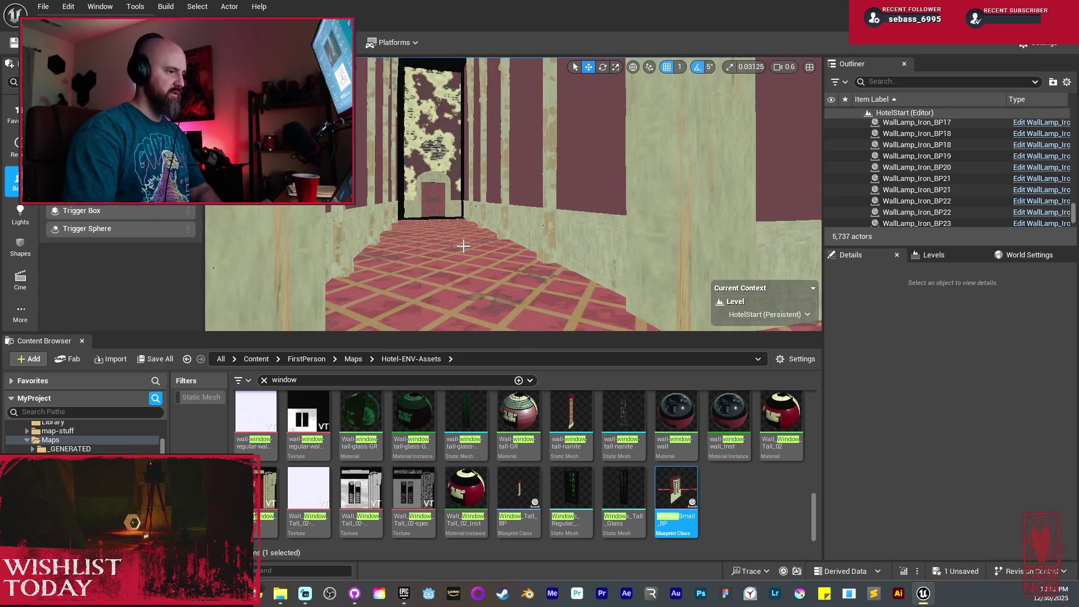
Duplicate the two wall beams and slide the copies along the wall
mouse_move(458, 246)
mouse_down()
mouse_move(457, 225)
mouse_move(444, 225)
mouse_move(495, 230)
mouse_move(444, 194)
mouse_up()
click(501, 235)
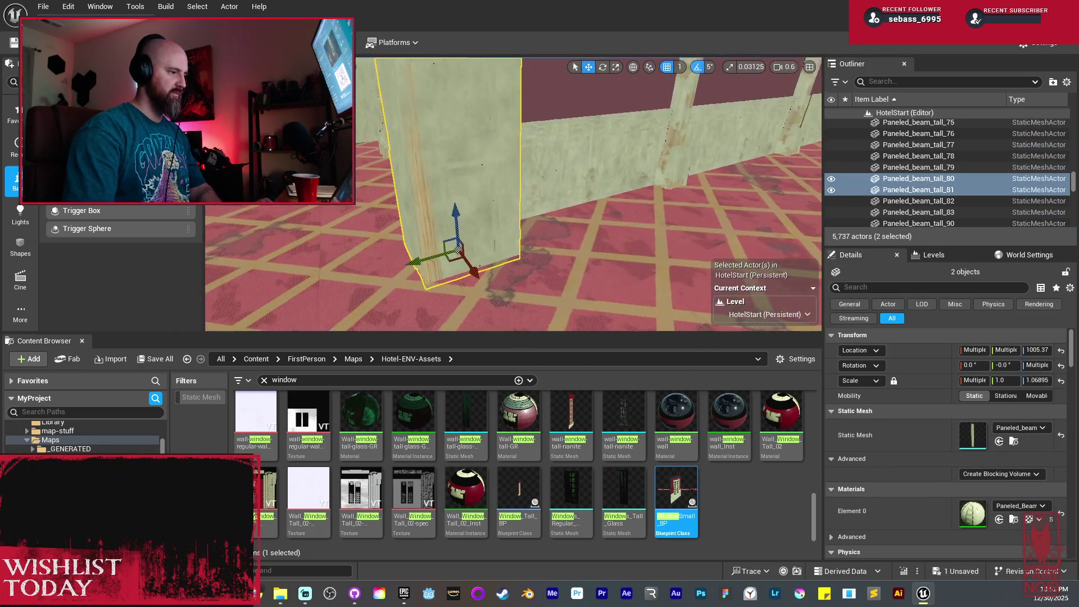
key(ctrl+d)
mouse_move(493, 251)
mouse_down()
mouse_move(548, 222)
mouse_move(582, 246)
mouse_up()
Copy floor pieces Boolean238 and Boolean243 into the black gap in the floor
mouse_move(414, 259)
mouse_down()
mouse_move(477, 263)
mouse_move(500, 290)
mouse_move(372, 225)
mouse_move(337, 242)
mouse_up()
click(372, 225)
ctrl+click(372, 225)
drag(528, 186, 602, 193)
scroll(564, 220, up, 5)
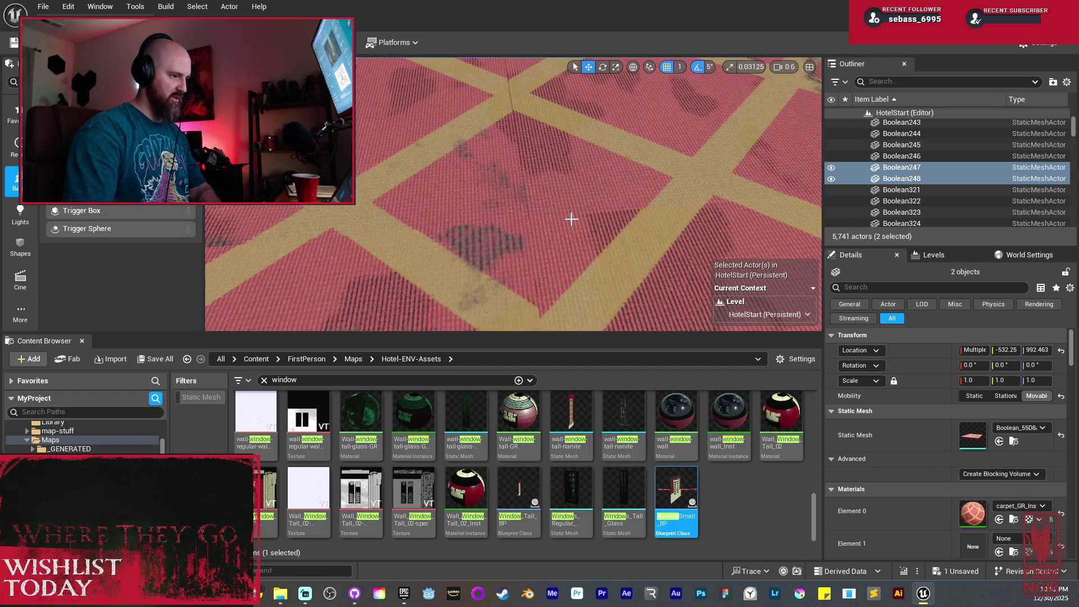
scroll(571, 219, down, 3)
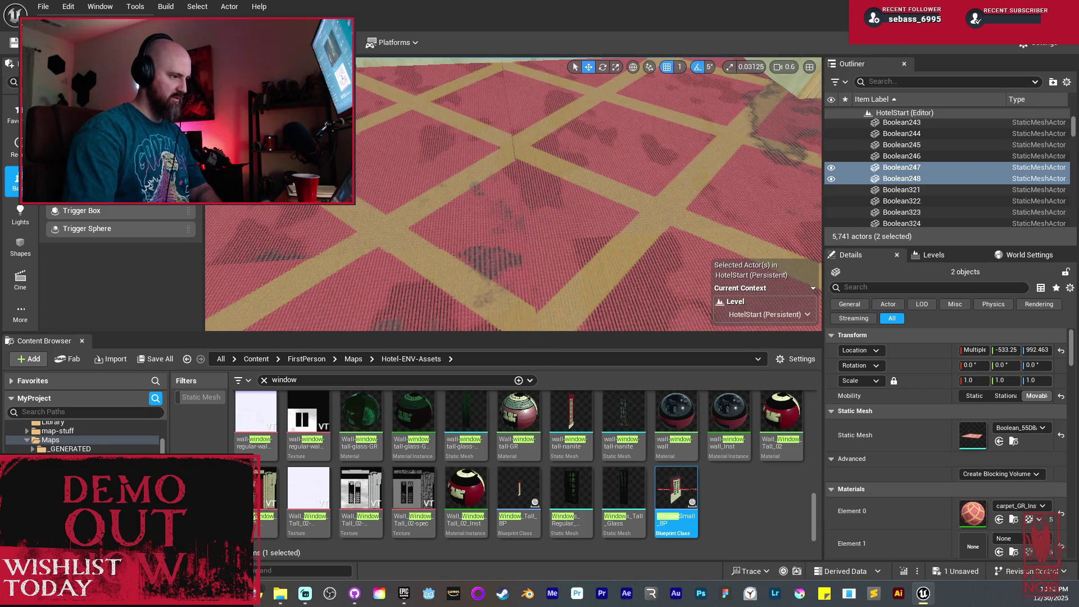
mouse_move(571, 218)
mouse_down()
mouse_move(564, 186)
mouse_move(492, 181)
mouse_move(539, 196)
mouse_up()
Delete wall section wall-plain-tall-nanite217 and the paneling wall in the gap
click(508, 234)
mouse_move(508, 233)
mouse_down()
mouse_move(494, 228)
mouse_move(479, 160)
mouse_up()
click(409, 101)
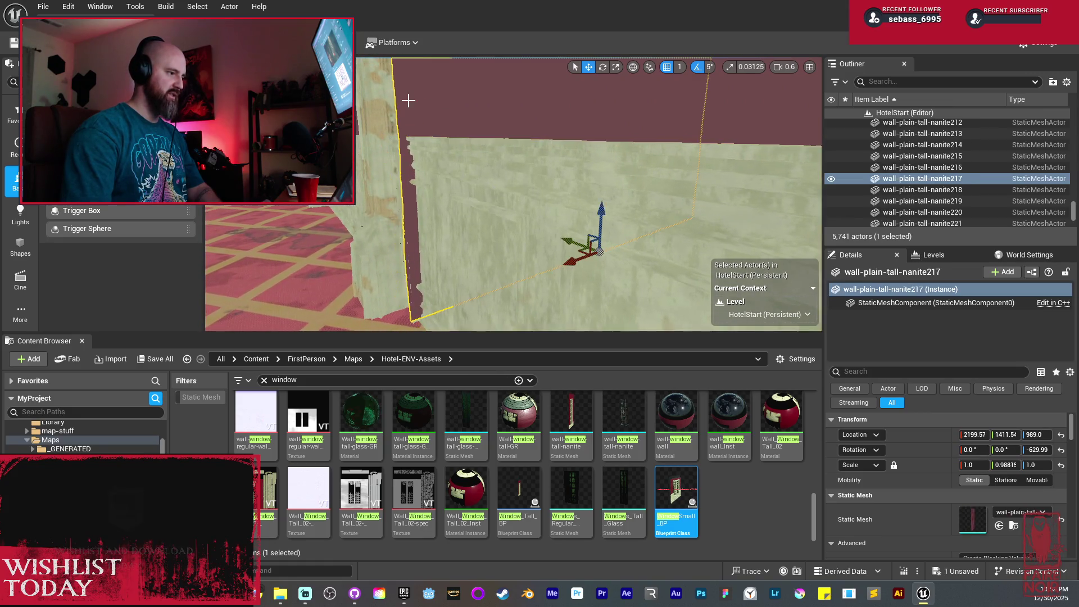
mouse_move(409, 100)
mouse_down()
mouse_move(433, 108)
mouse_move(411, 126)
mouse_move(363, 110)
mouse_up()
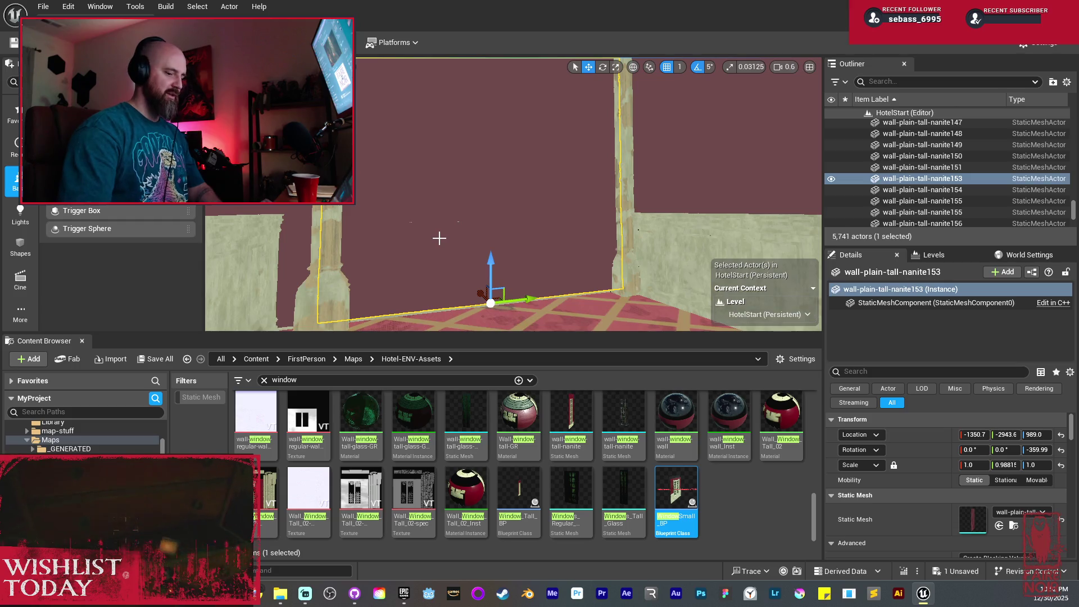
key(Delete)
click(450, 258)
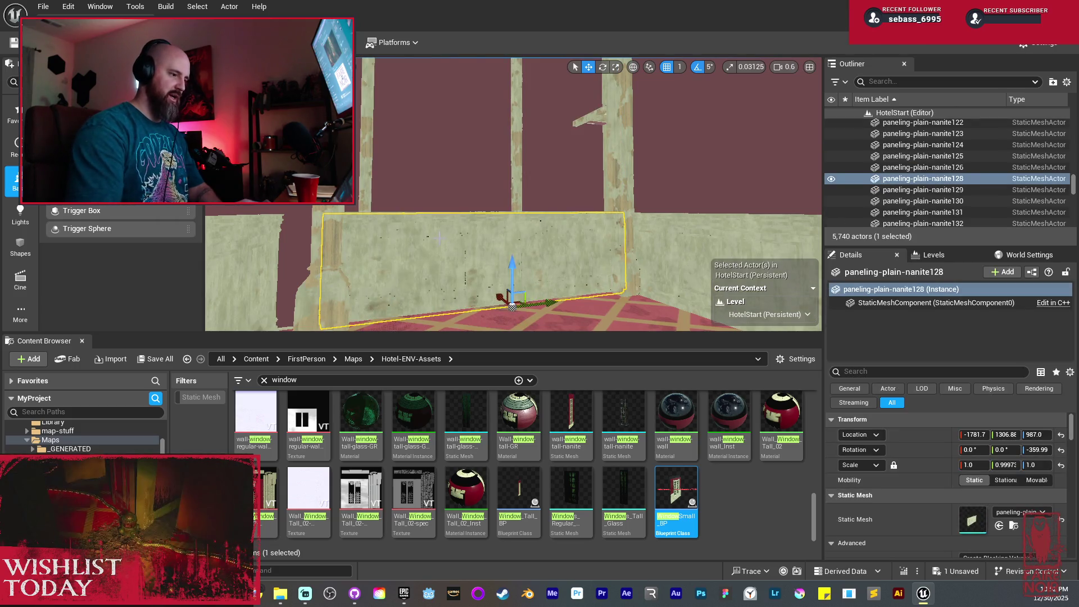
key(Delete)
Copy the tall plain wall panels along the wall to extend it
mouse_move(506, 197)
mouse_down()
mouse_move(472, 219)
mouse_move(449, 193)
mouse_move(442, 238)
mouse_up()
click(623, 165)
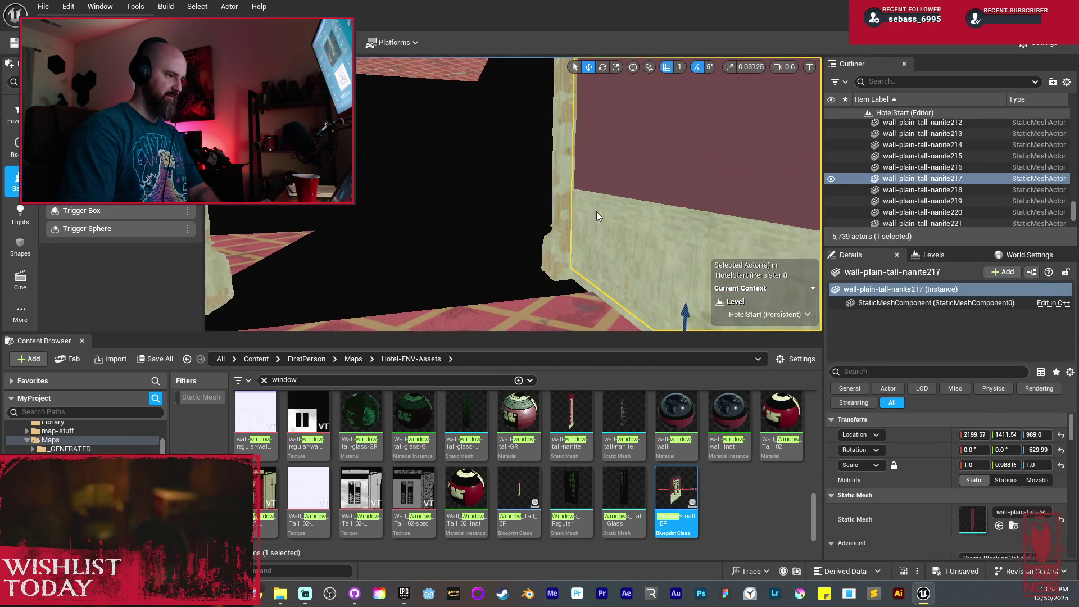
key(f)
drag(505, 197, 481, 174)
key(ctrl+d)
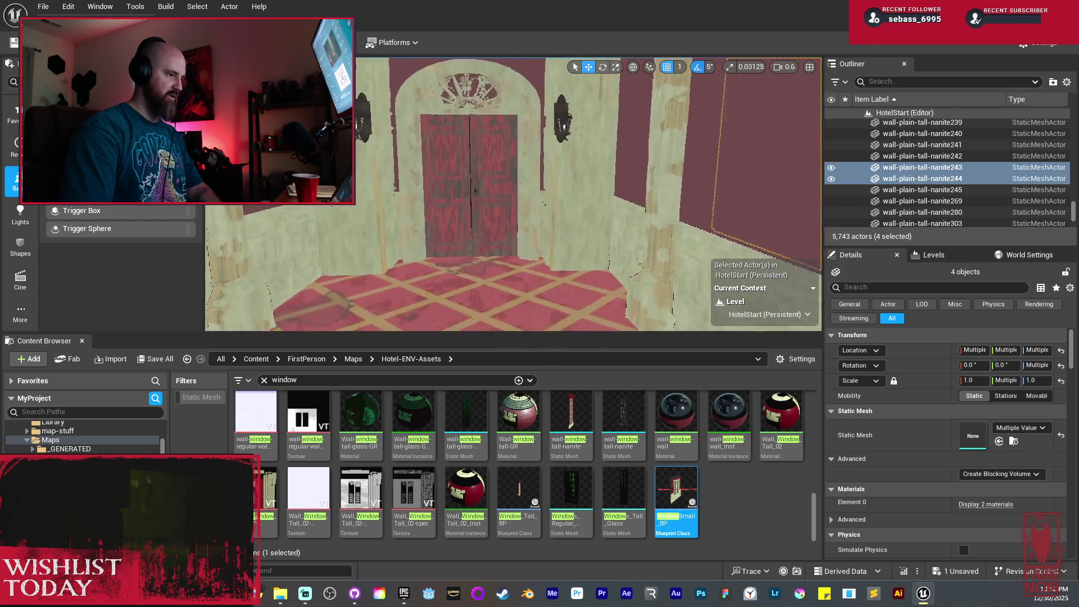
Select the double door with its two wall lamps and walls, and Alt-drag a duplicate assembly
click(586, 113)
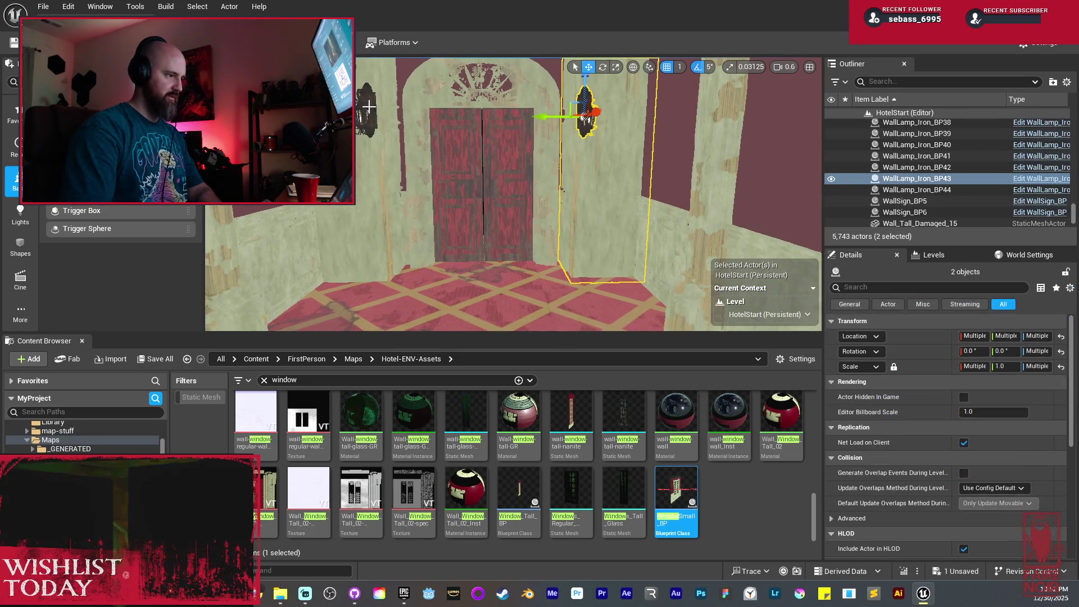
ctrl+click(413, 144)
ctrl+click(496, 161)
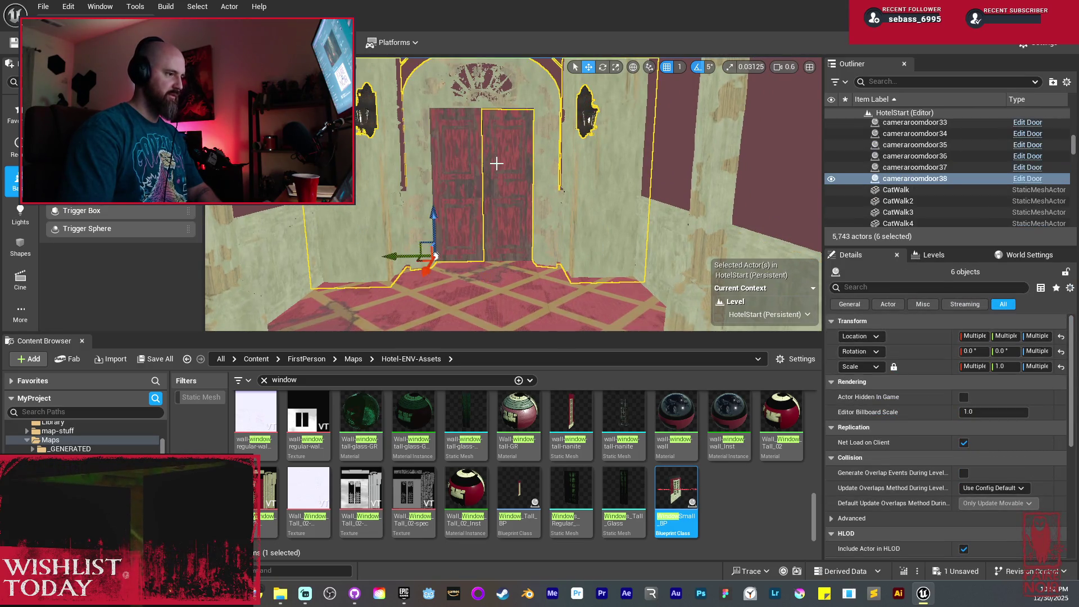
mouse_move(496, 161)
mouse_down()
mouse_move(484, 180)
mouse_move(494, 152)
mouse_up()
mouse_move(480, 89)
mouse_down()
mouse_move(562, 230)
mouse_move(551, 306)
mouse_up()
Frame the arched doorway and tiled floor, then select floor piece Boolean240
drag(361, 131, 362, 131)
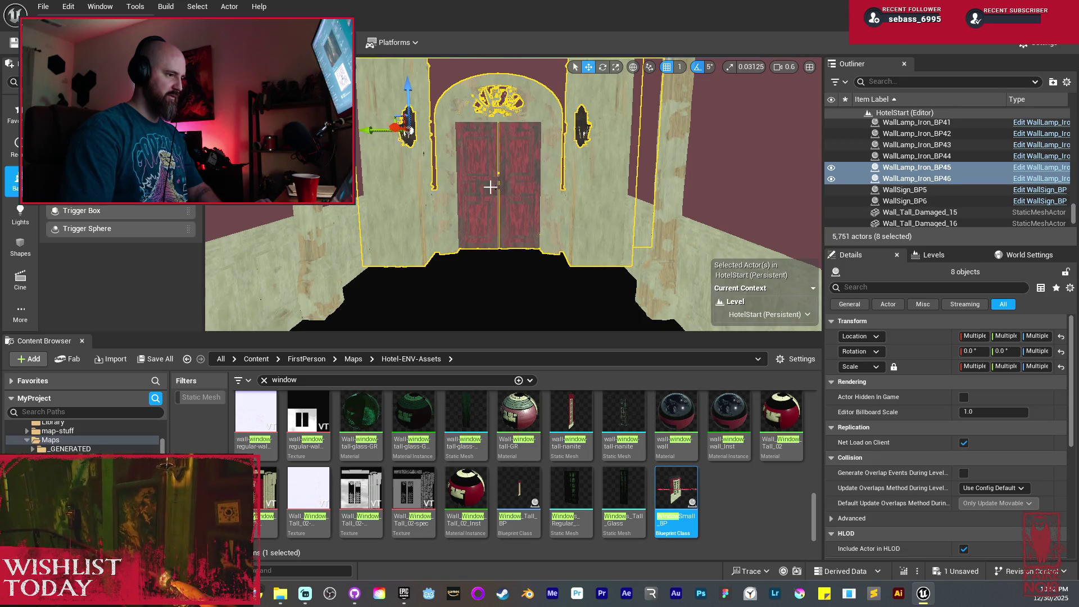
mouse_move(490, 187)
mouse_down()
mouse_move(491, 236)
mouse_move(408, 214)
mouse_move(533, 189)
mouse_move(528, 99)
mouse_move(434, 238)
mouse_up()
click(490, 220)
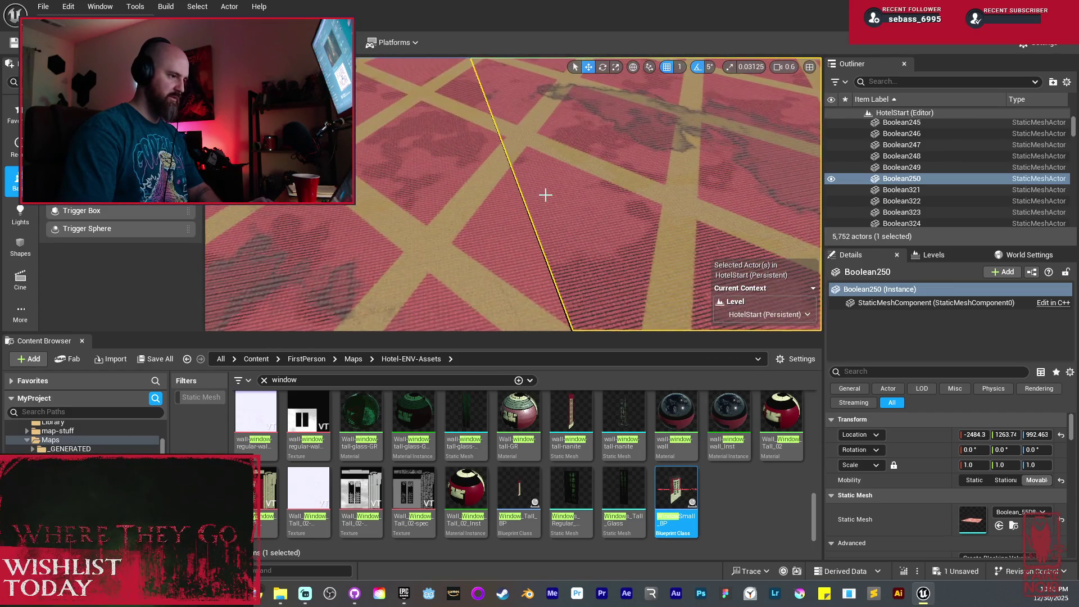